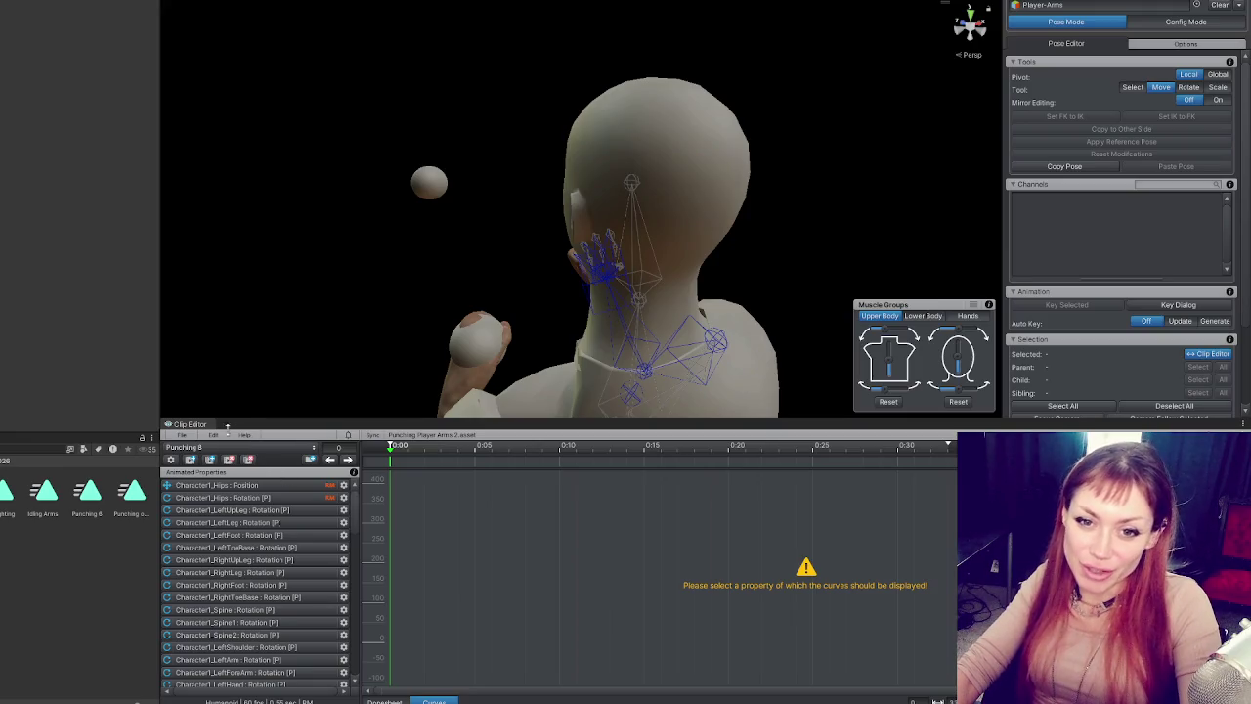
- Export the current Punching 8 clip as an animation asset
left_click(180, 436)
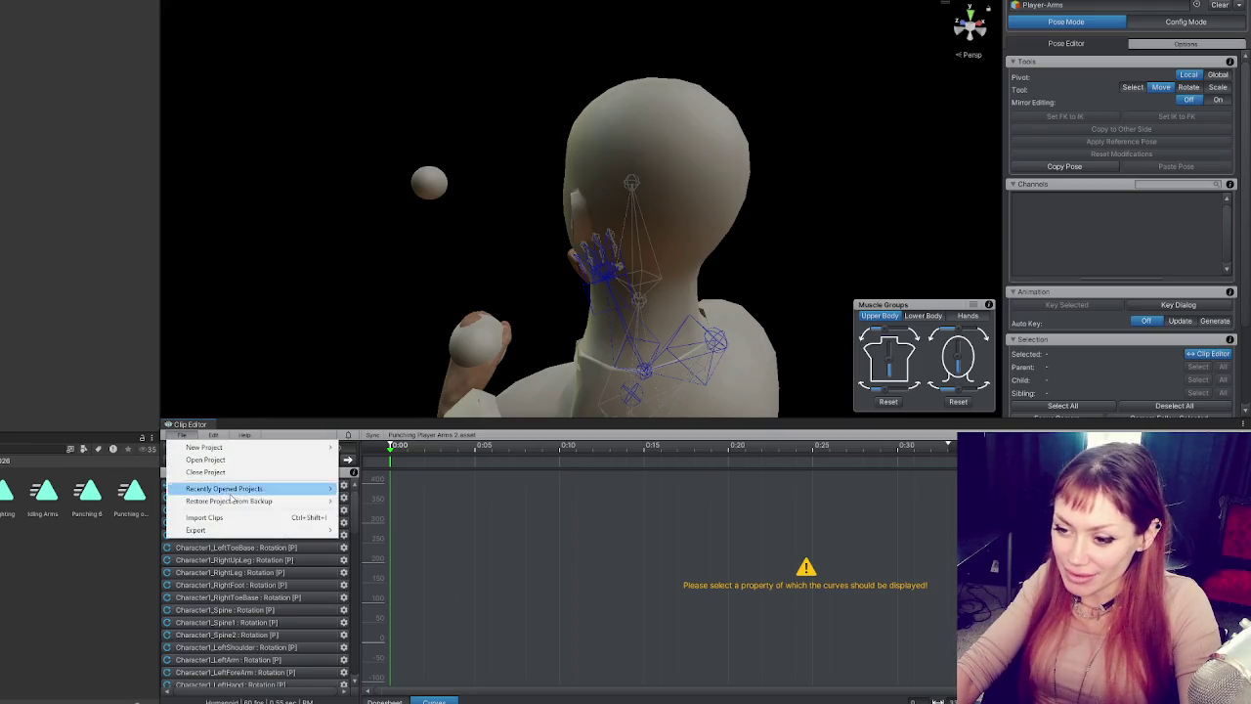
mouse_move(286, 534)
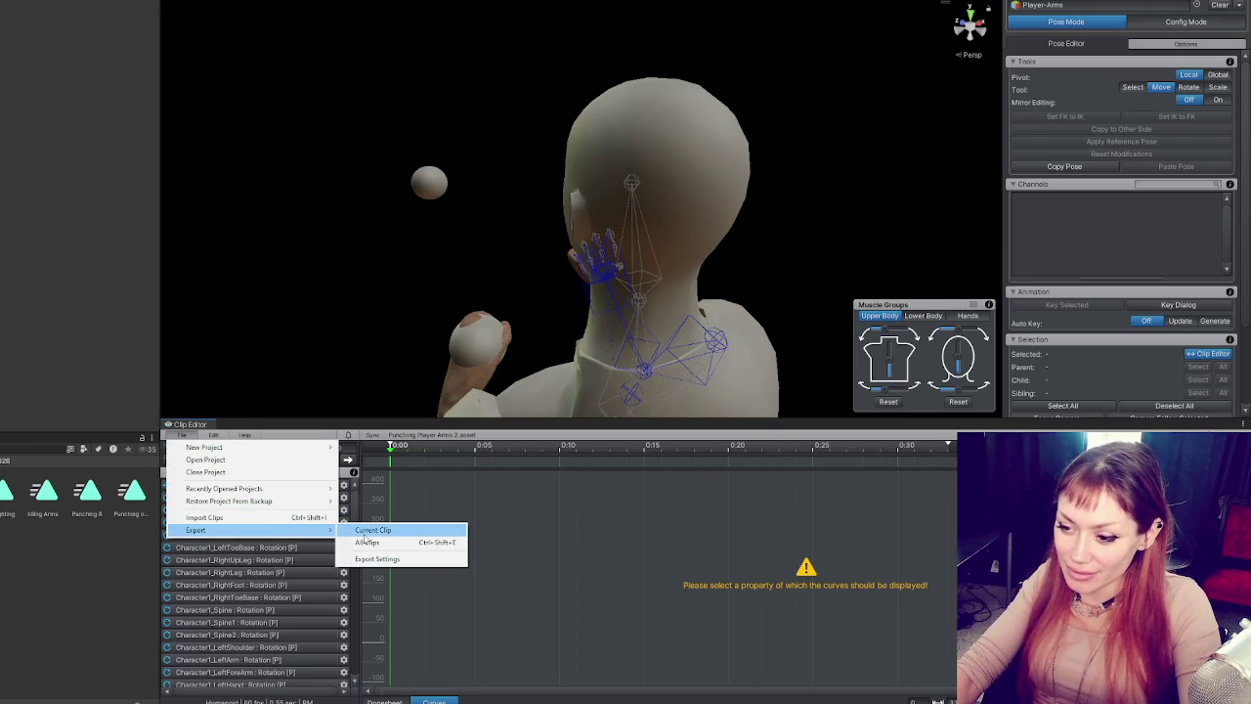
left_click(429, 531)
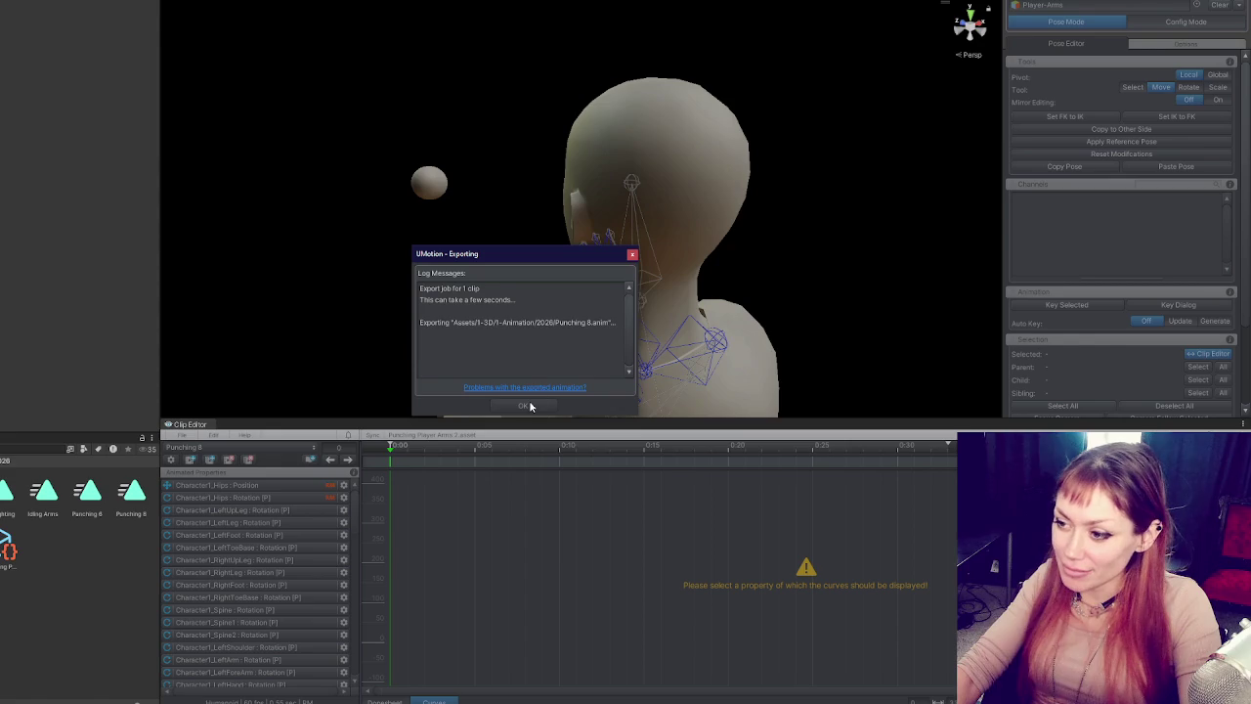
left_click(541, 403)
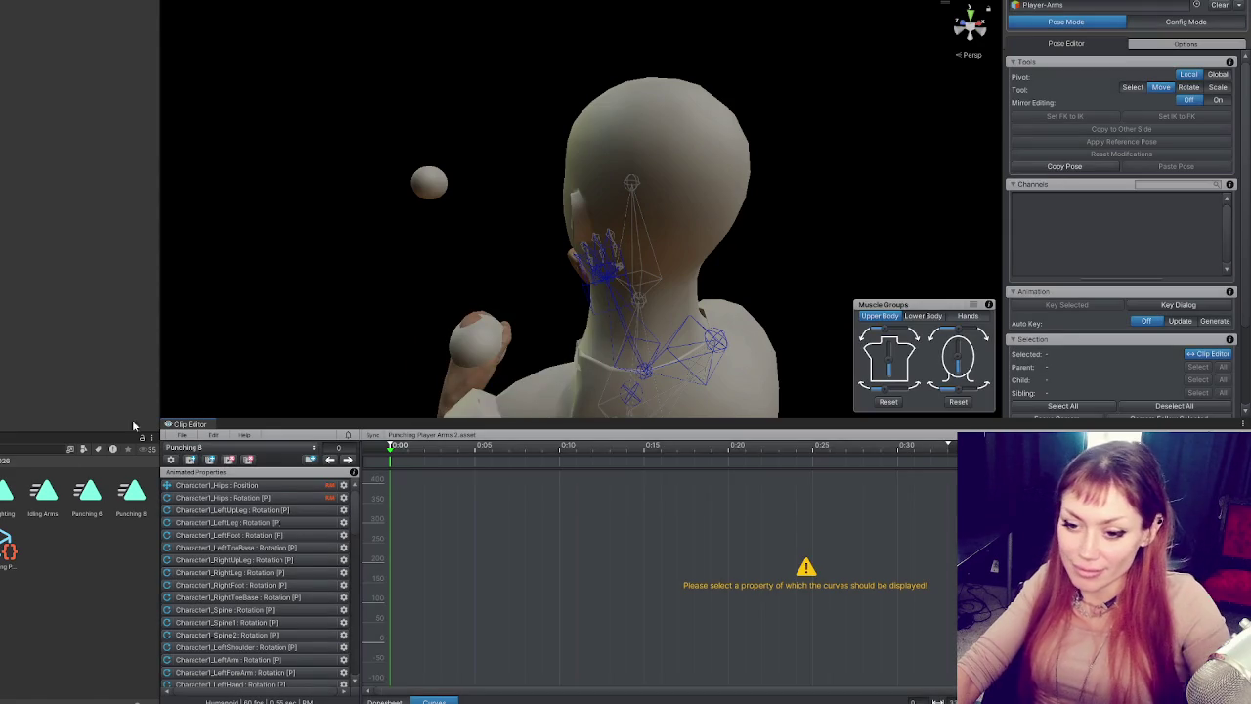
- Select the Punching 8 asset, then the Grabbing state in the player arms Animator graph
left_click(131, 494)
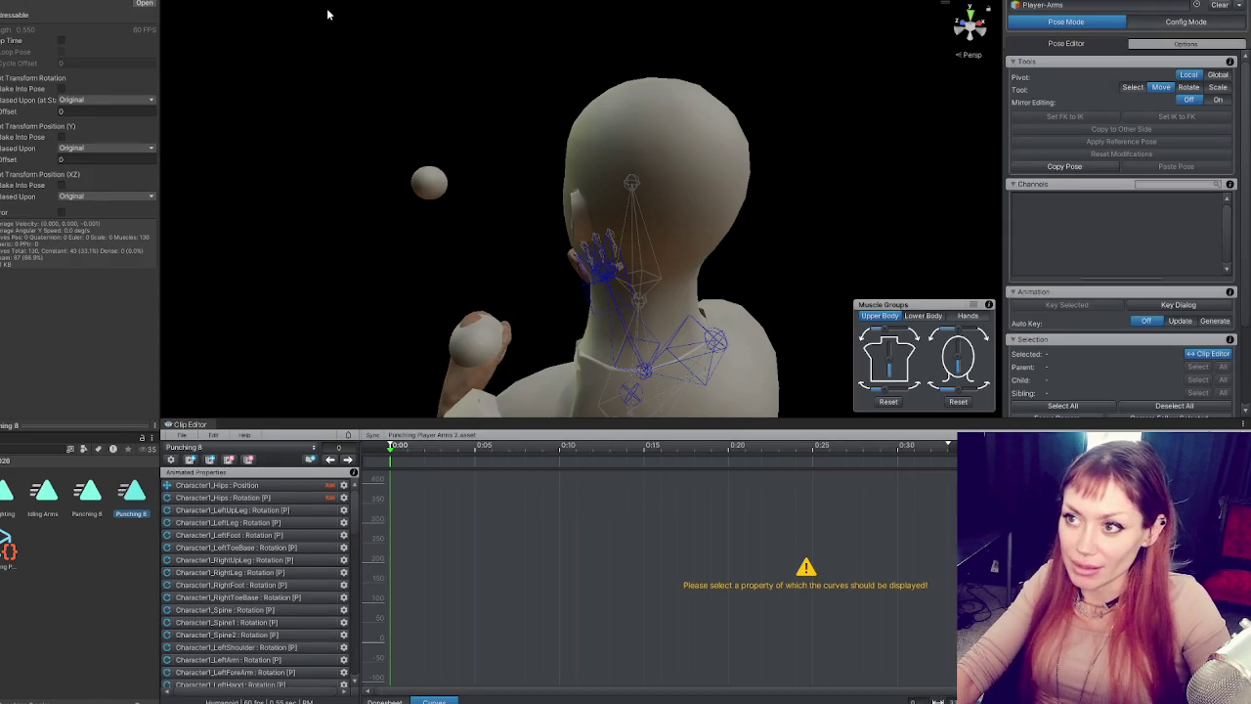
left_click(484, 114)
left_click(872, 86)
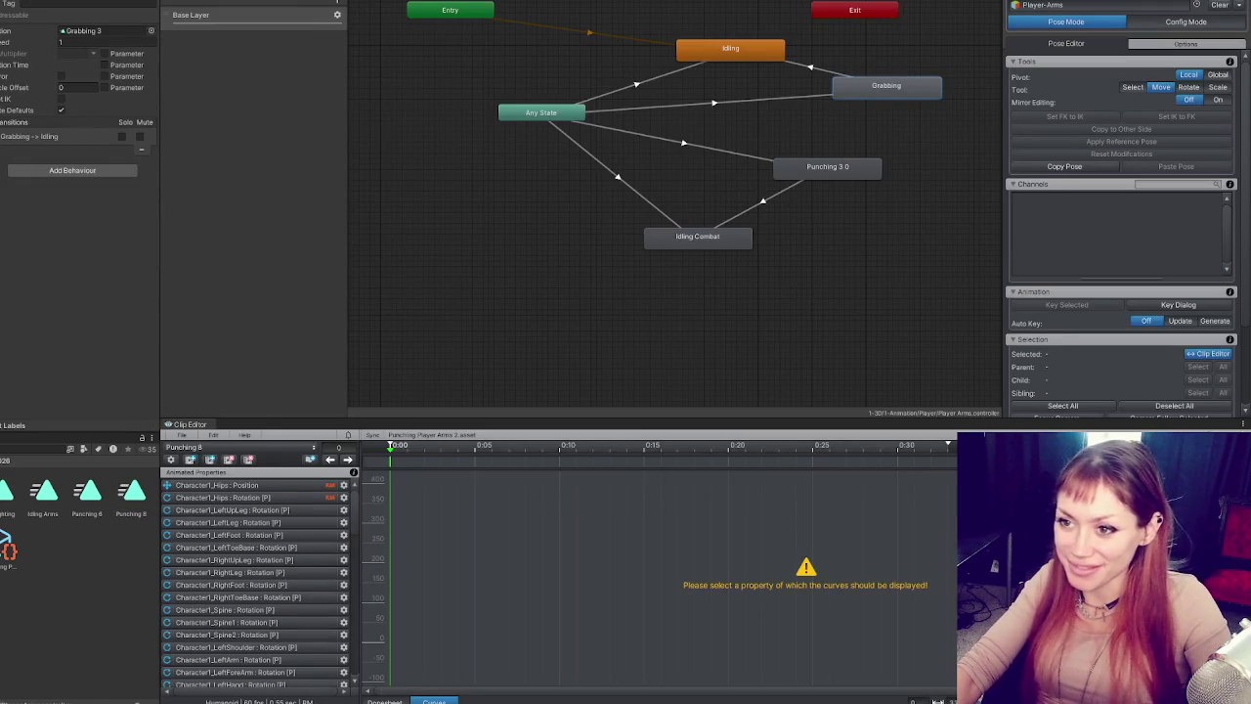
- Assign Punching 8 as the Grabbing state's Motion and narrow the left inspector panel
left_click_drag(79, 40, 82, 32)
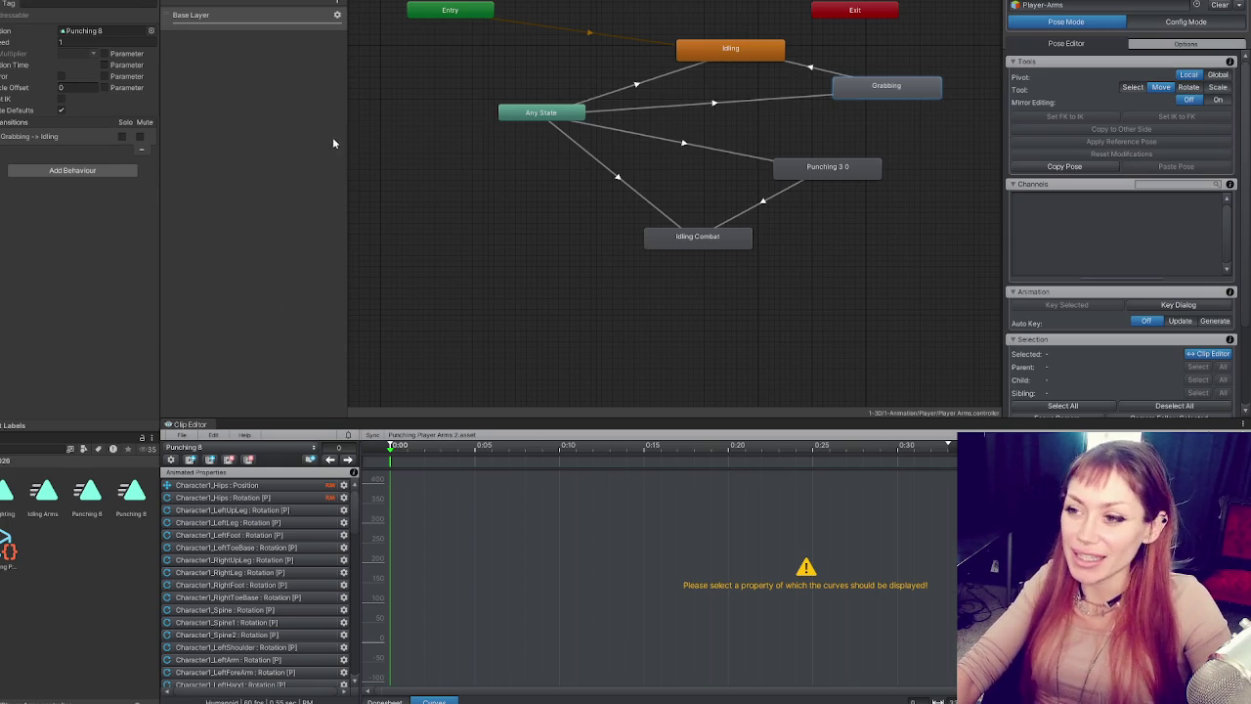
left_click_drag(160, 167, 101, 167)
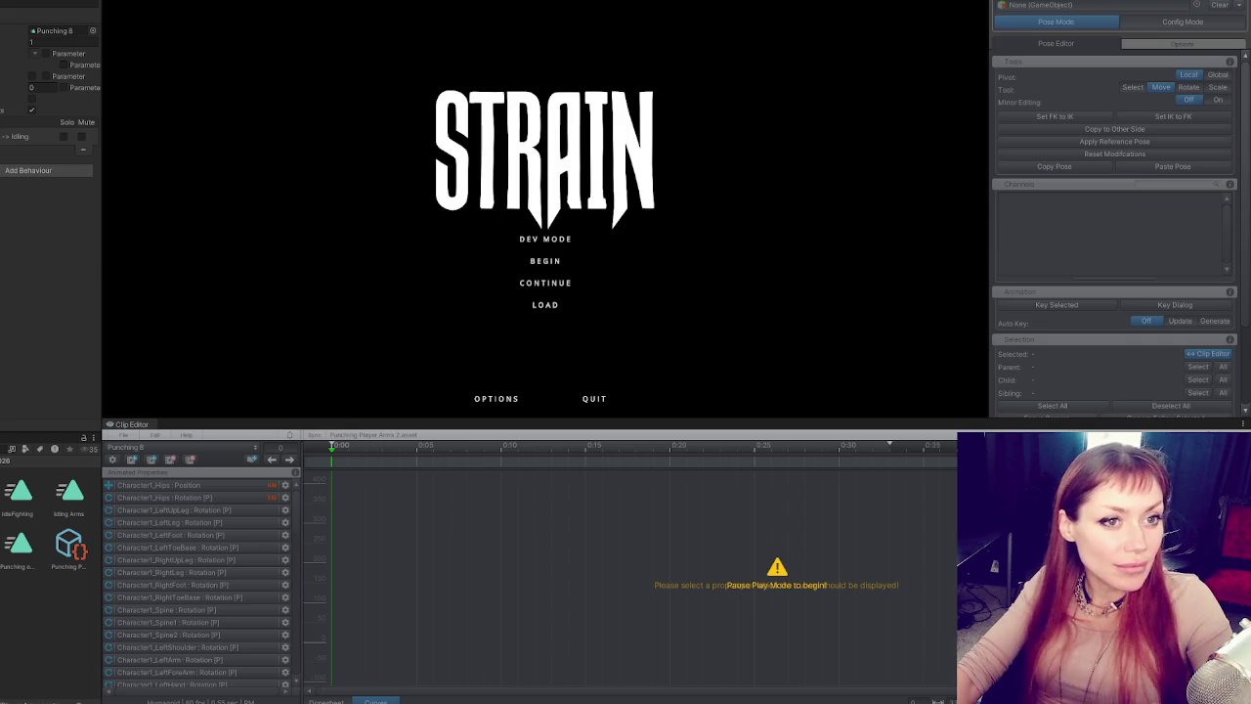
- Enter Dev Mode and bake Root Rotation, Position (Y) and Position (XZ) into pose
left_click(565, 240)
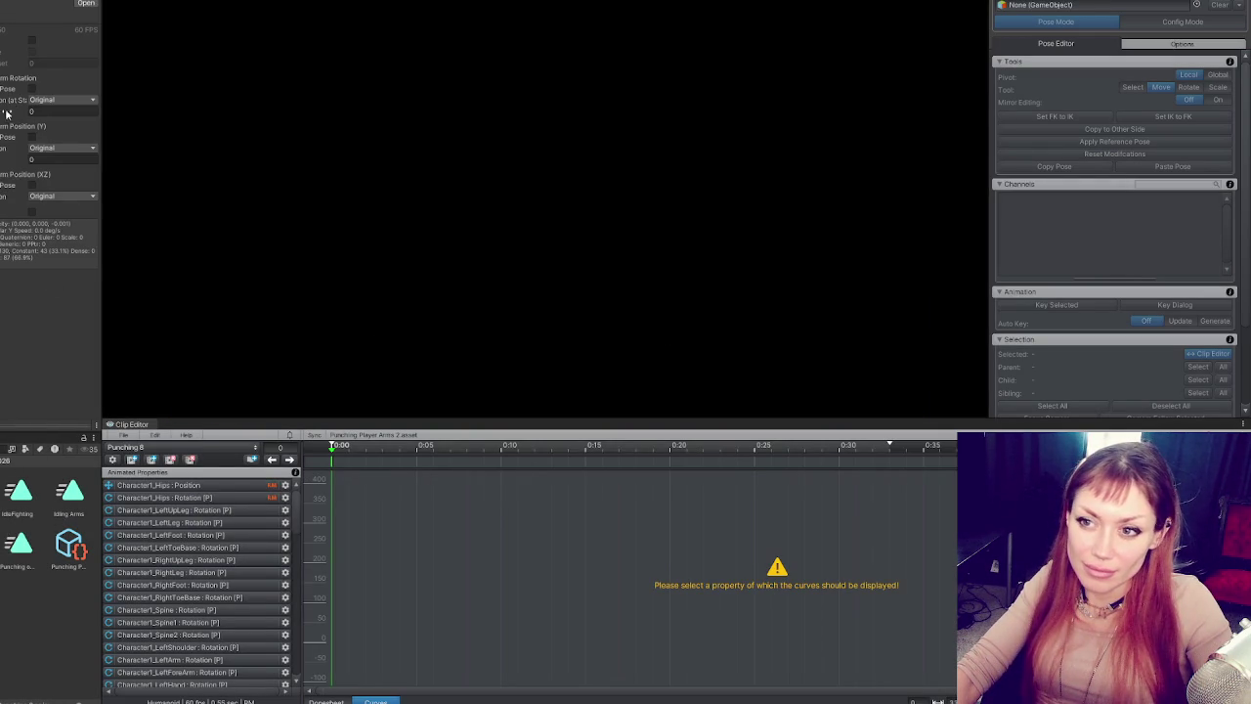
left_click(31, 89)
left_click(31, 137)
left_click(31, 184)
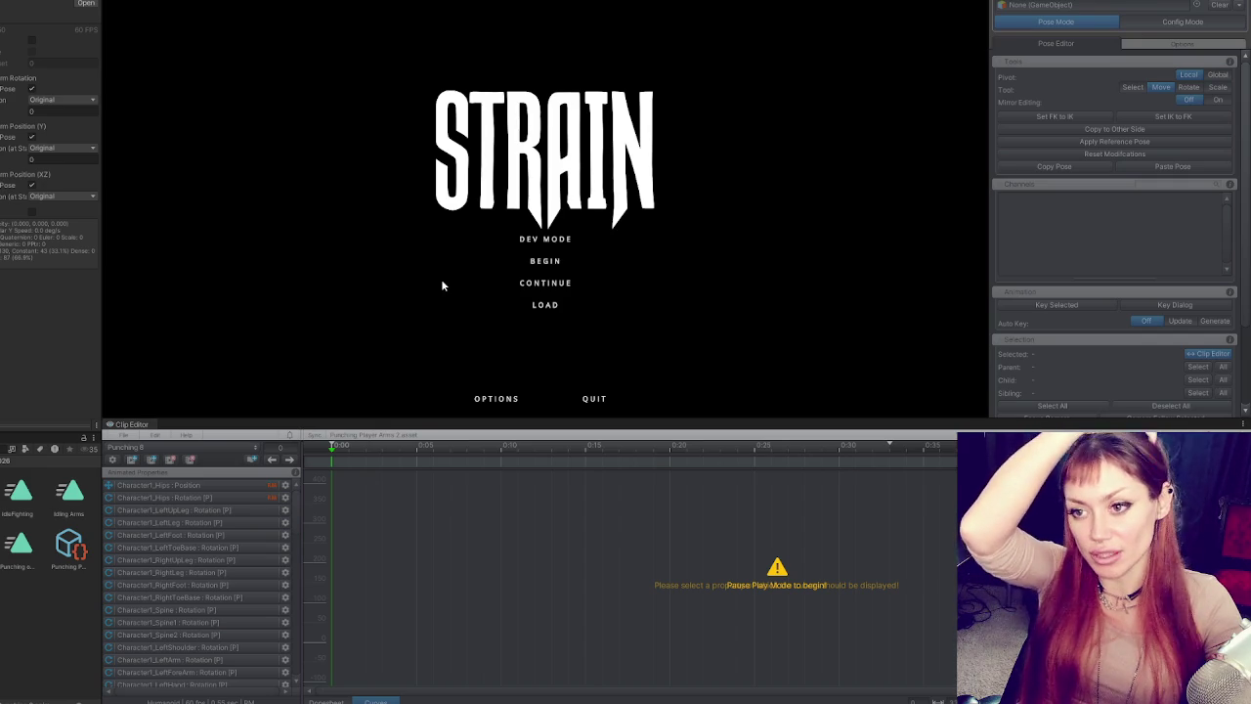
- Begin the game and load into first-person play, dismissing the pause menu
left_click(442, 285)
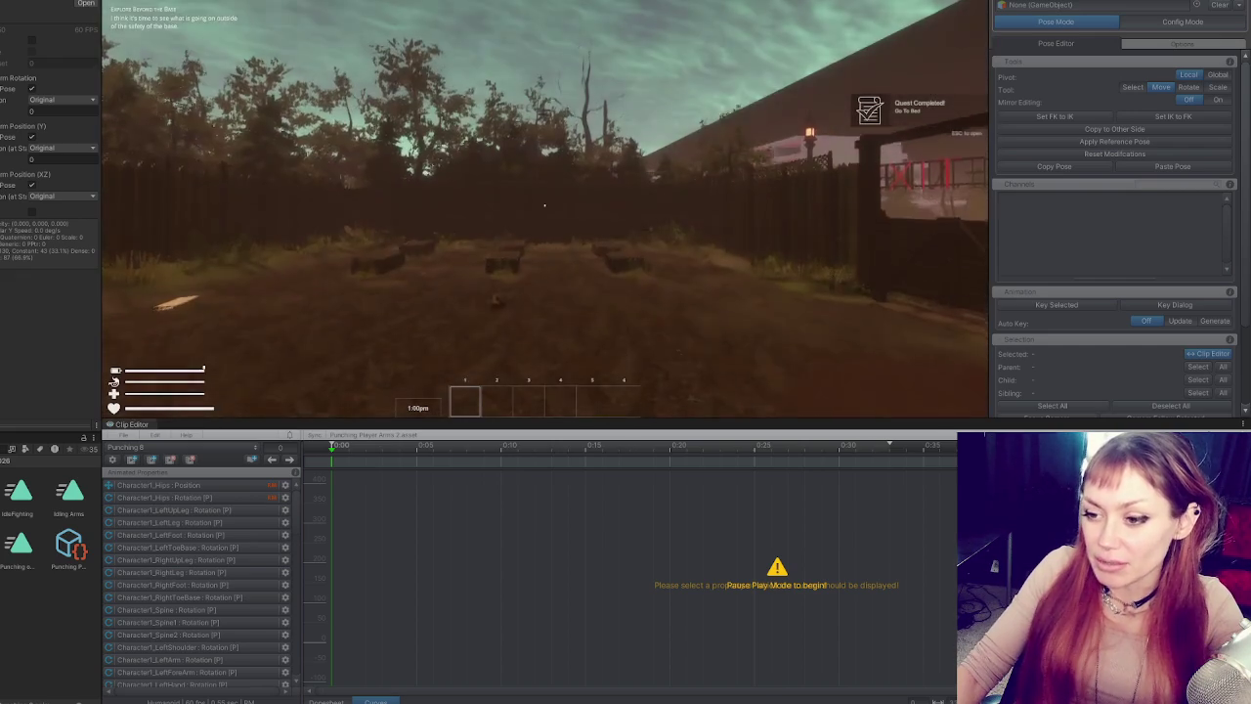
key("Escape")
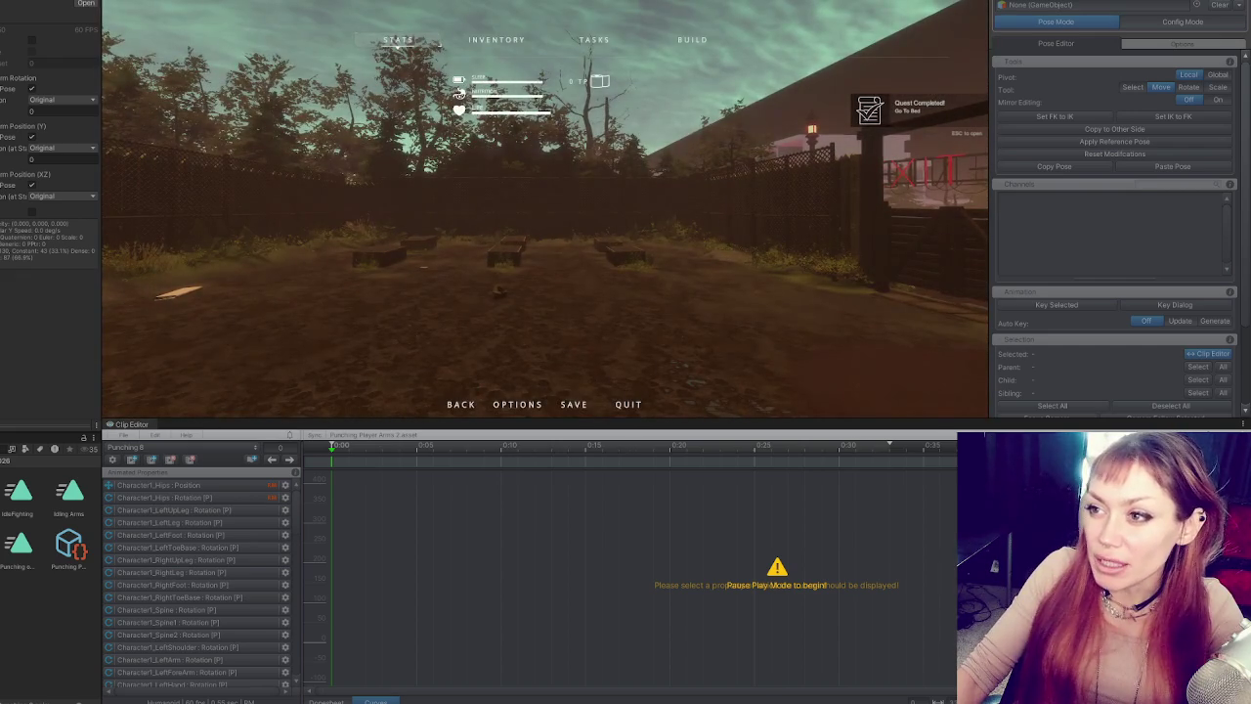
key("Escape")
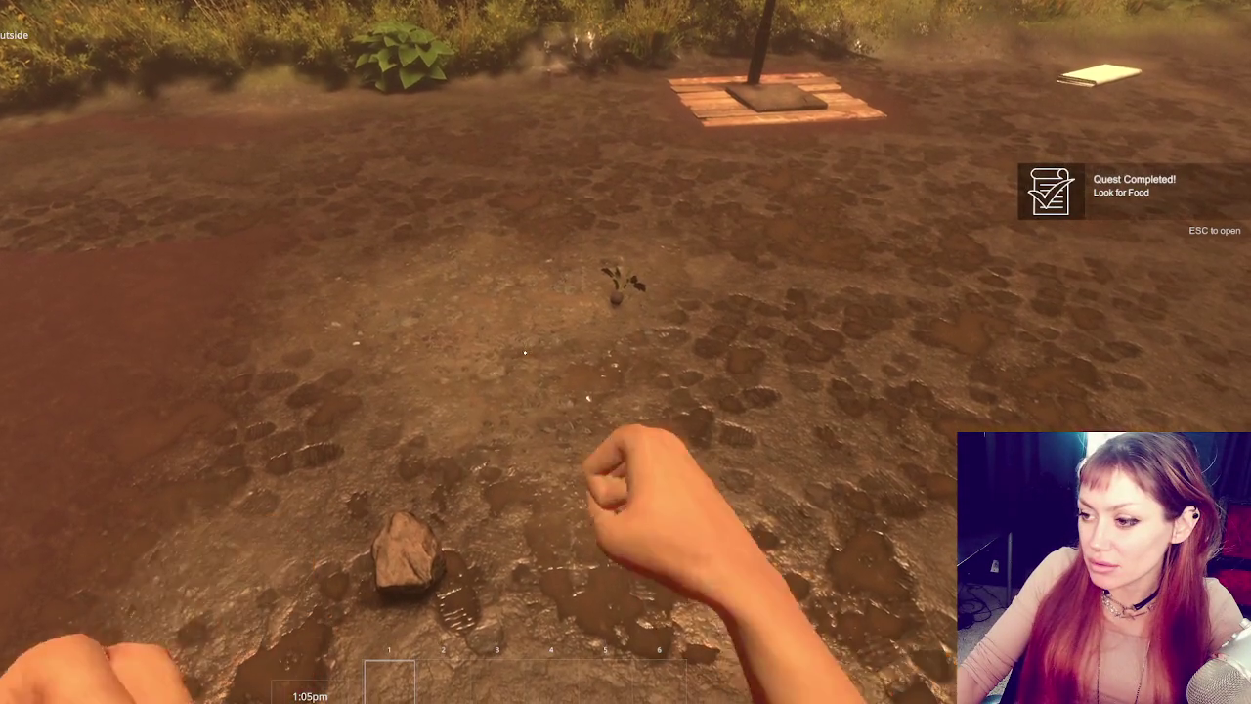
- Eat two berries in game, then bring up the pause menu
left_click(524, 354)
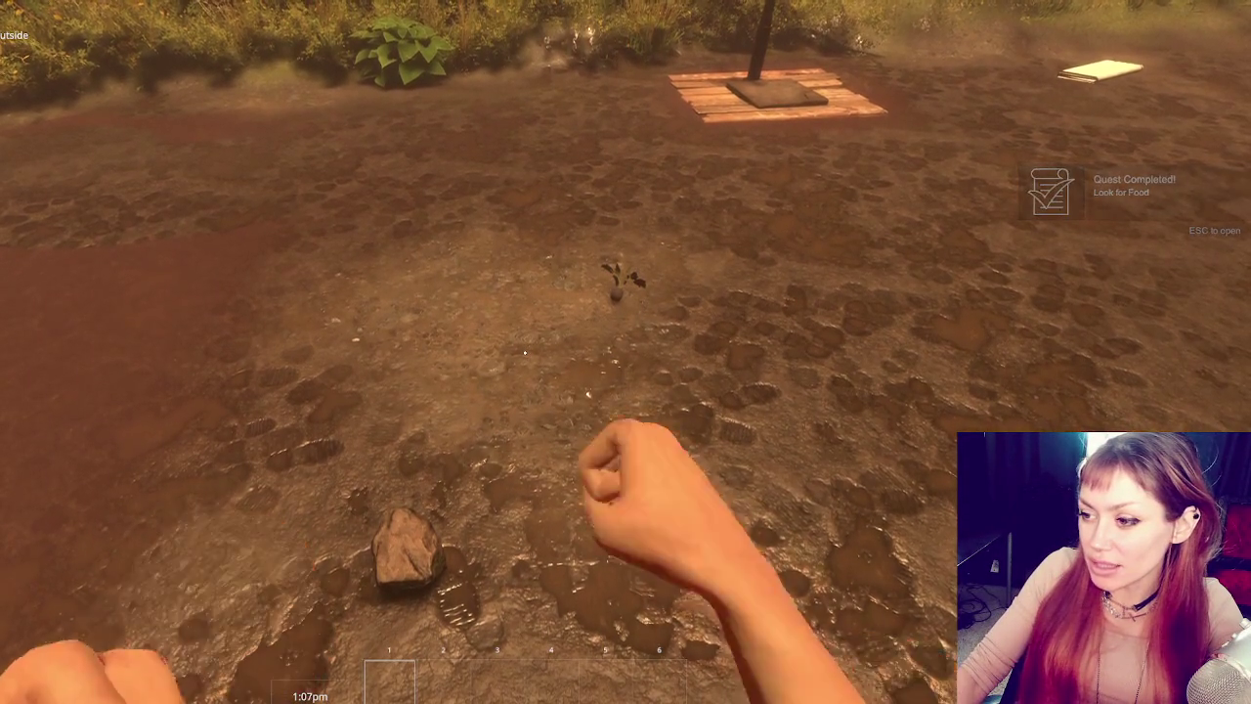
left_click(525, 353)
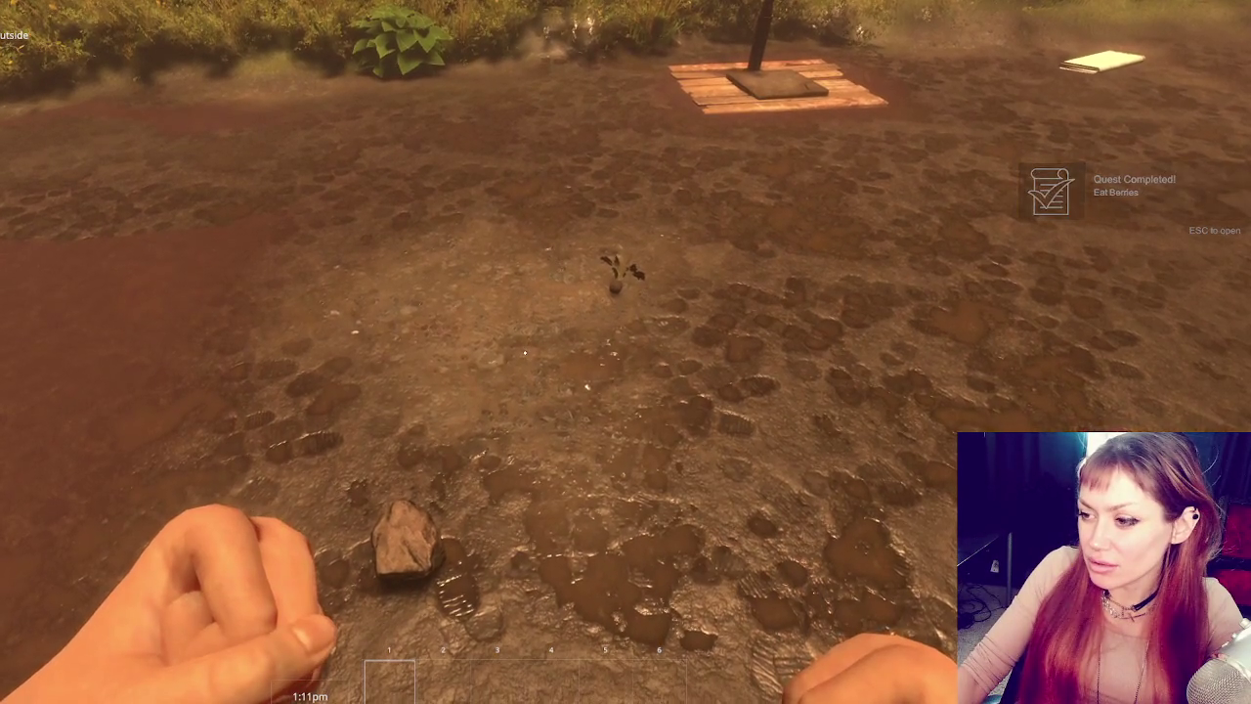
key("Escape")
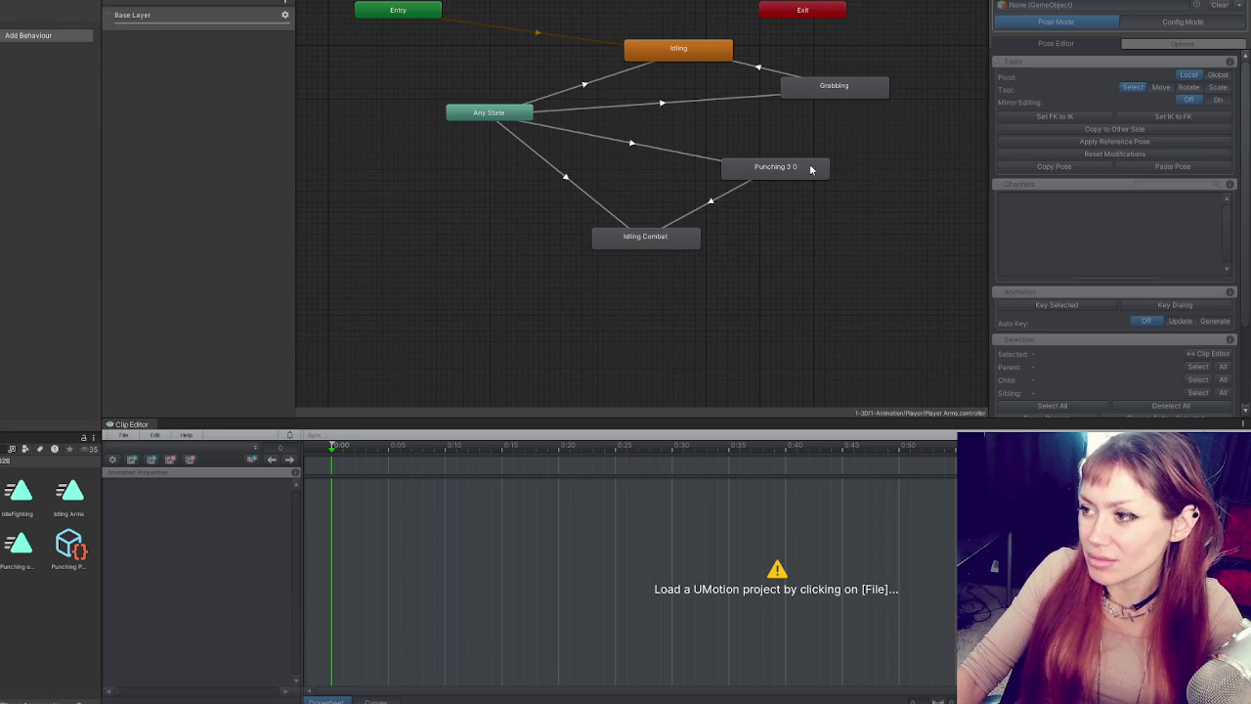
- Put the Punching 8 clip in the Punching 3.0 state's Motion field
left_click(801, 174)
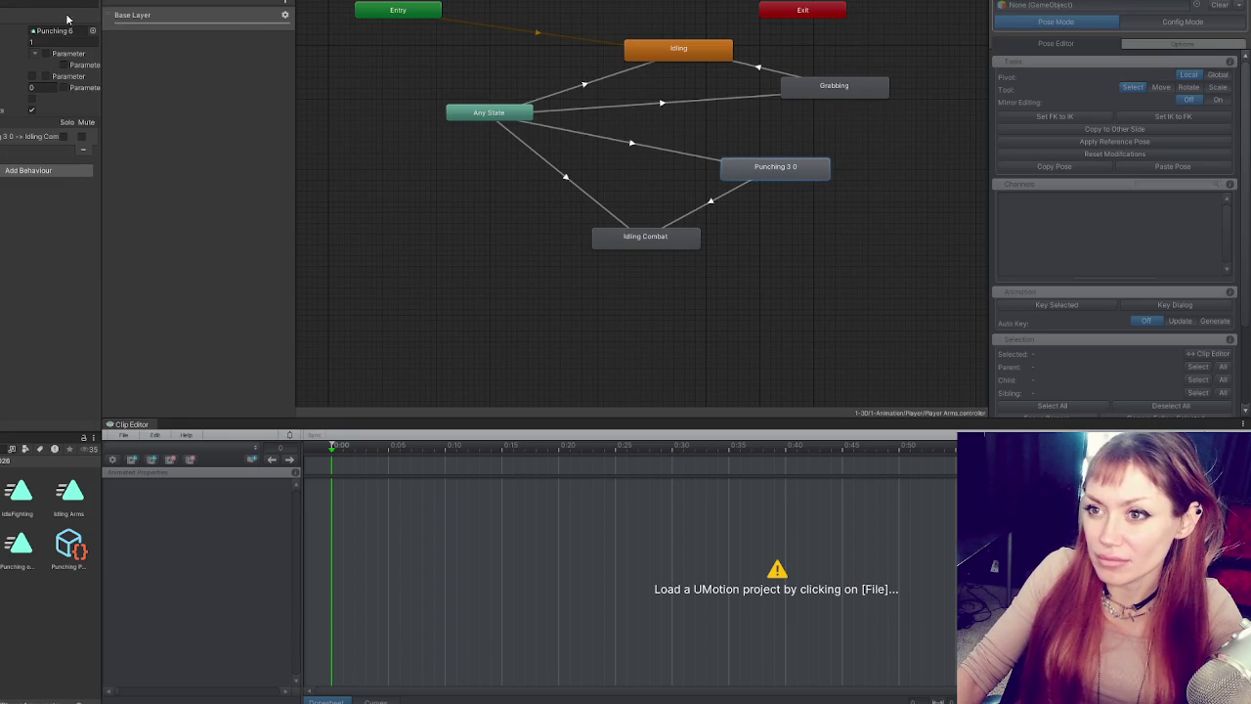
mouse_move(7, 562)
left_mouse_down()
mouse_move(11, 136)
mouse_move(32, 24)
mouse_move(49, 30)
left_mouse_up()
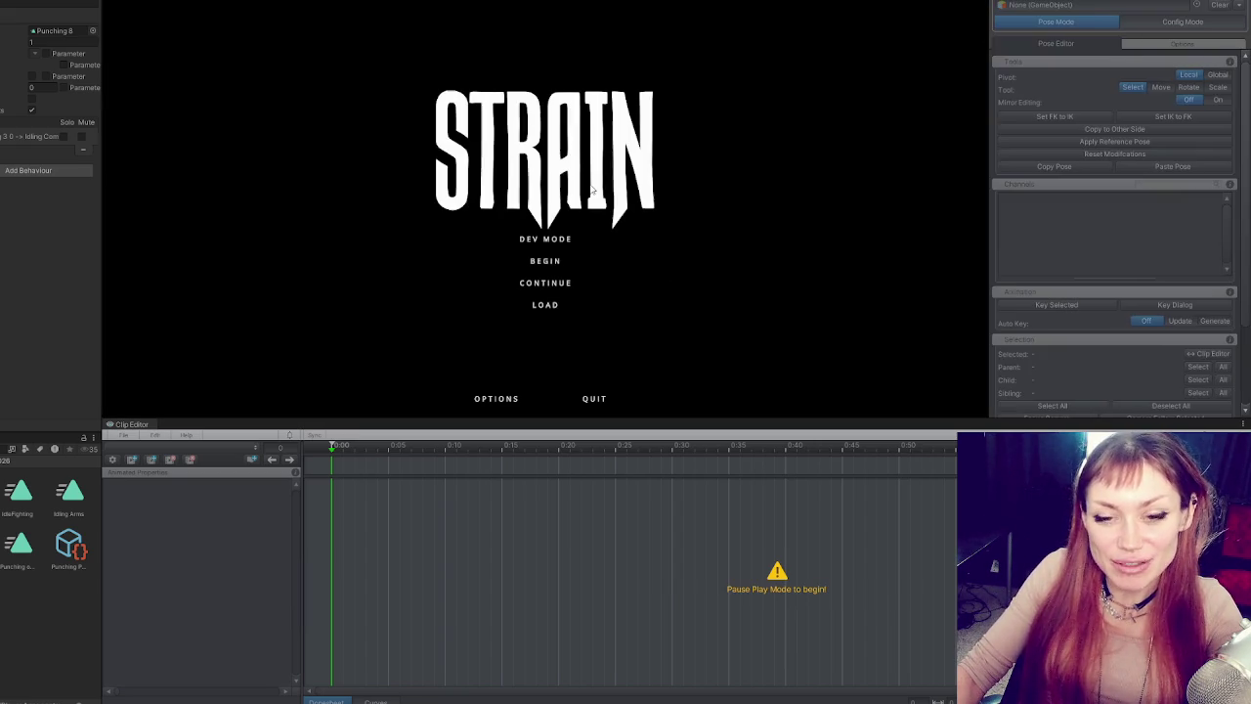
- Start the game from the title menu and pause once the yard has loaded
left_click(536, 251)
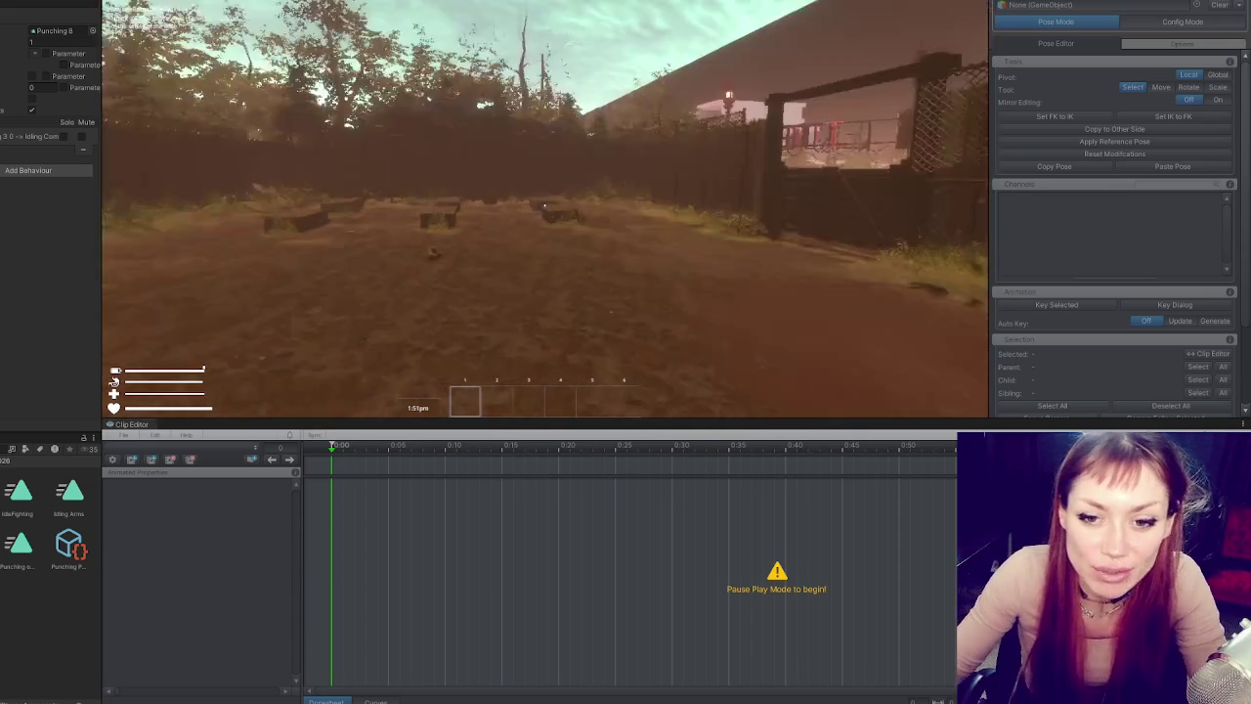
key("Escape")
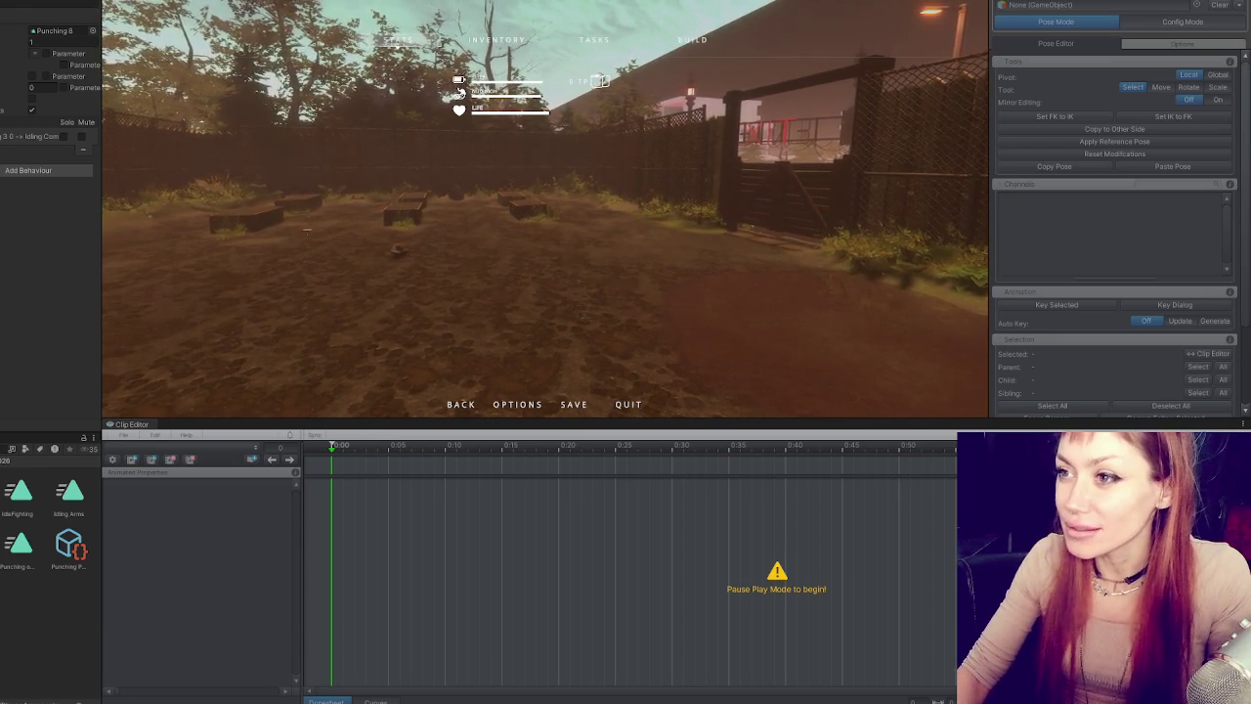
- Resume play and throw five punches to test the arm extension
key("Escape")
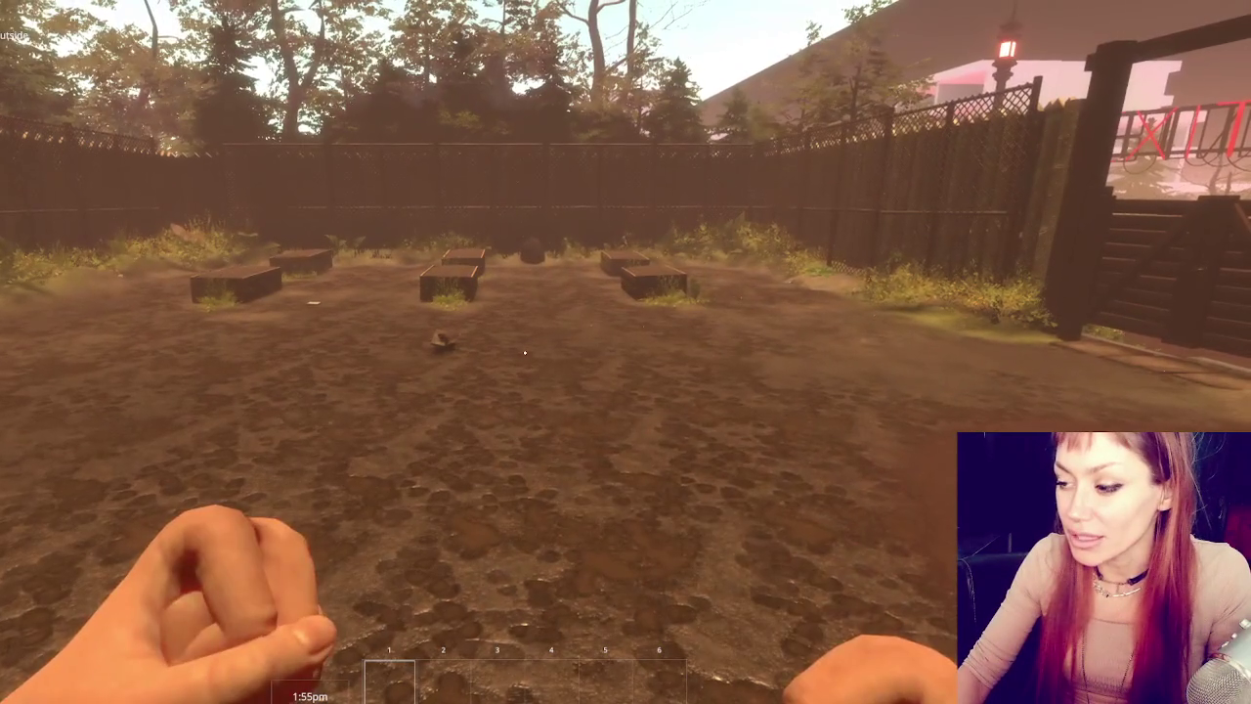
left_click(525, 353)
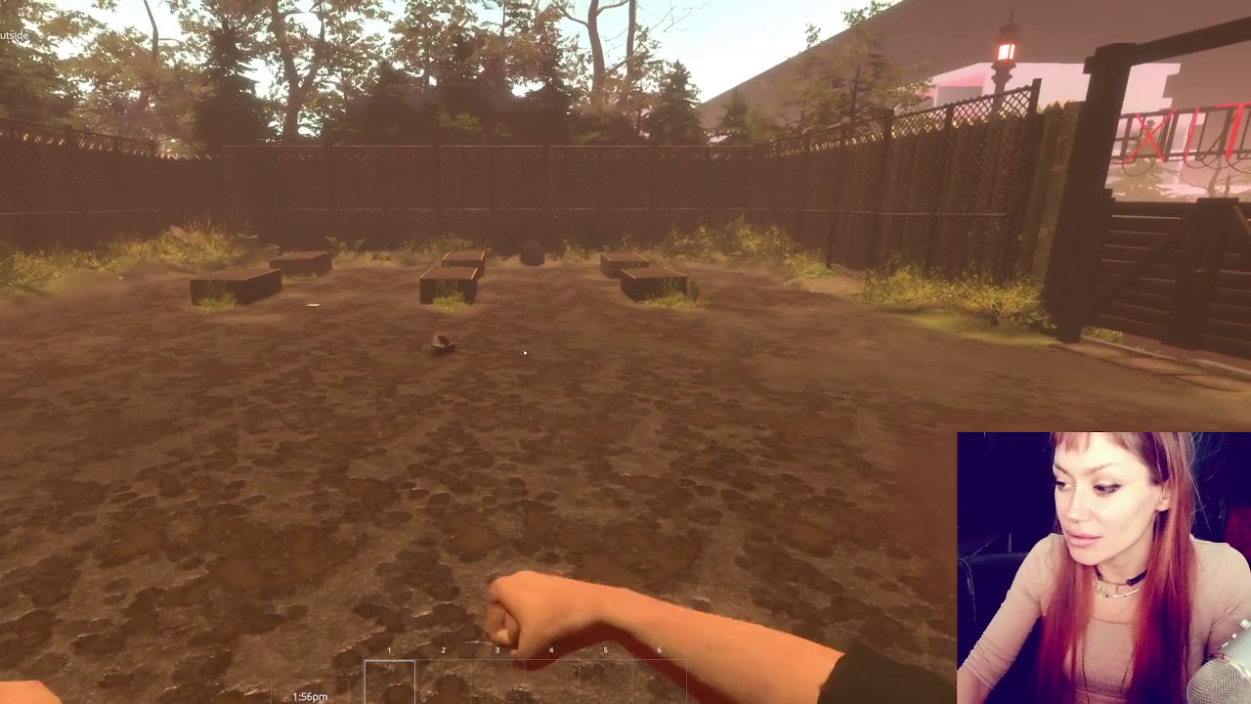
left_click(525, 353)
left_click(525, 352)
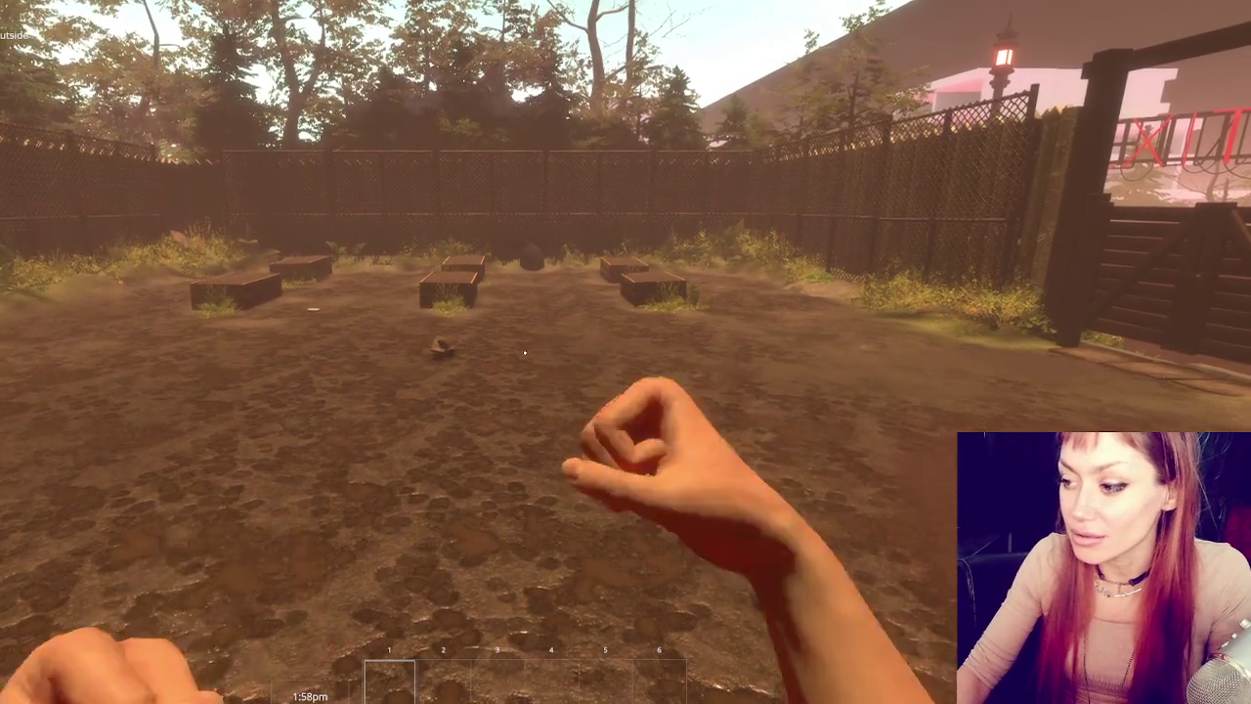
left_click(525, 353)
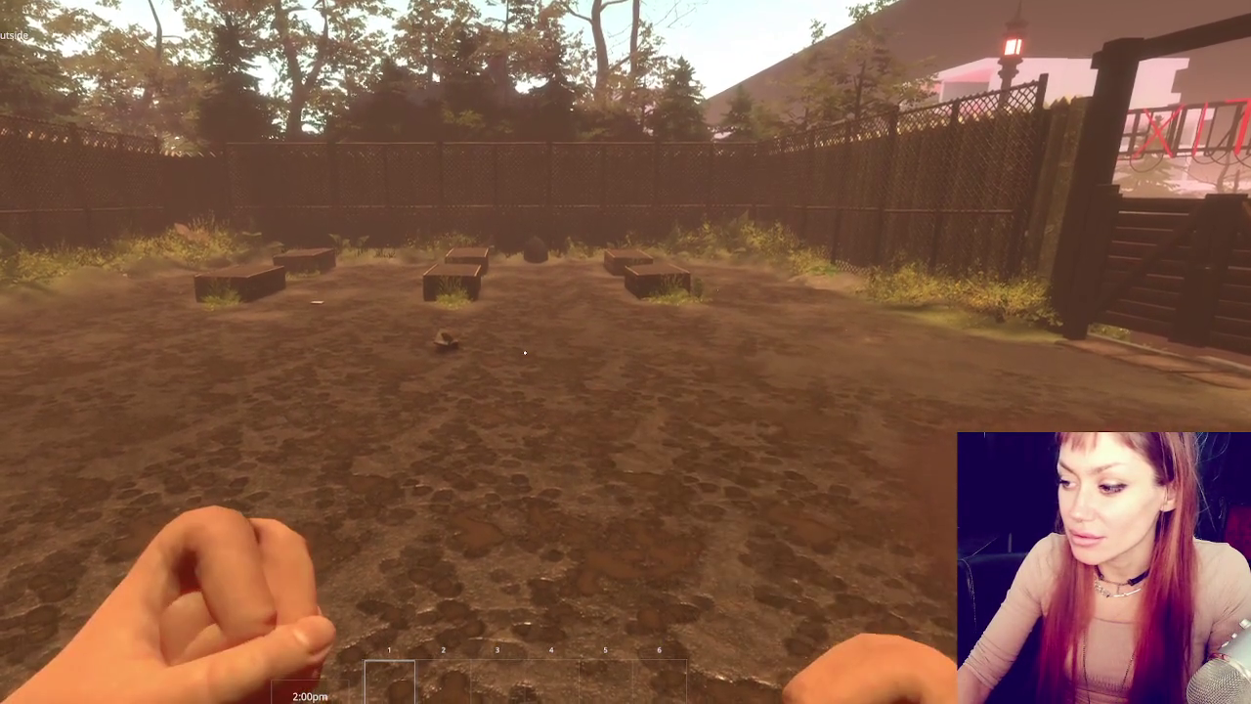
left_click(524, 353)
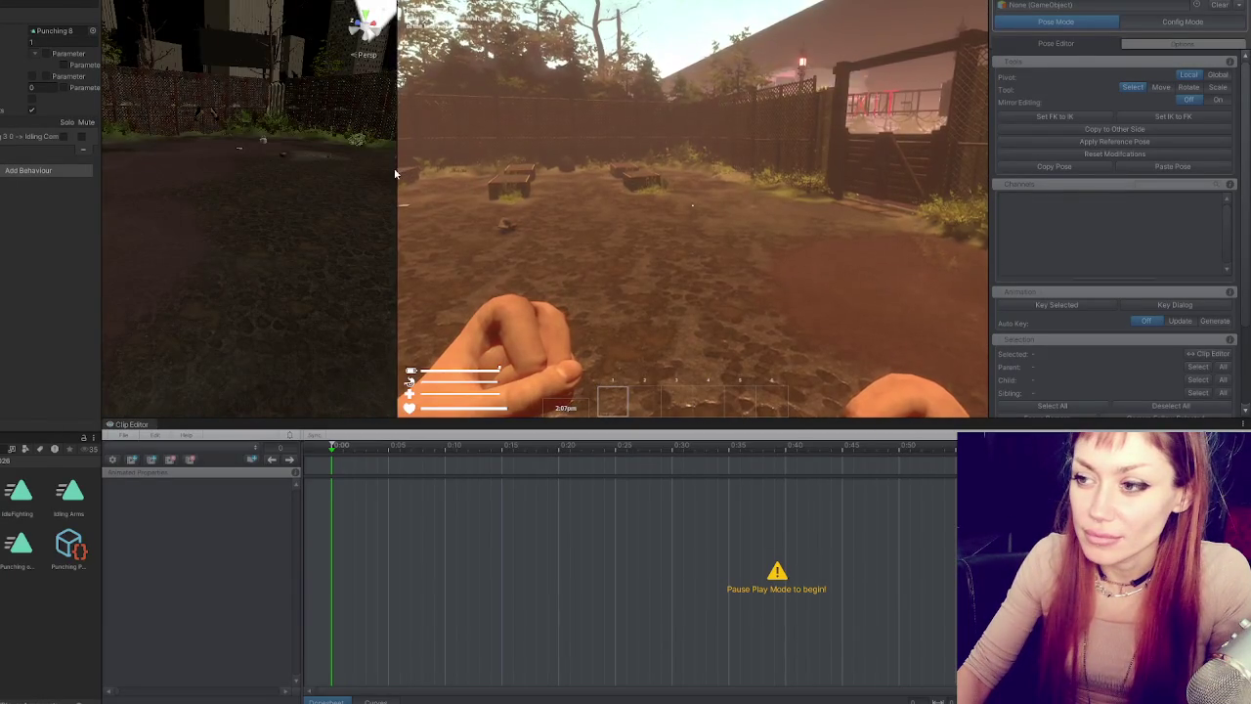
- Widen the scene view, frame the player, then pause and exit Play mode with Ctrl+P
left_click_drag(401, 174, 607, 164)
left_click_drag(343, 273, 322, 256)
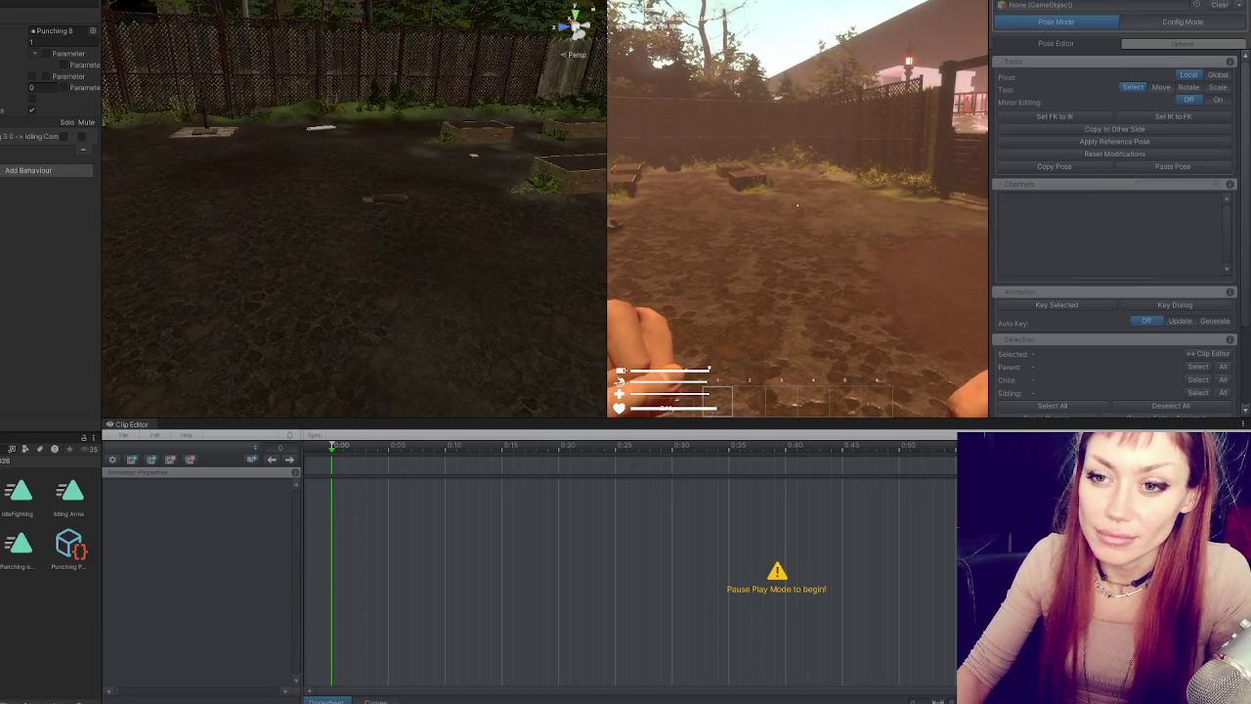
key("f")
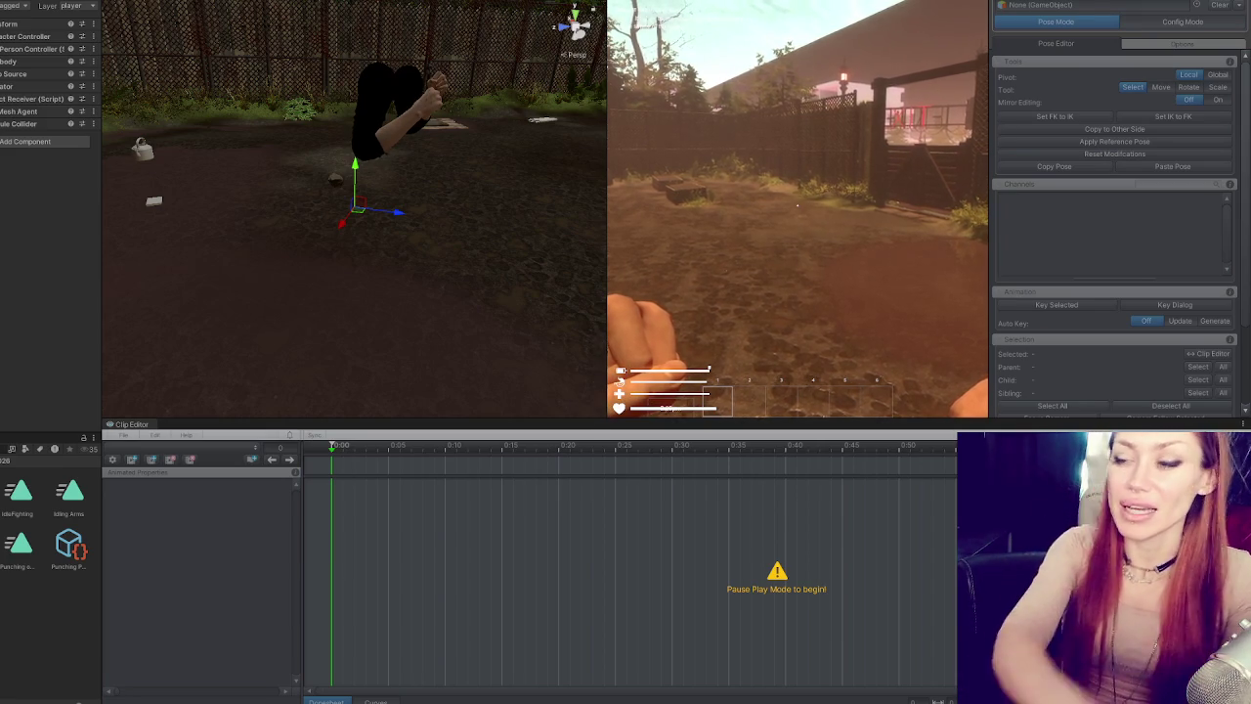
key("Escape")
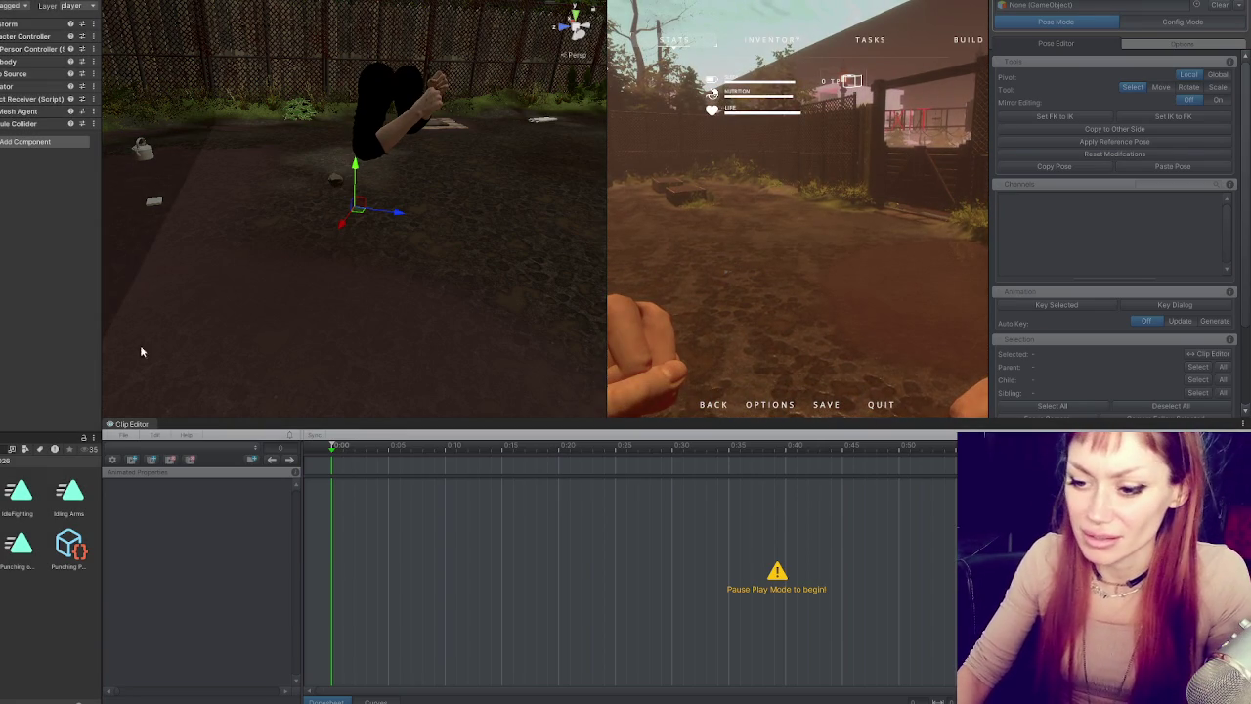
key("ctrl+p")
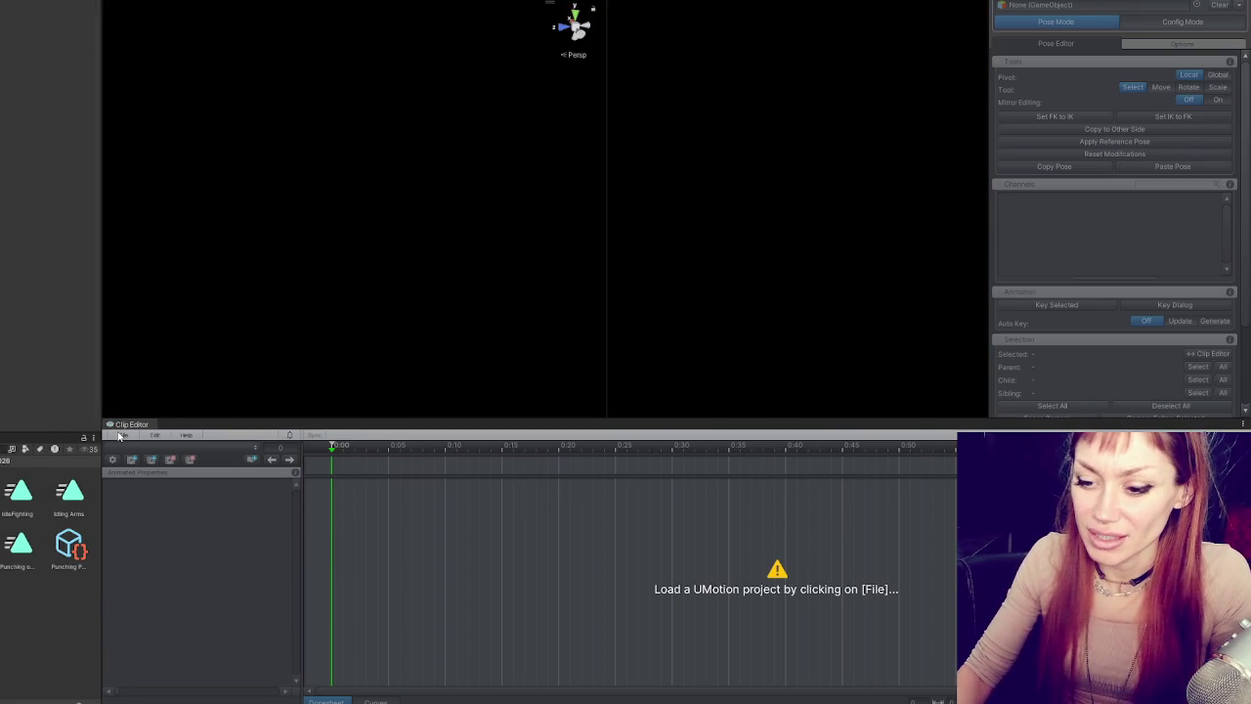
- Reopen the Punching Player Arms 2.asset project from recently opened projects
left_click(118, 436)
mouse_move(166, 488)
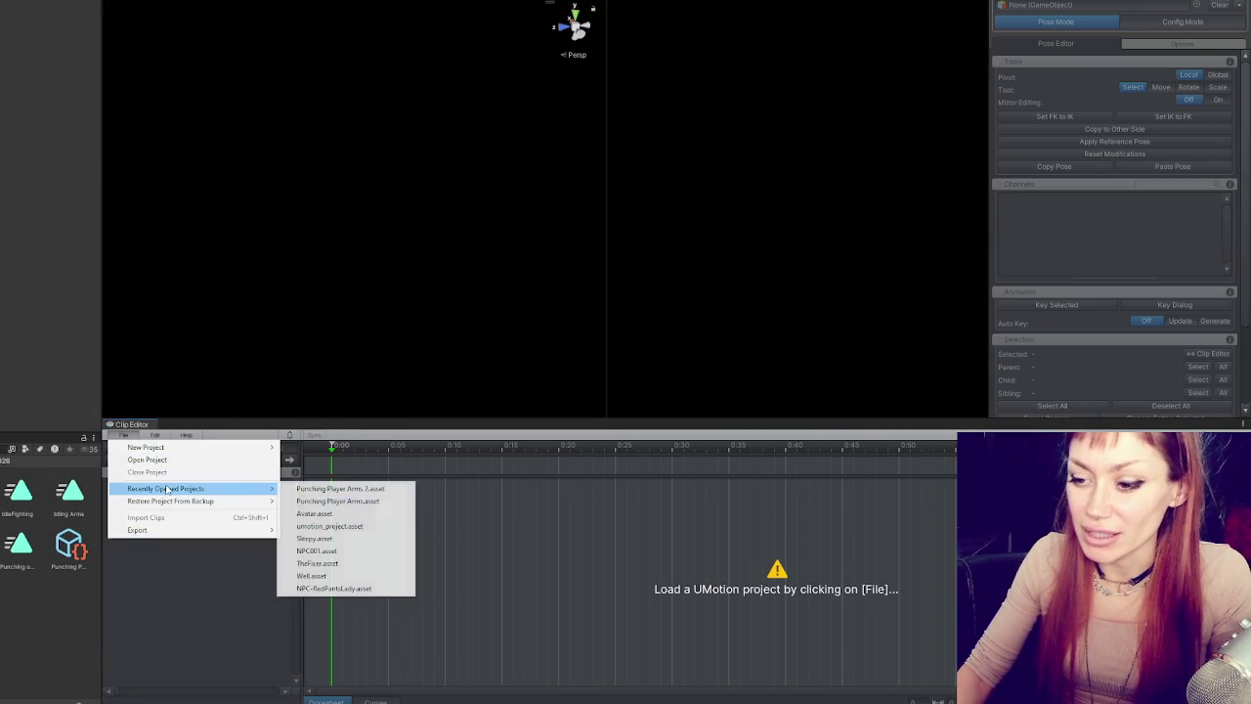
left_click(323, 490)
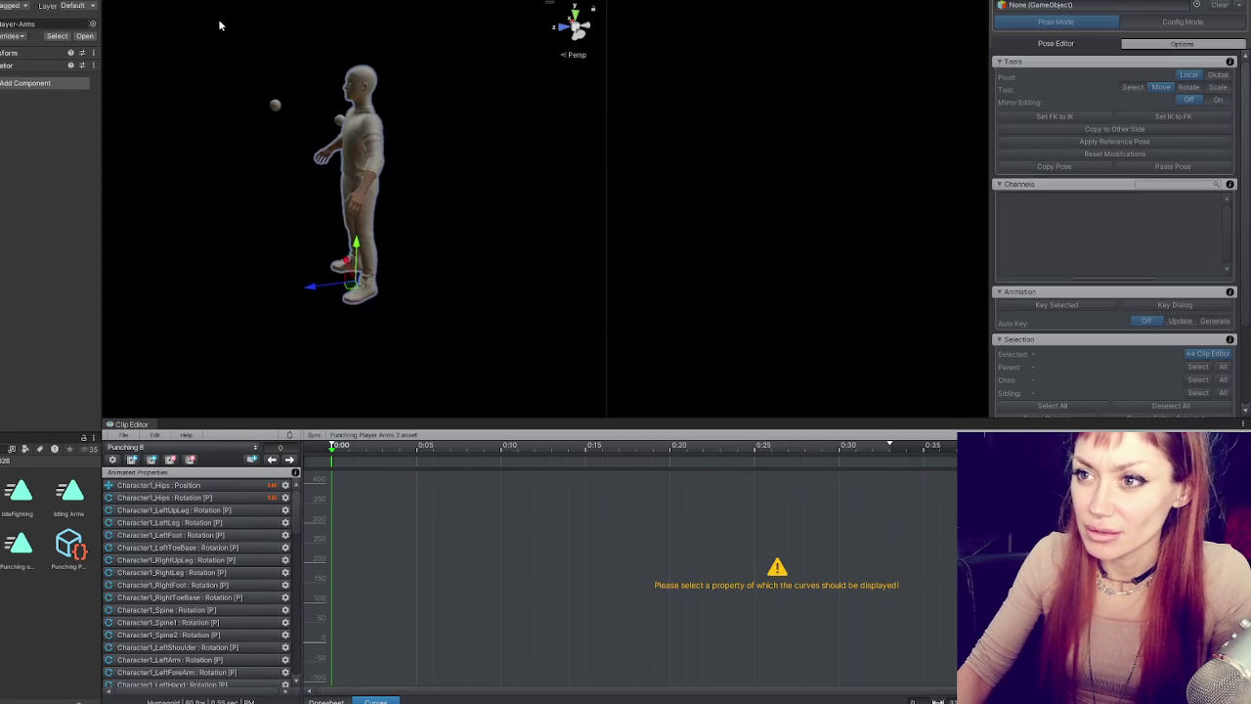
- Attach the Player-Arms character and orbit to inspect its fists-up punching pose
left_click(1077, 18)
left_click_drag(279, 156, 353, 466)
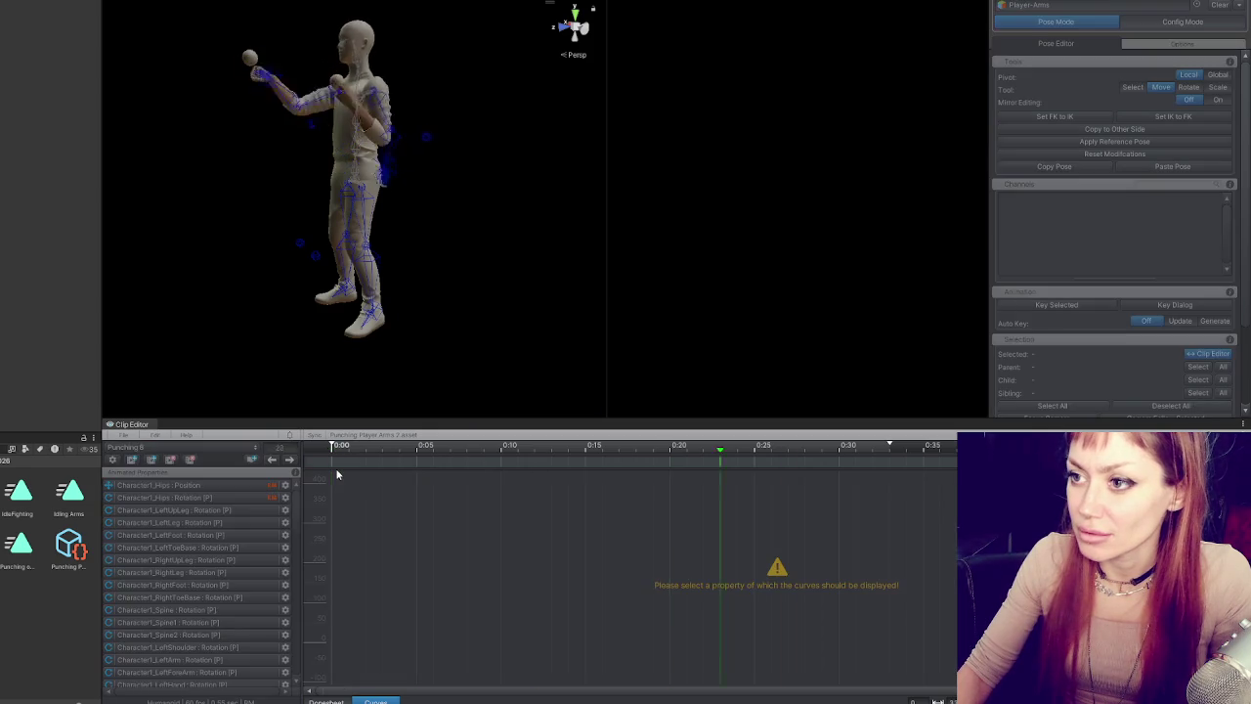
left_click_drag(266, 369, 359, 228)
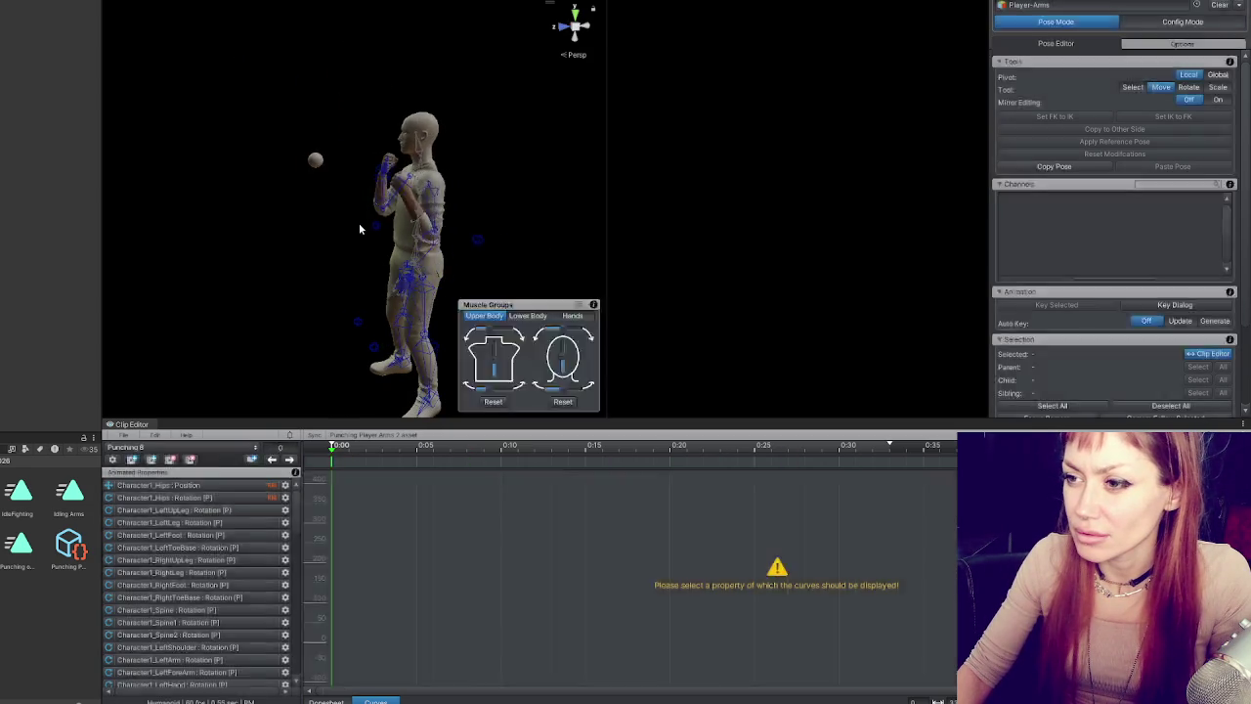
key("space")
key("space")
key("space")
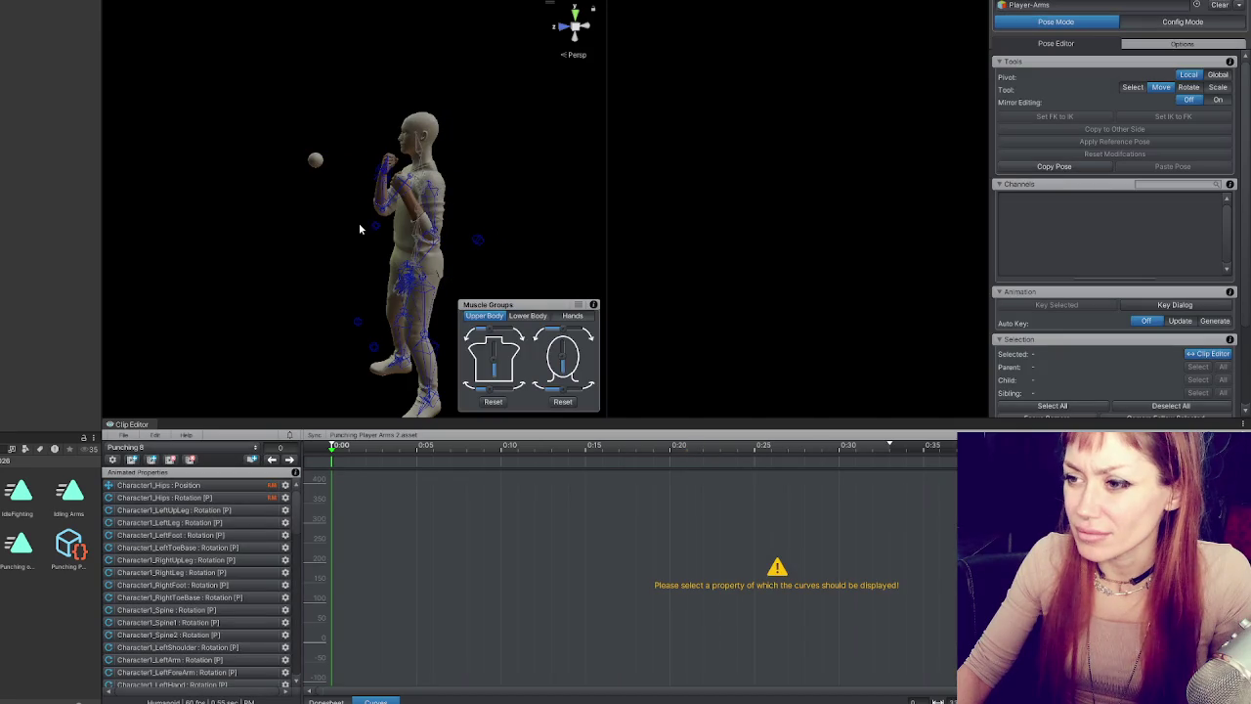
scroll(496, 568, "down", 3)
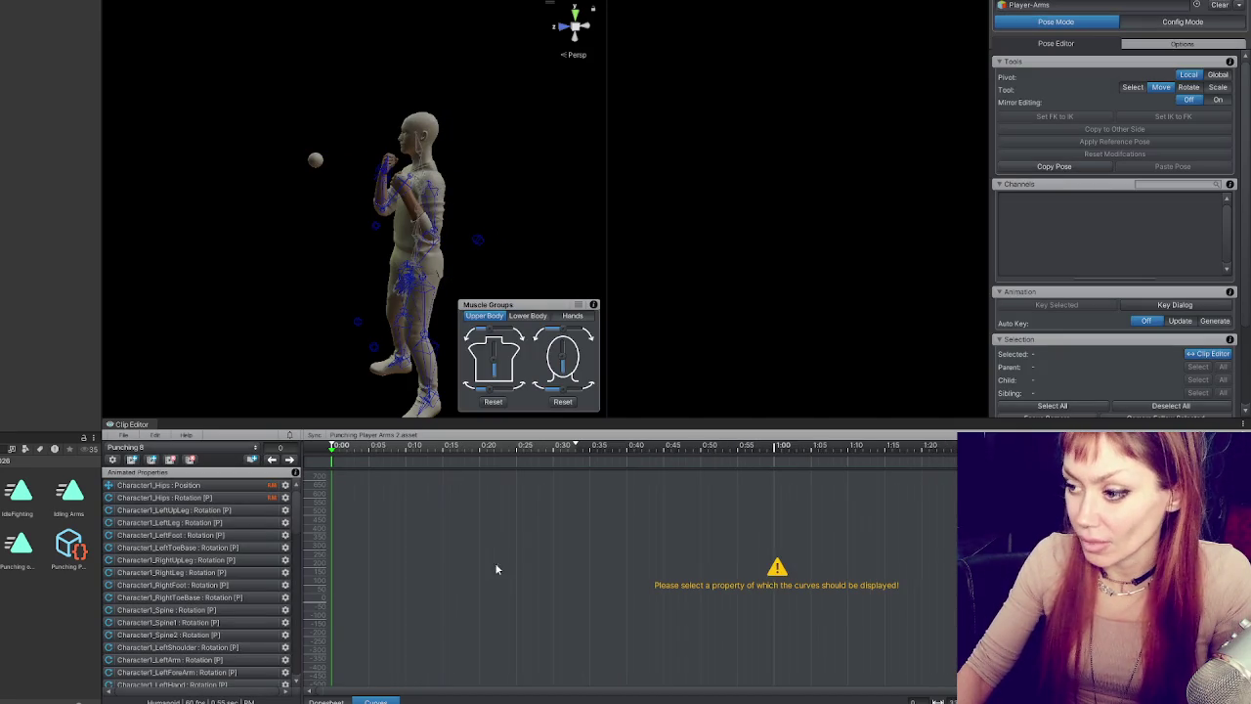
- In the Dopesheet, select all keys and stretch them over a longer time span
left_click(327, 700)
scroll(558, 516, "down", 2)
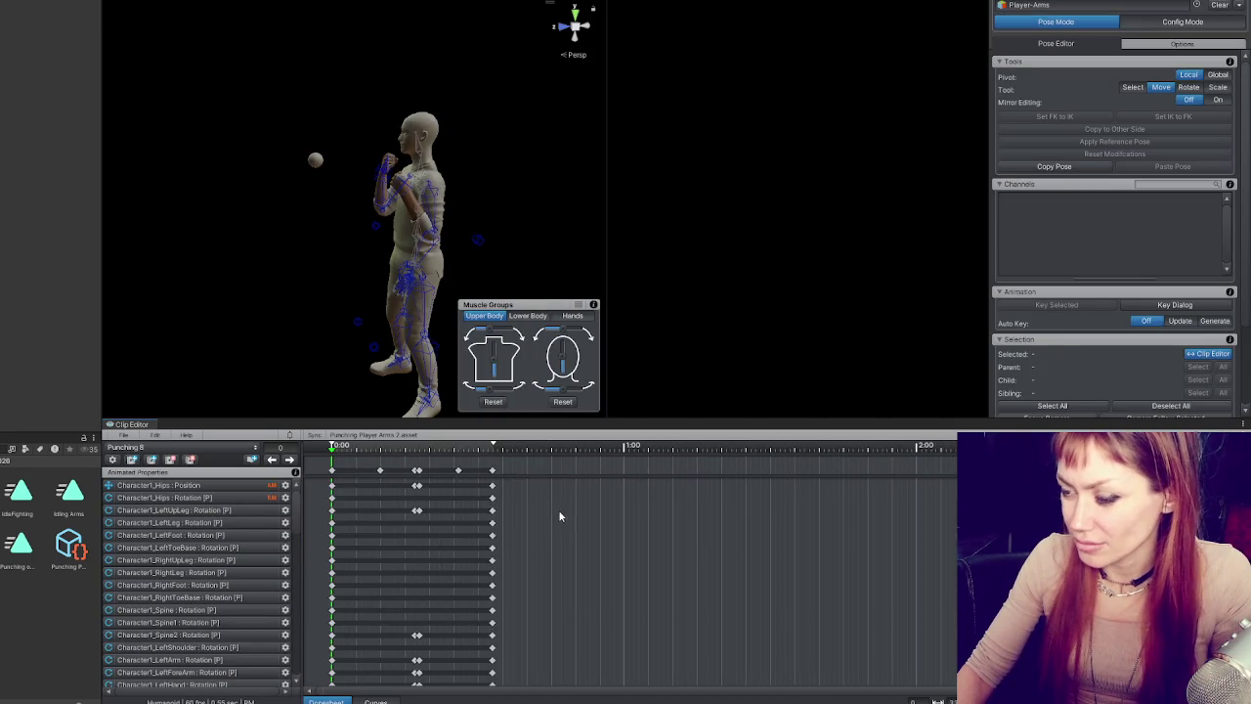
key("ctrl+a")
left_click_drag(498, 505, 977, 528)
key("space")
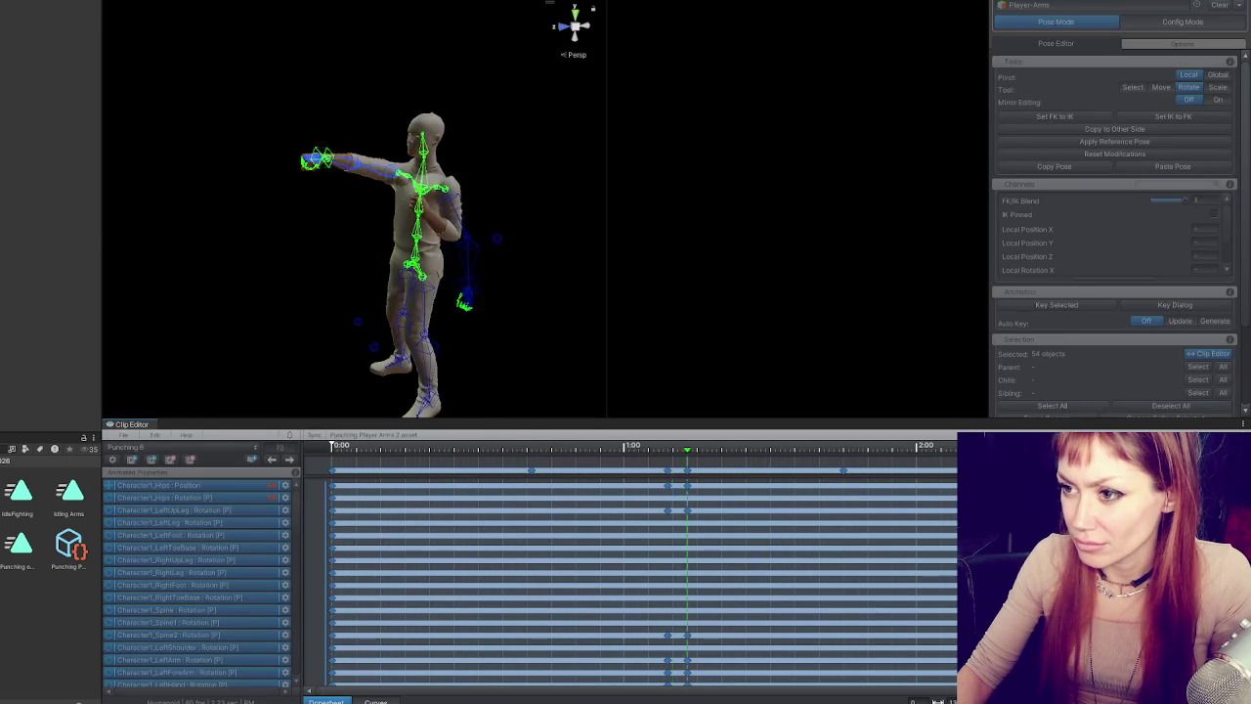
key("space")
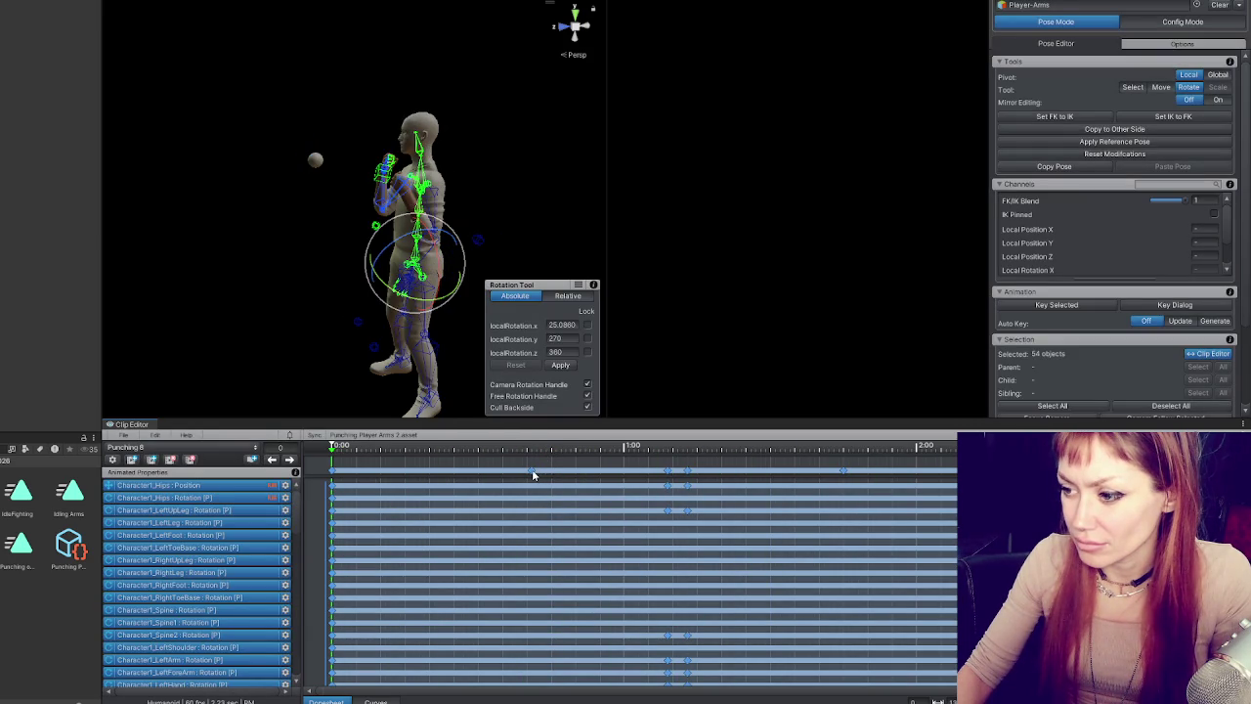
- Step between keys around frame 41 and replay the slowed punch from the start
left_click(289, 459)
left_click(272, 459)
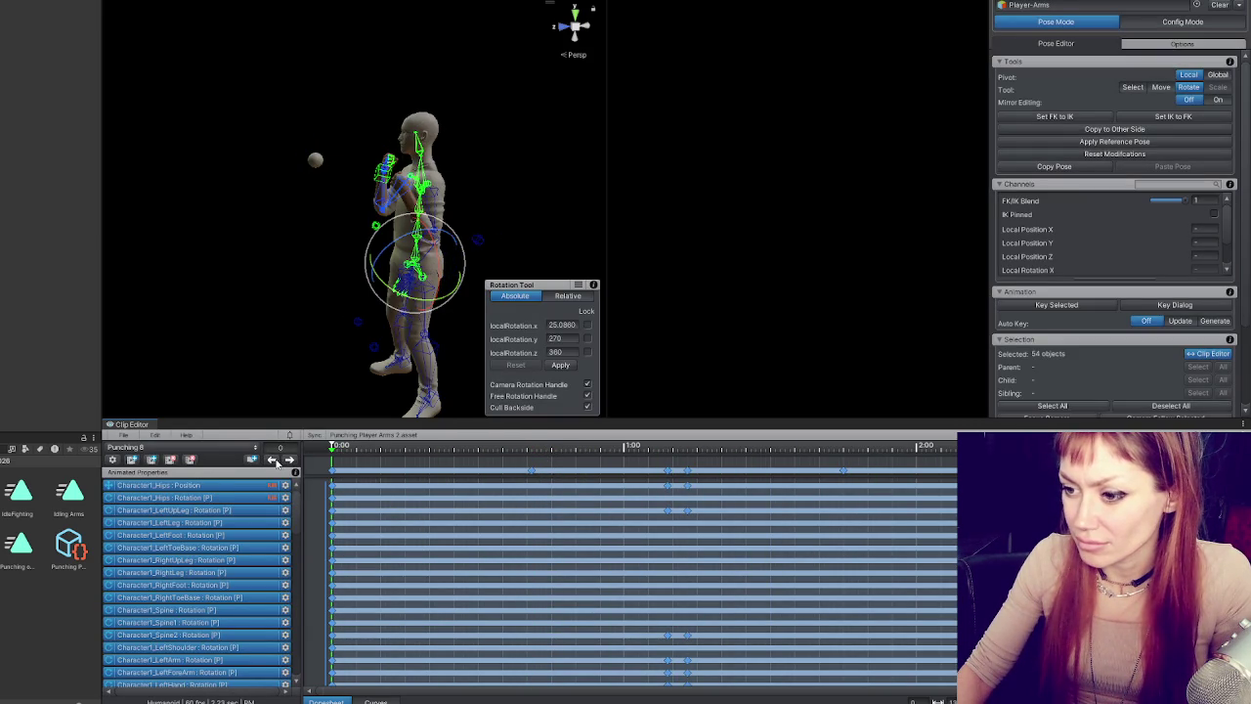
left_click(290, 460)
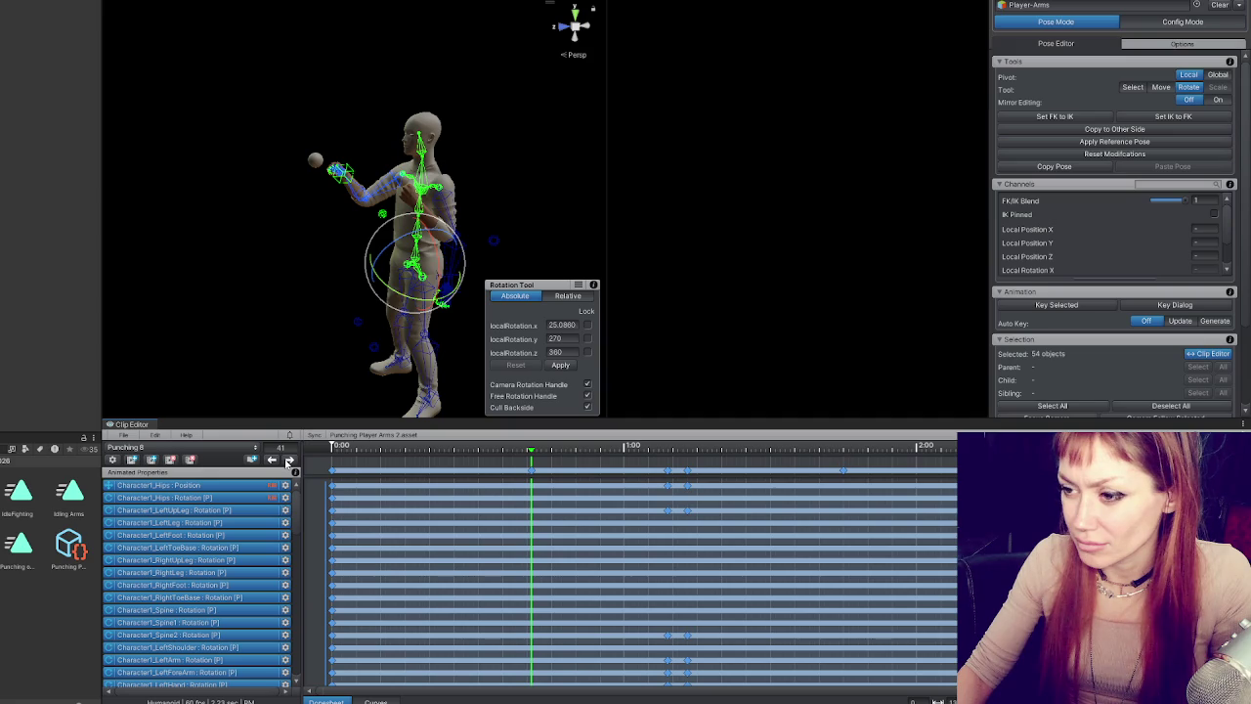
left_click(326, 448)
key("space")
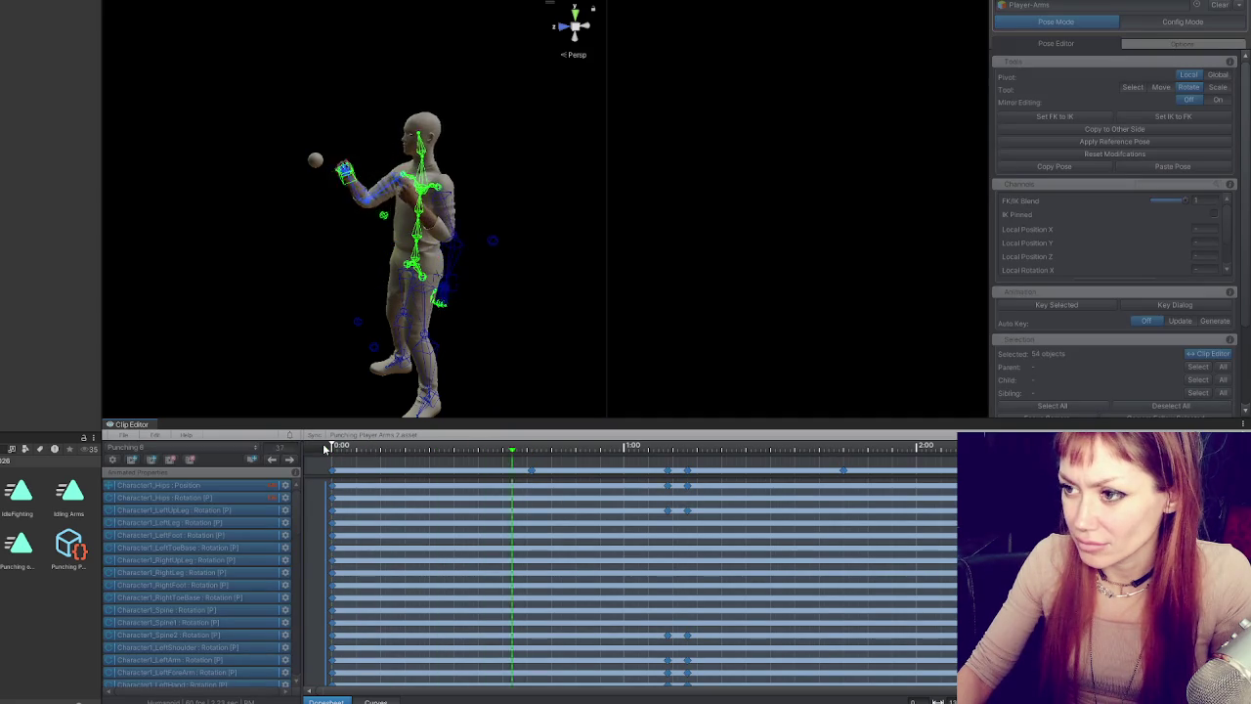
key("space")
key("space")
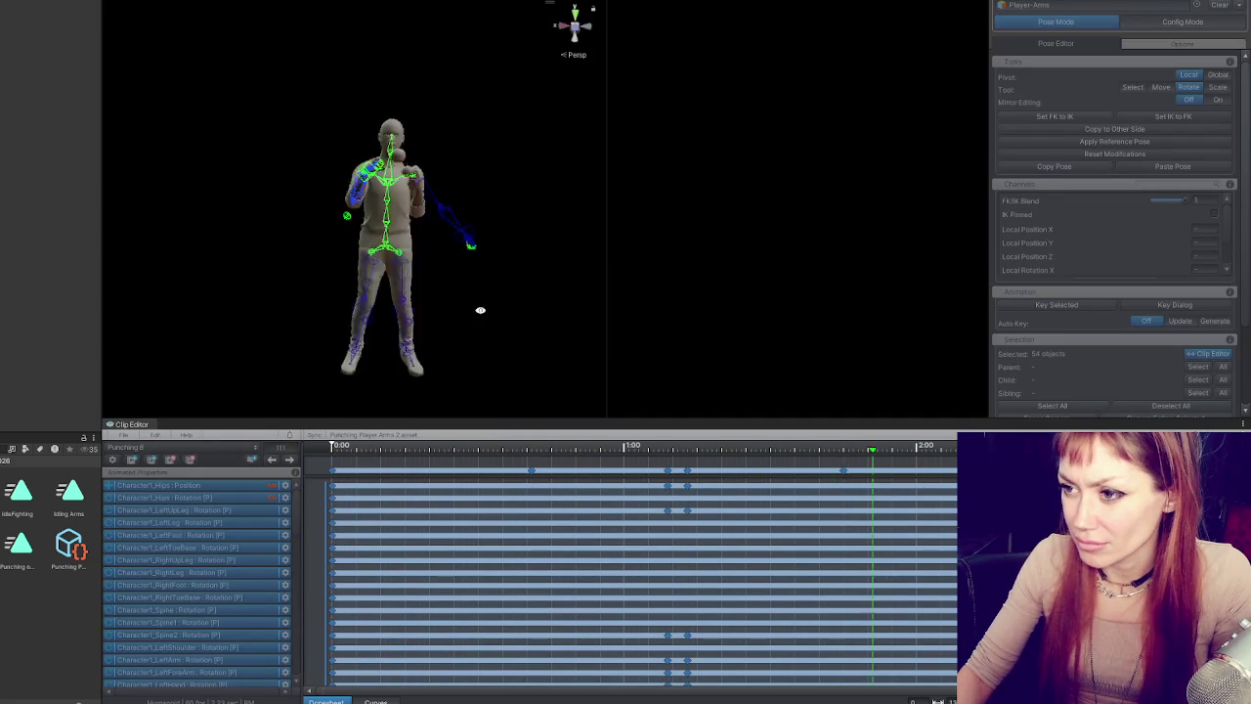
key("space")
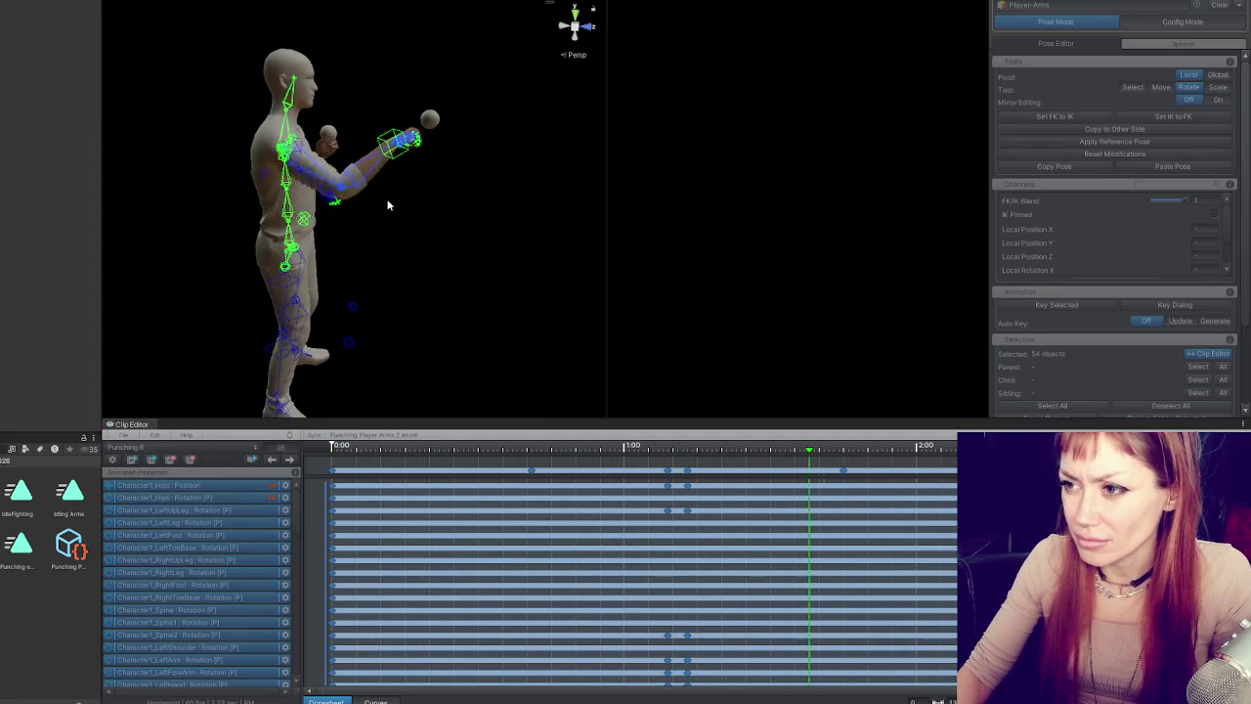
key("space")
key("space")
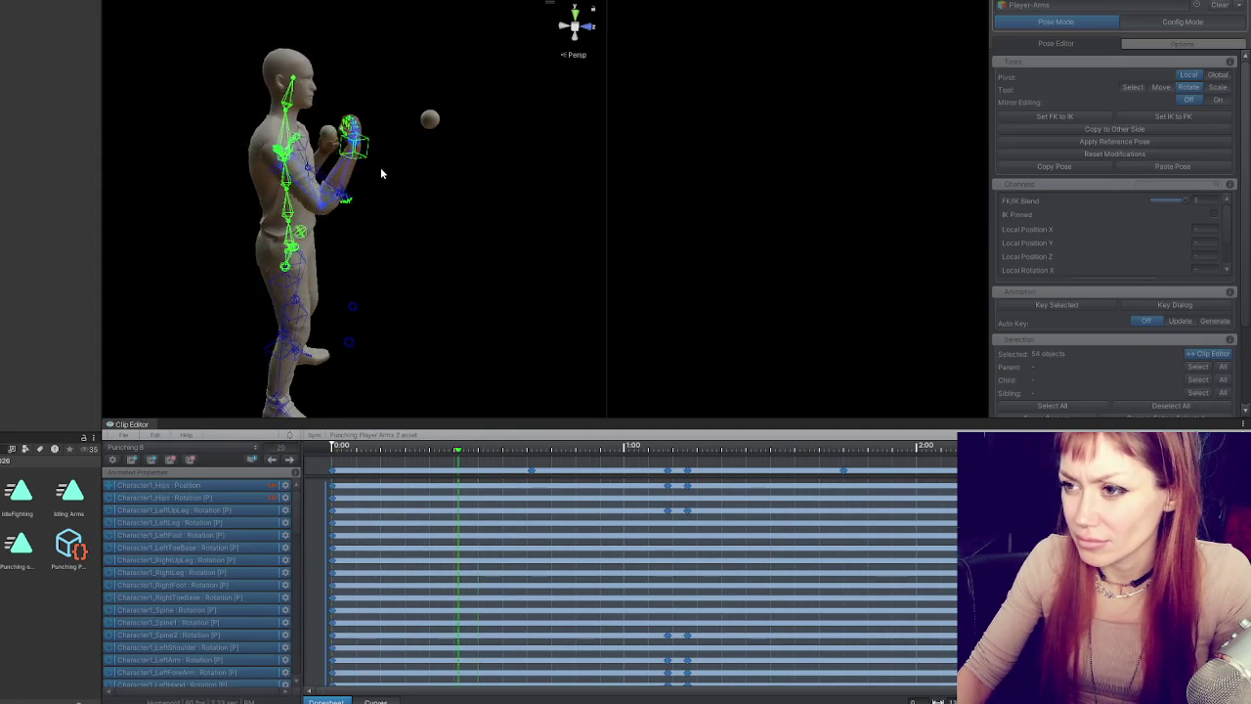
key("space")
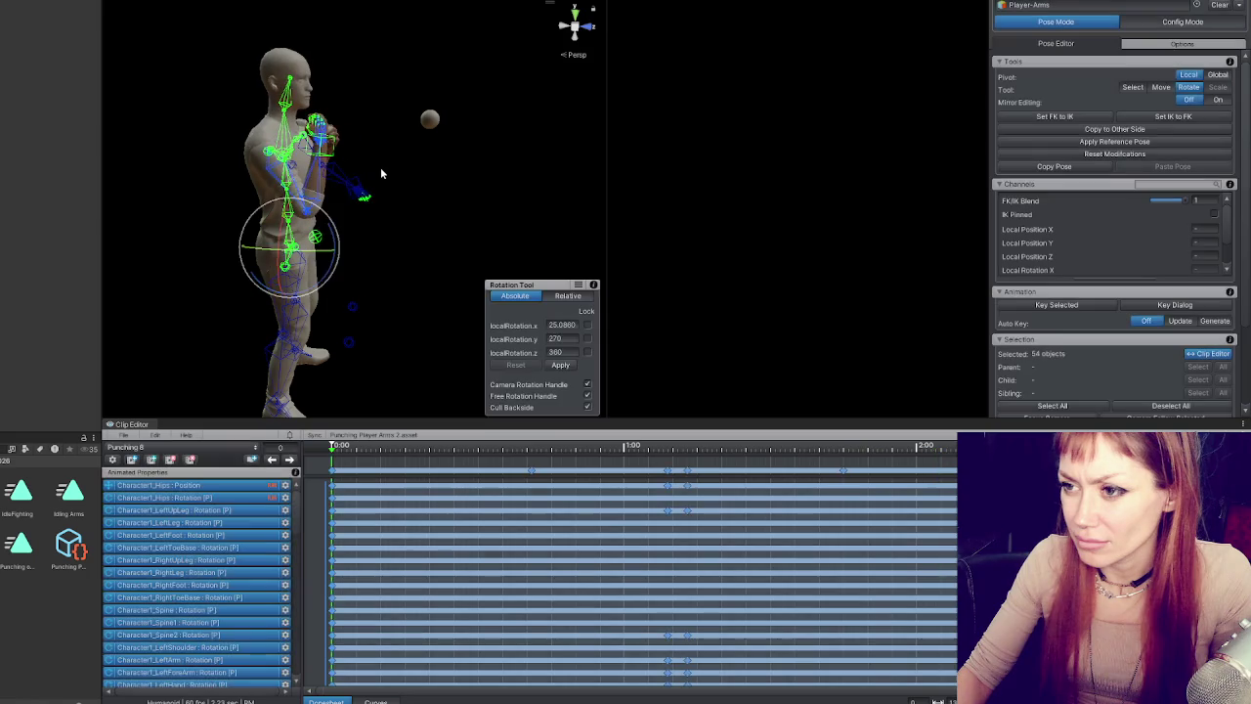
- Scrub through frames 39–60 to review the extended punch poses, ending at frame 41
left_click(291, 459)
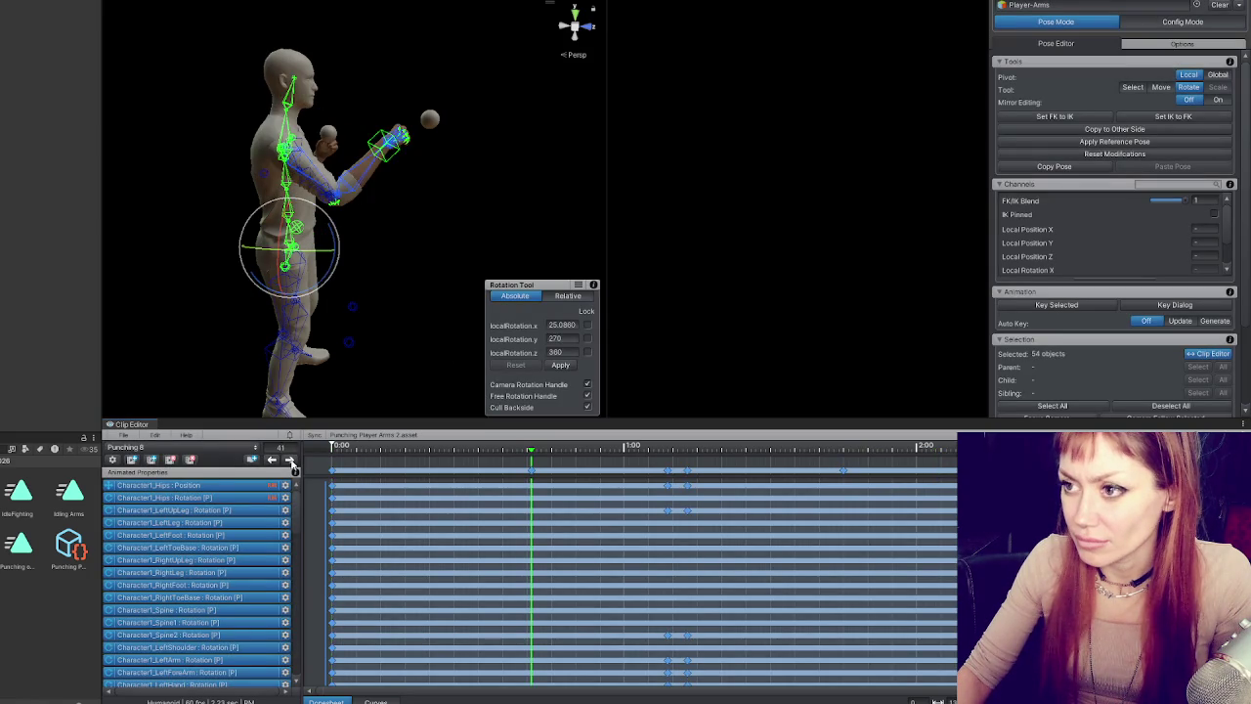
left_click(291, 459)
left_click(606, 467)
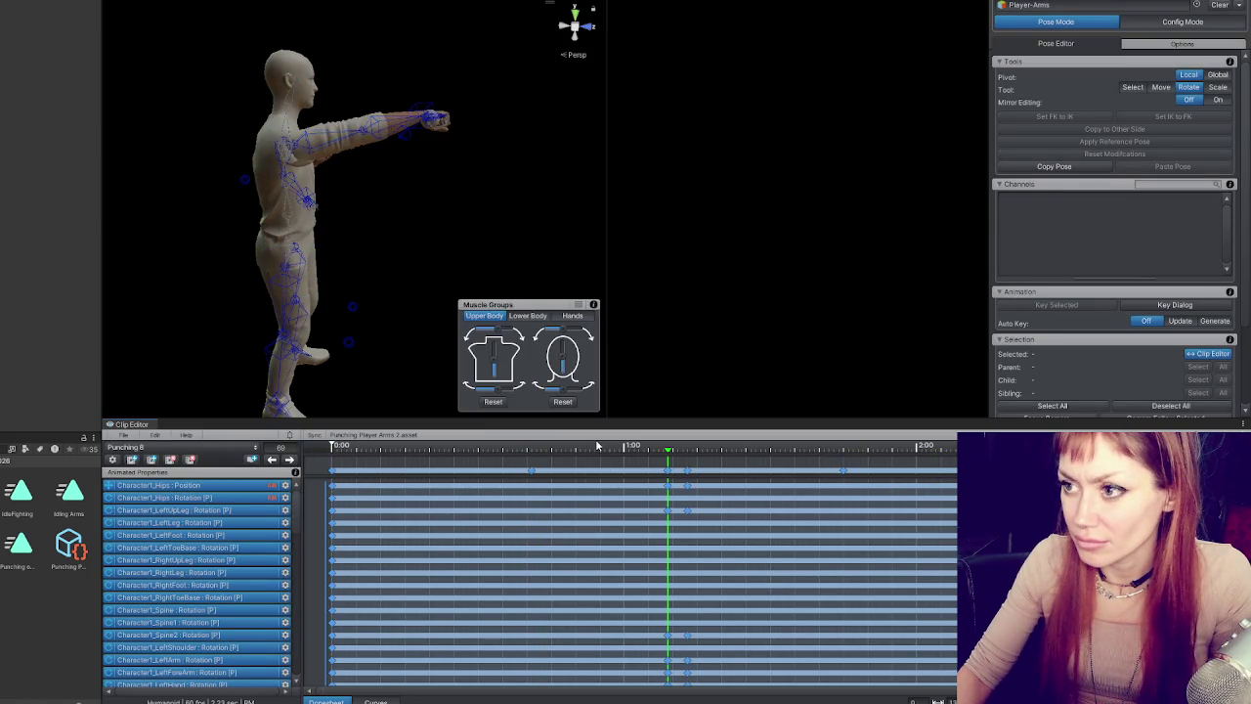
left_click(586, 452)
mouse_move(587, 452)
left_mouse_down()
mouse_move(537, 455)
mouse_move(589, 455)
mouse_move(556, 456)
mouse_move(523, 479)
mouse_move(628, 479)
mouse_move(536, 479)
left_mouse_up()
mouse_move(400, 244)
left_mouse_down()
mouse_move(673, 277)
mouse_move(586, 264)
left_mouse_up()
scroll(396, 236, "up", 5)
mouse_move(463, 449)
left_mouse_down()
mouse_move(330, 450)
mouse_move(566, 449)
mouse_move(323, 435)
left_mouse_up()
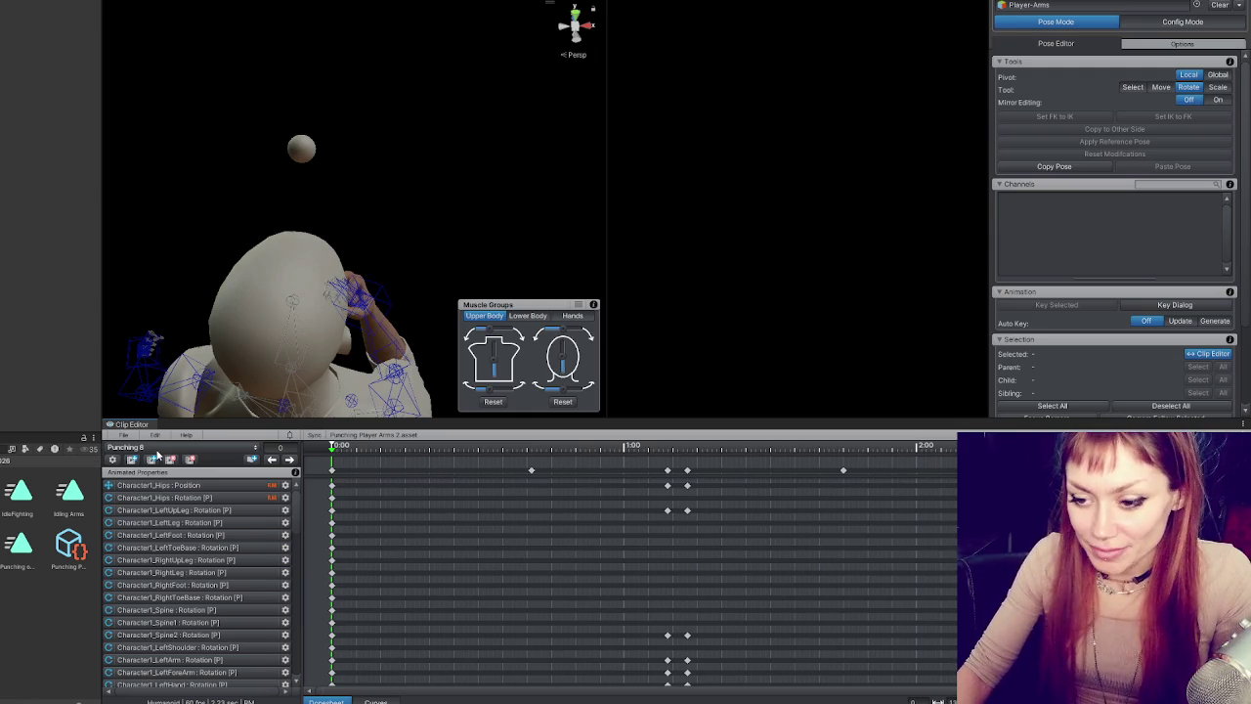
mouse_move(367, 449)
left_mouse_down()
mouse_move(533, 449)
mouse_move(298, 471)
left_mouse_up()
left_click(290, 461)
- Move the IK_Pole_Elbow_R target outward at the frame-41 key, undoing the last move
mouse_move(146, 166)
left_mouse_down()
mouse_move(65, 160)
mouse_move(158, 169)
left_mouse_up()
mouse_move(315, 348)
left_mouse_down()
mouse_move(296, 274)
mouse_move(378, 260)
mouse_move(270, 251)
left_mouse_up()
left_click(309, 258)
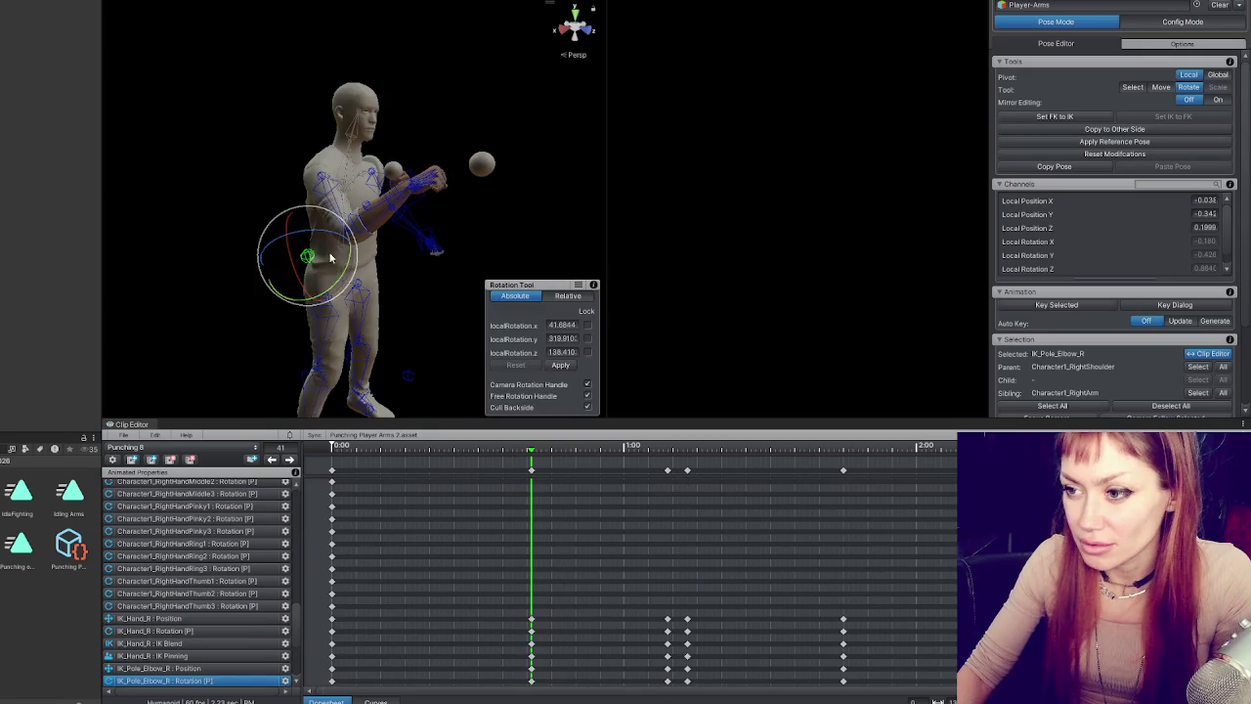
key("w")
mouse_move(310, 301)
left_mouse_down()
mouse_move(318, 327)
mouse_move(315, 293)
mouse_move(504, 259)
left_mouse_up()
left_click_drag(286, 237, 296, 237)
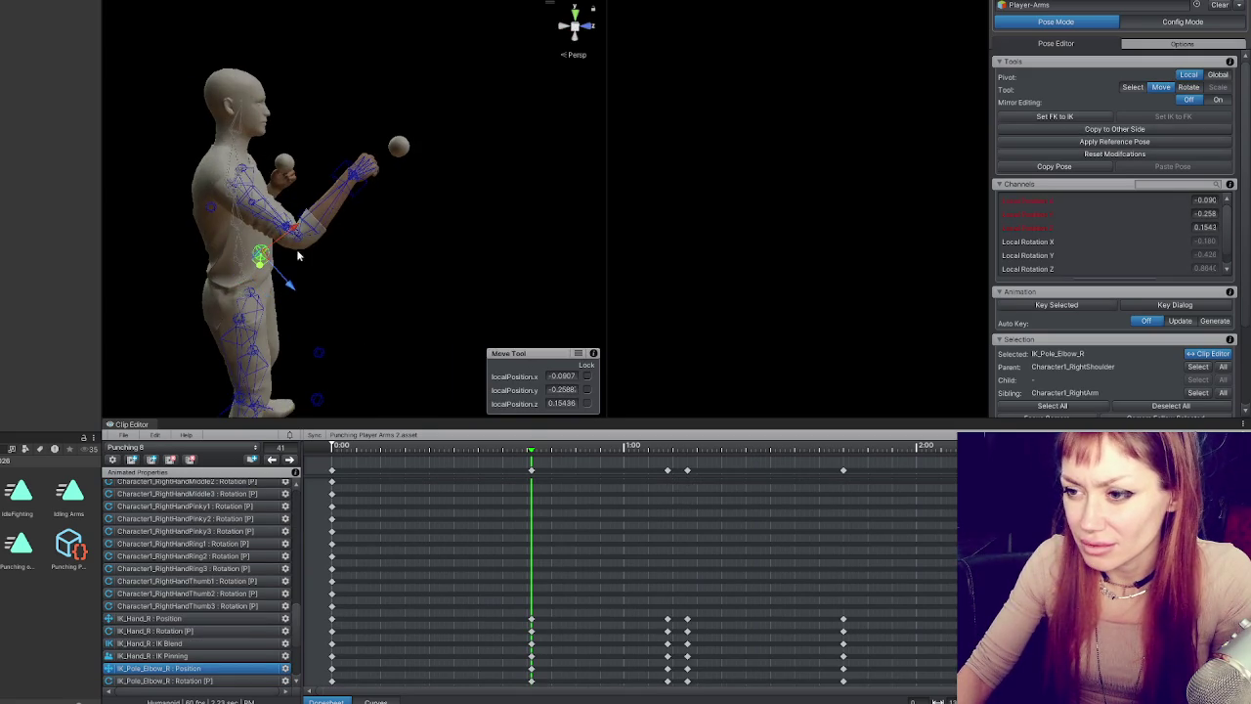
left_click_drag(297, 293, 570, 223)
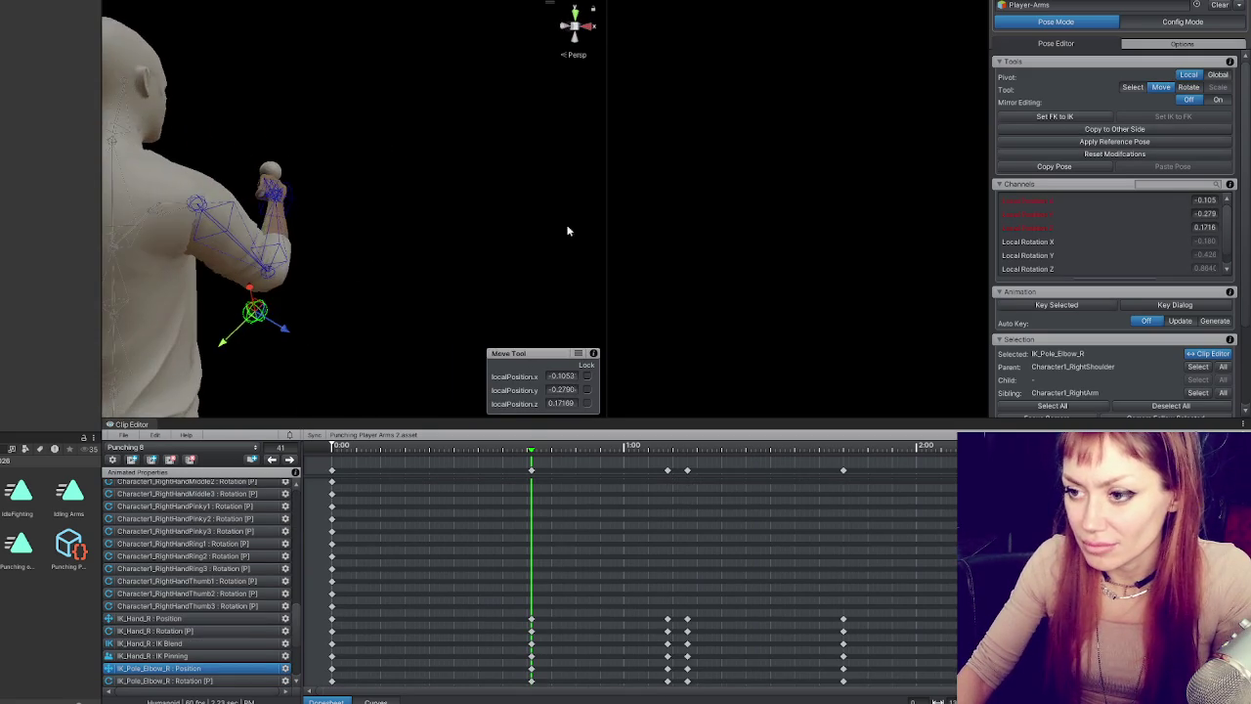
mouse_move(261, 313)
left_mouse_down()
mouse_move(385, 243)
mouse_move(119, 261)
mouse_move(331, 343)
mouse_move(505, 195)
mouse_move(302, 291)
mouse_move(314, 272)
mouse_move(281, 300)
mouse_move(340, 277)
mouse_move(315, 256)
left_mouse_up()
key("ctrl+z")
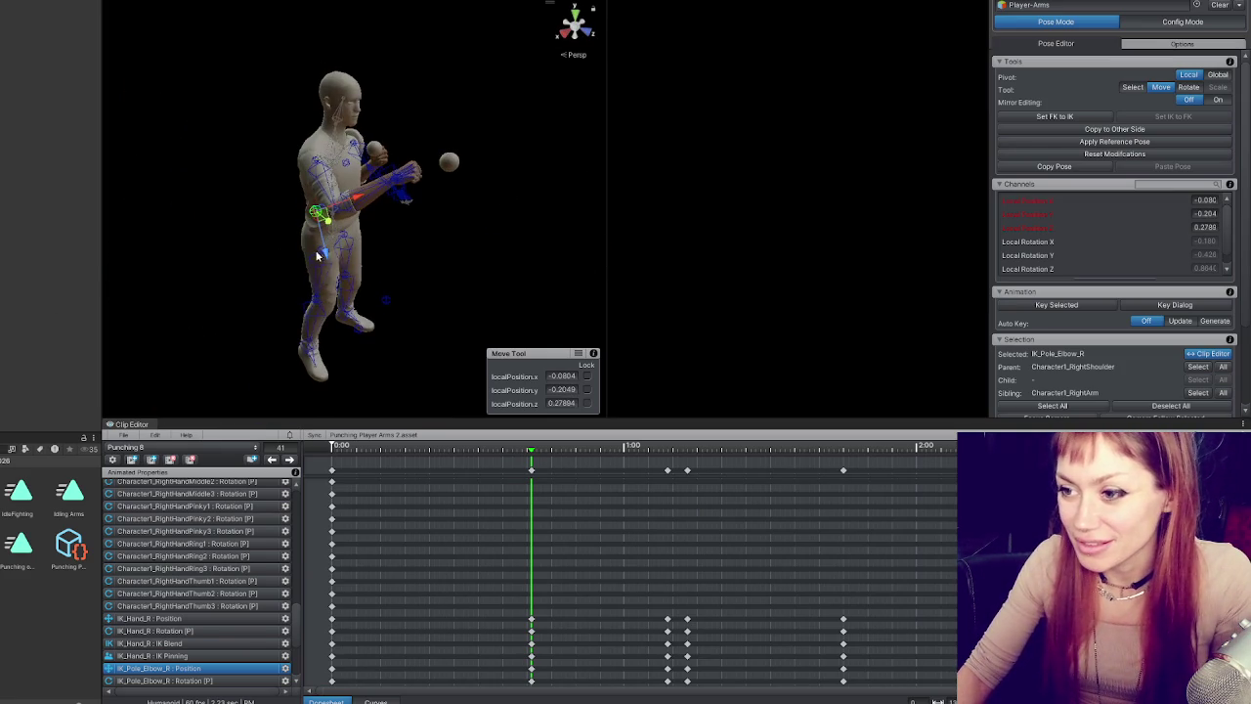
- Orbit behind the arm and scrub the timeline from the start to review the elbow motion
left_click_drag(361, 213, 401, 273)
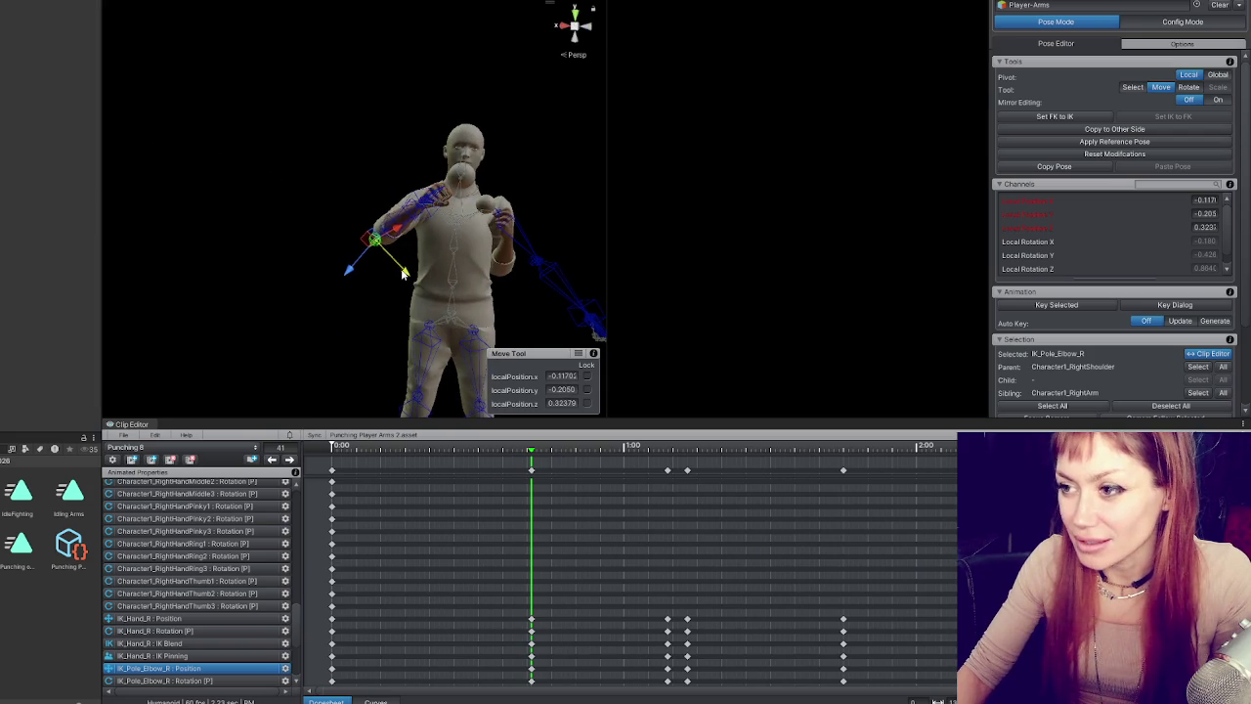
mouse_move(211, 272)
left_mouse_down()
mouse_move(639, 306)
mouse_move(427, 311)
left_mouse_up()
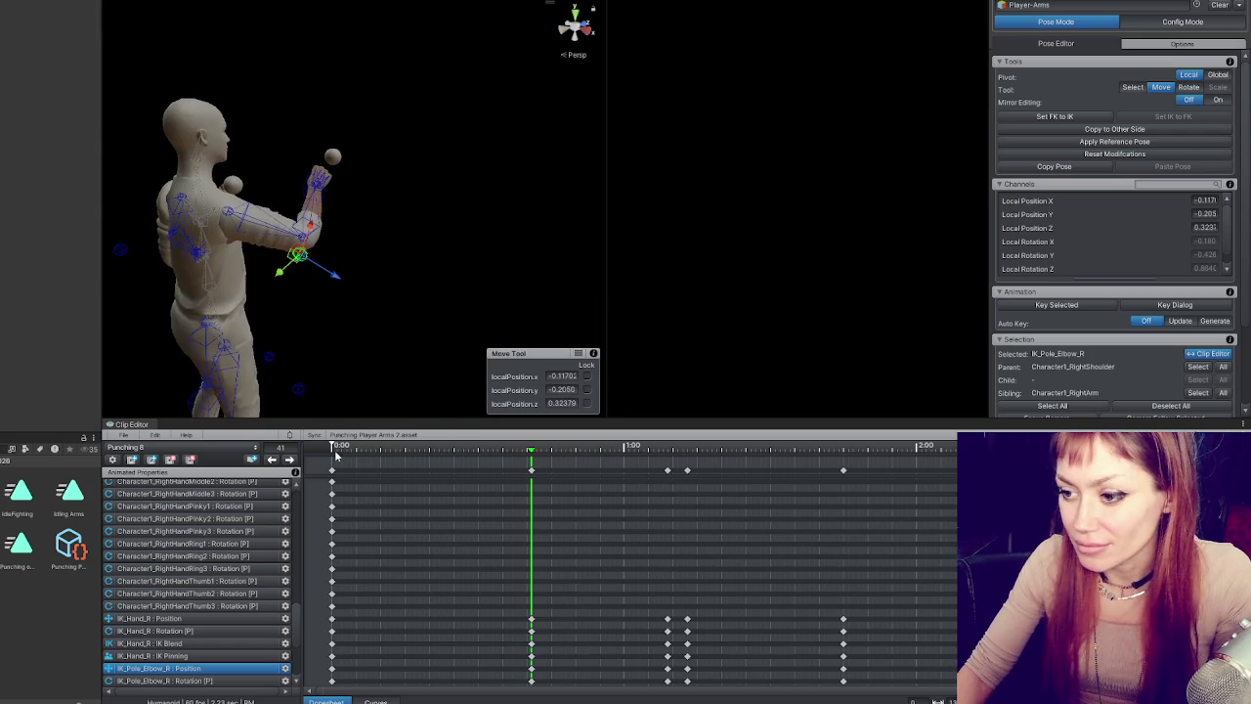
left_click(273, 461)
mouse_move(352, 446)
left_mouse_down()
mouse_move(547, 451)
mouse_move(335, 451)
mouse_move(531, 461)
mouse_move(433, 467)
left_mouse_up()
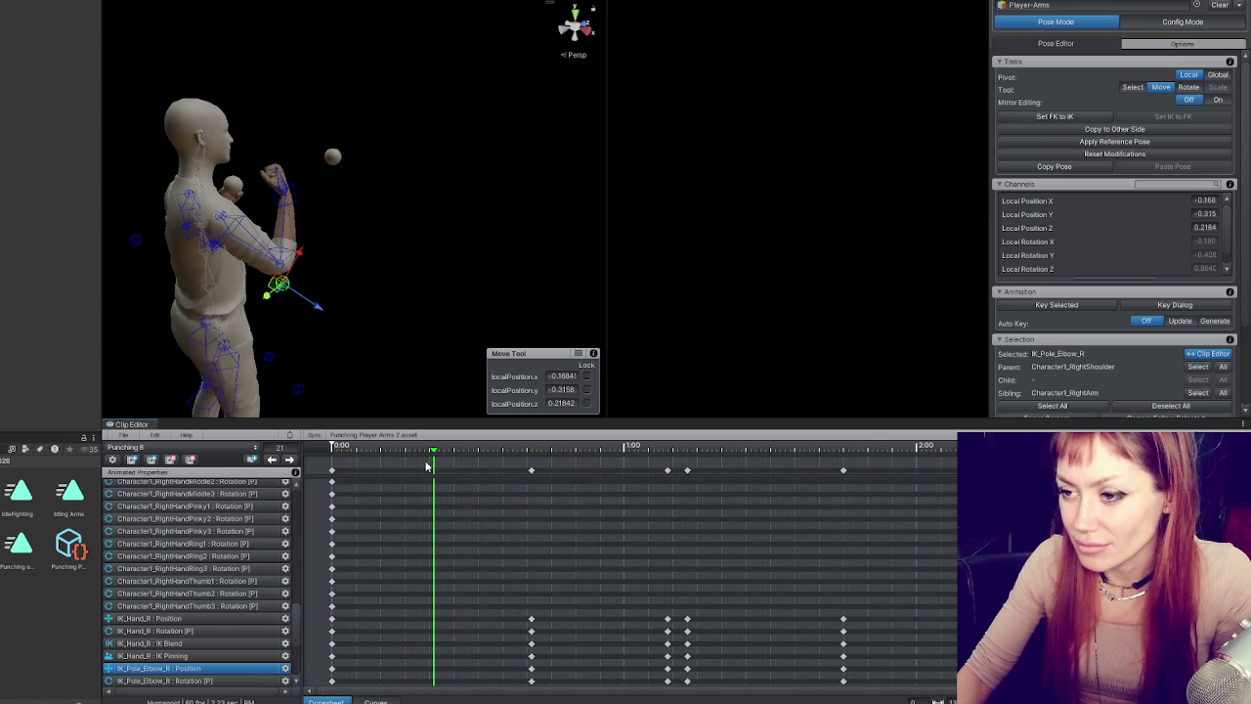
- Twist the IK_Hand_R target's rotation further at frame 21
left_click(293, 207)
mouse_move(293, 206)
left_mouse_down()
mouse_move(422, 226)
mouse_move(403, 333)
left_mouse_up()
key("e")
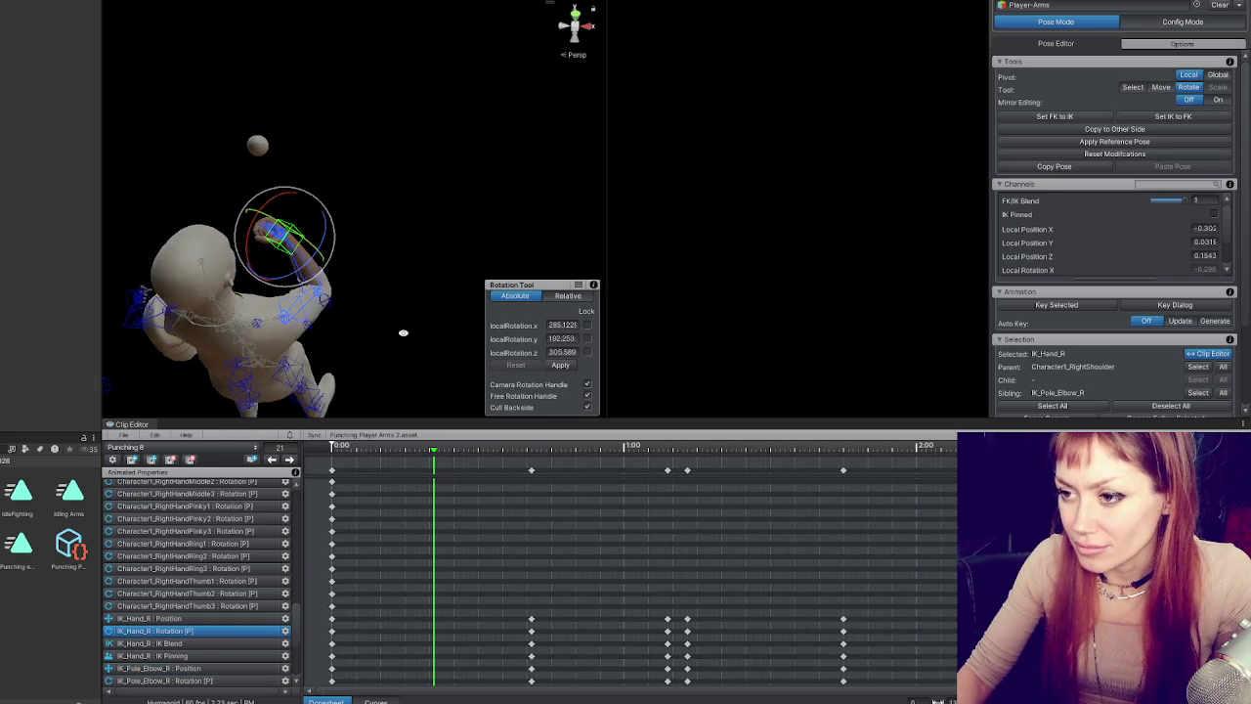
mouse_move(303, 269)
left_mouse_down()
mouse_move(263, 280)
mouse_move(318, 226)
left_mouse_up()
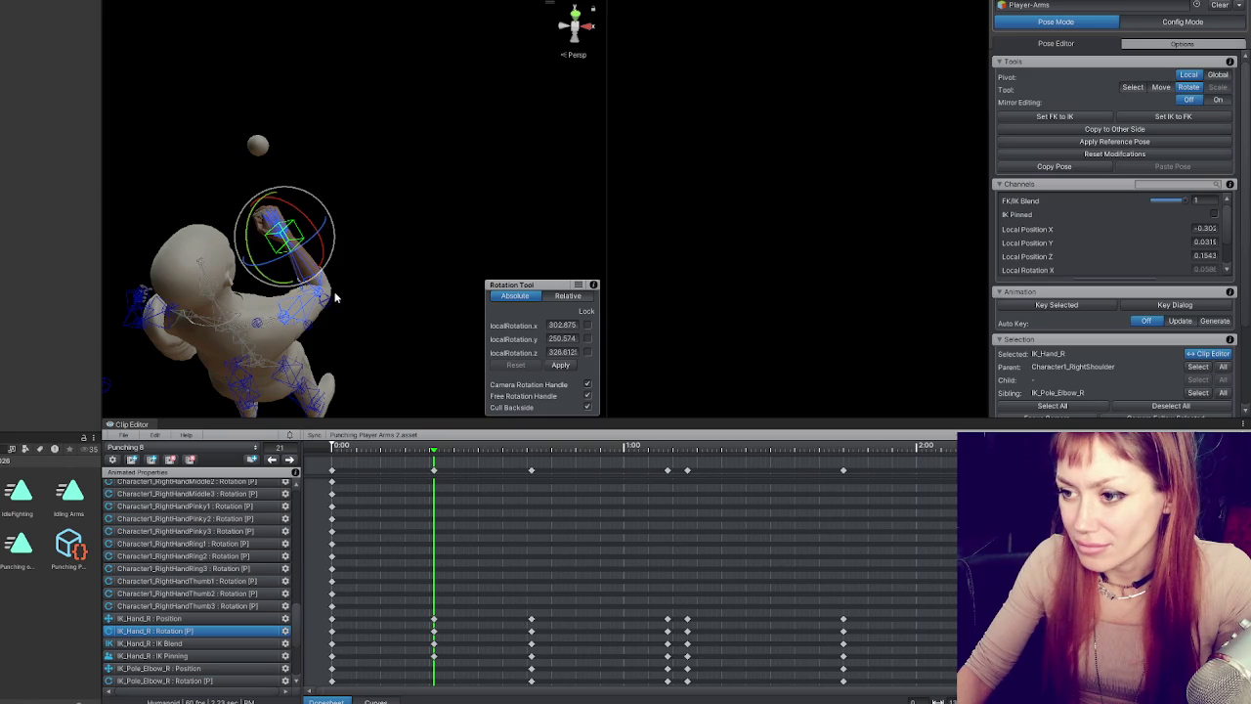
- Preview Punching 8 playing back, then return to the frame-21 key
key("space")
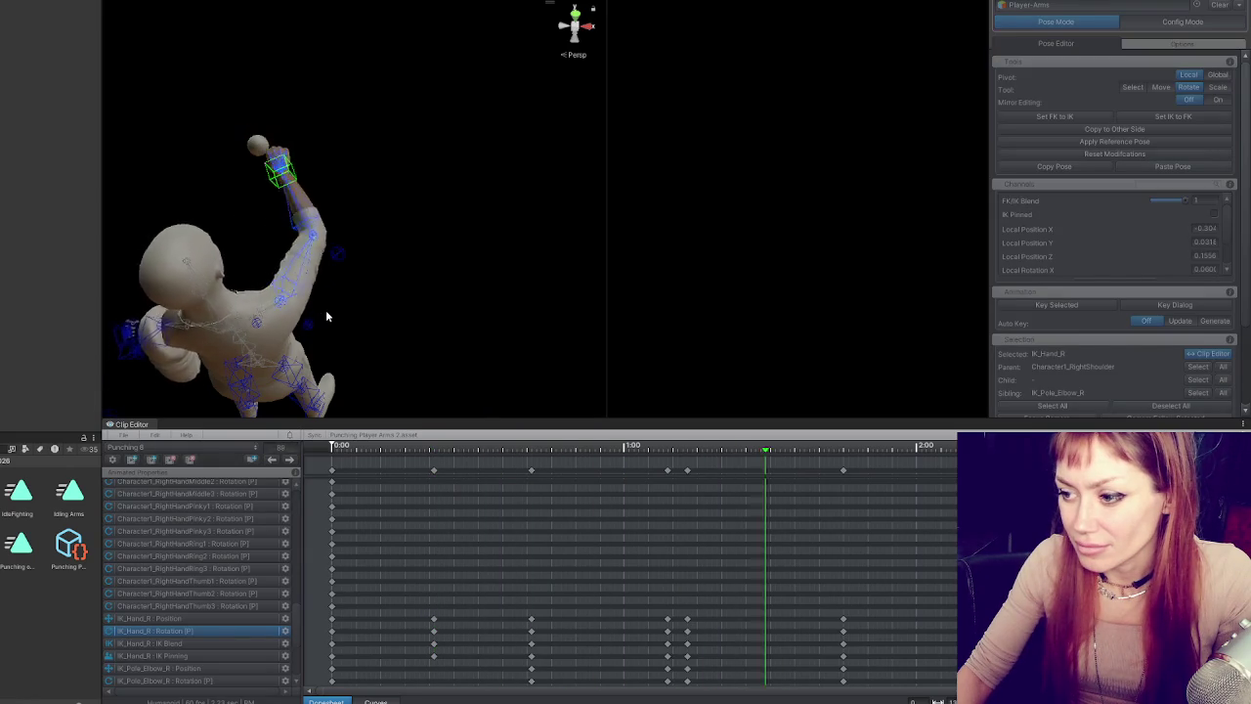
key("space")
key("space")
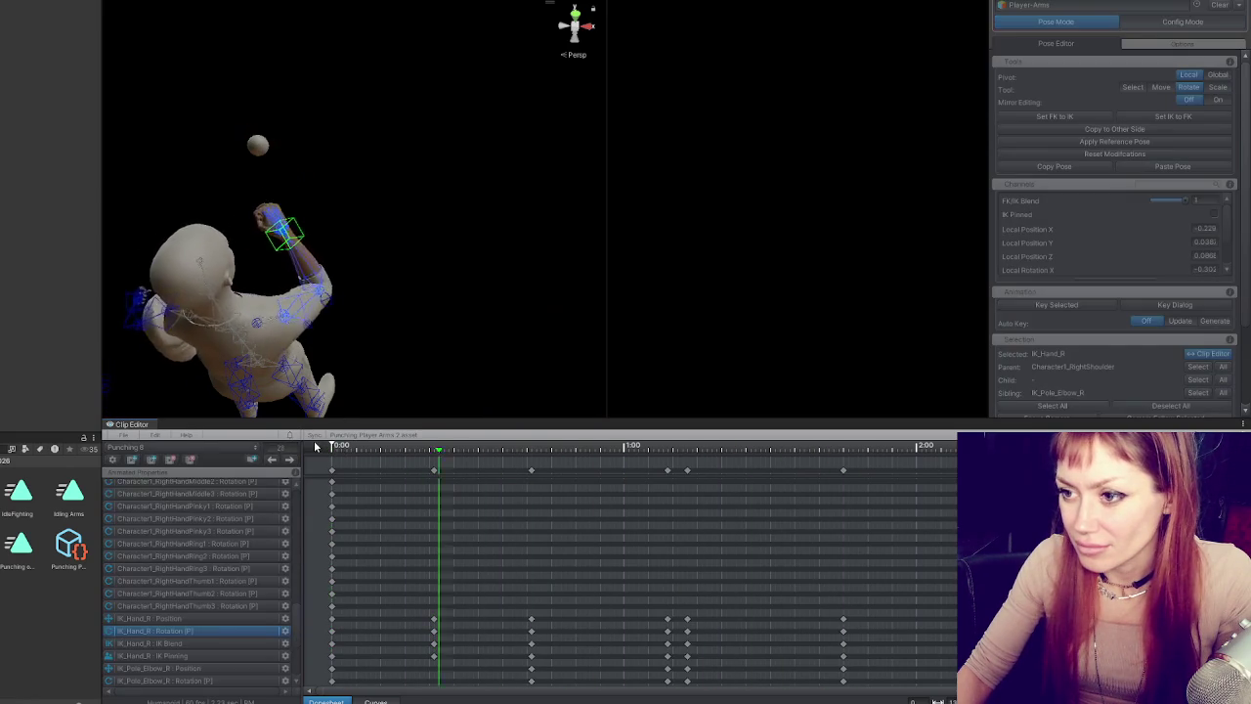
left_click(315, 446)
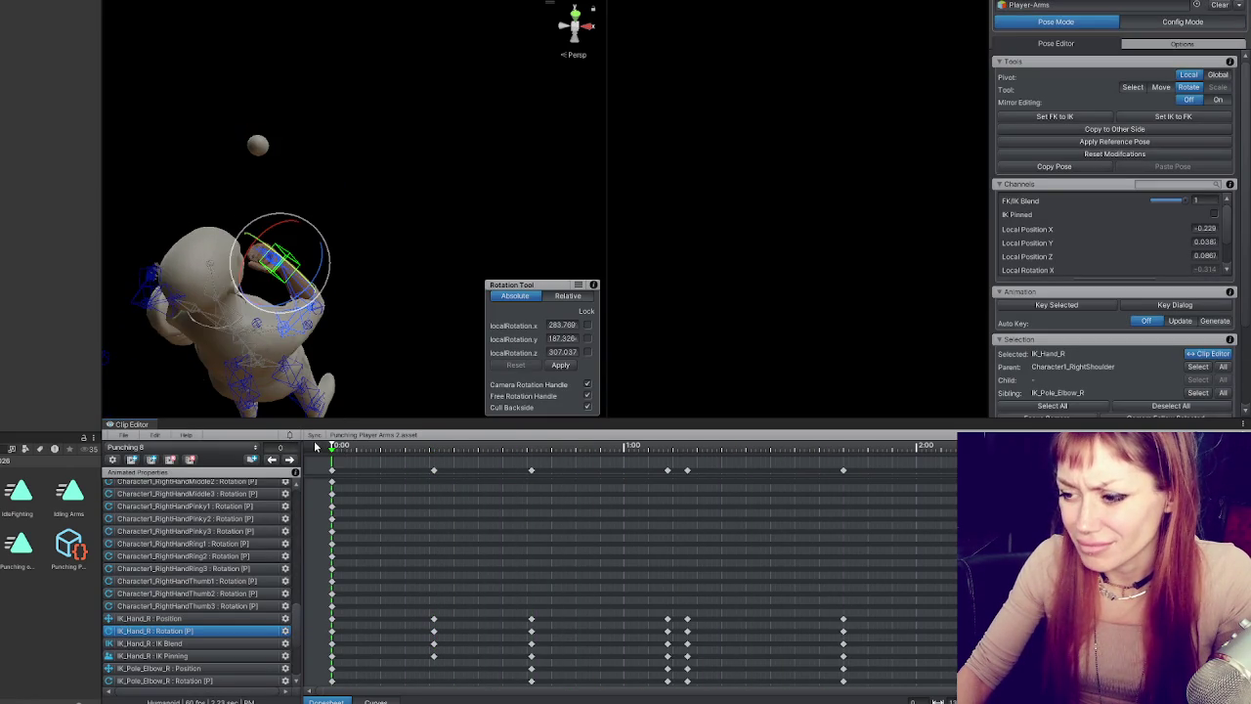
key("period")
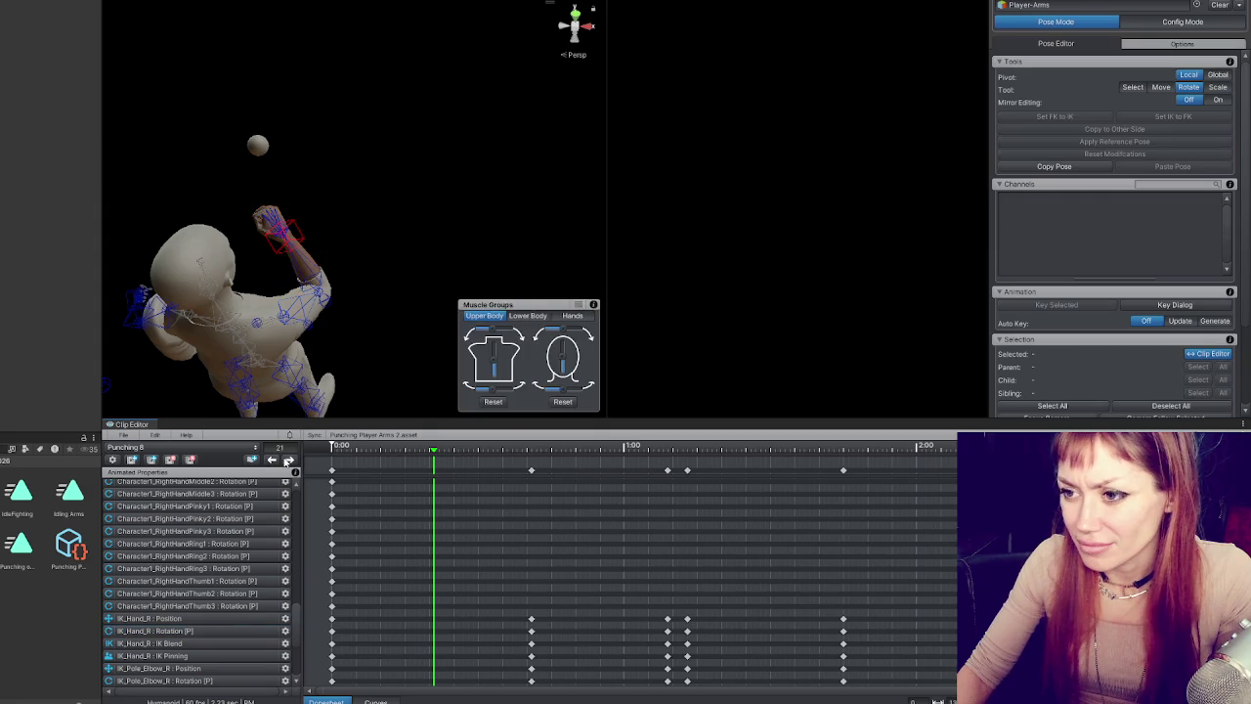
- Discard the unapplied hand rotation and flip between the guard and frame-41 punch keys
left_click(272, 460)
left_click(492, 356)
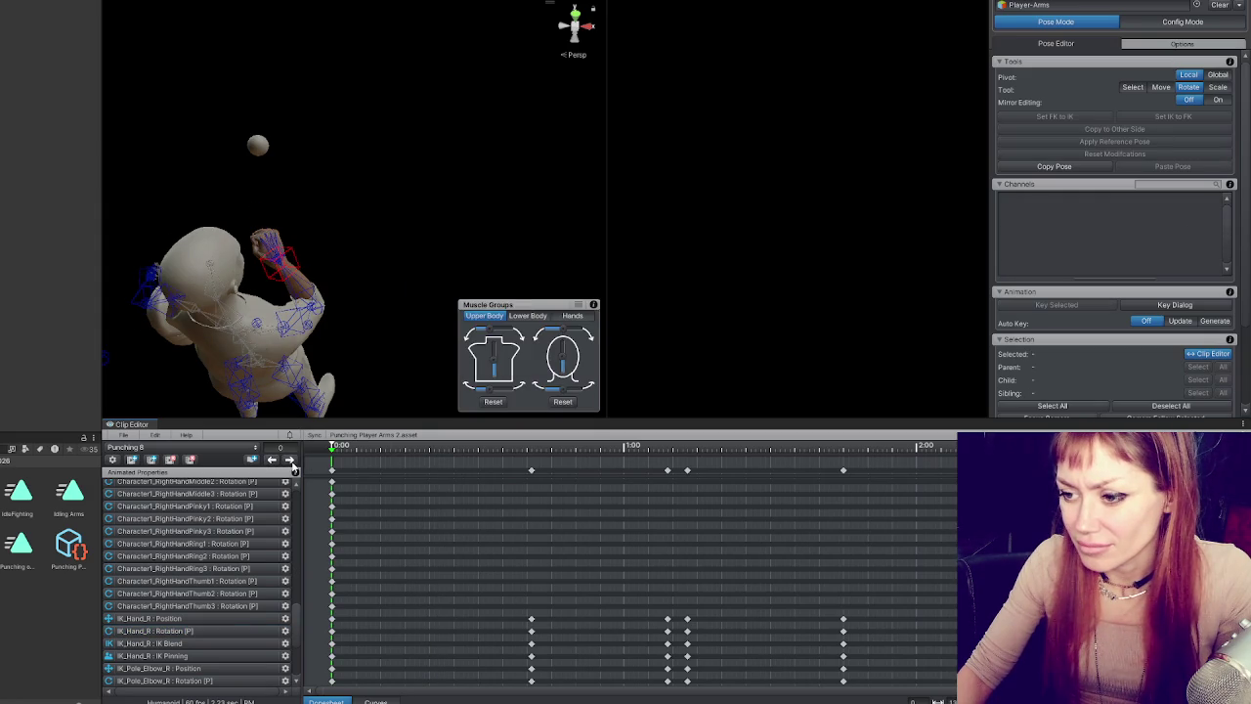
left_click(291, 461)
left_click(479, 354)
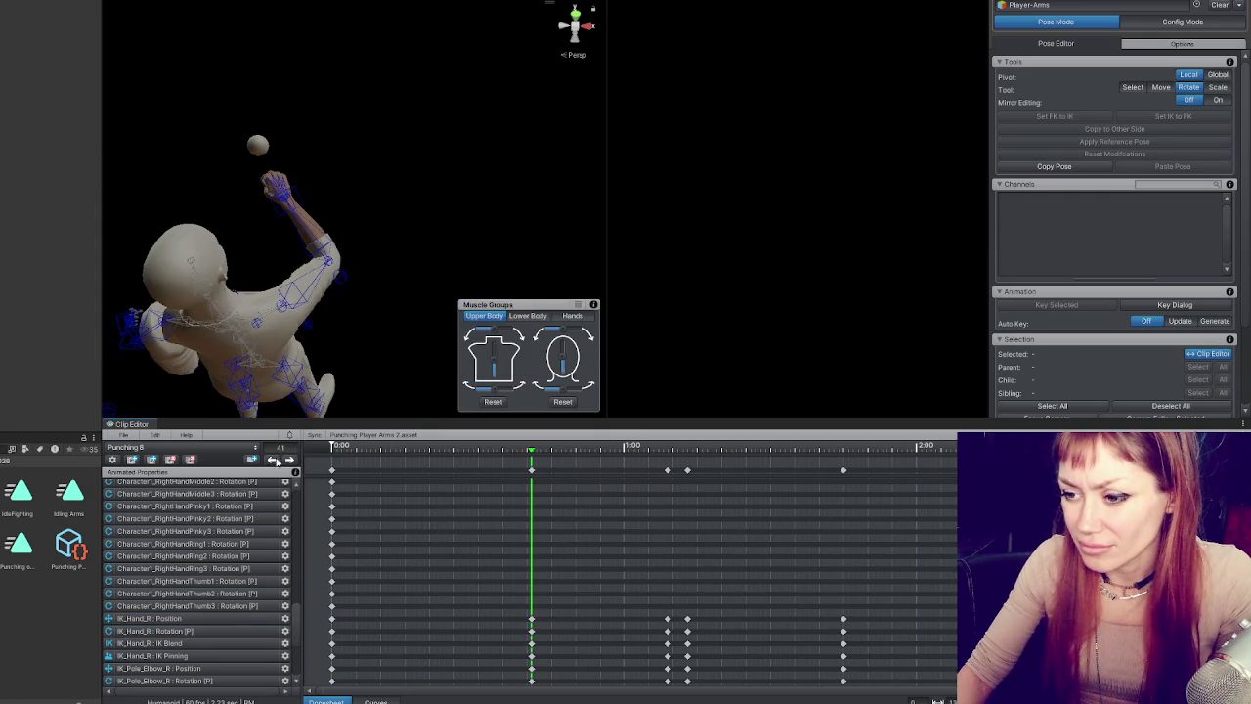
left_click(273, 460)
left_click(291, 462)
left_click(290, 461)
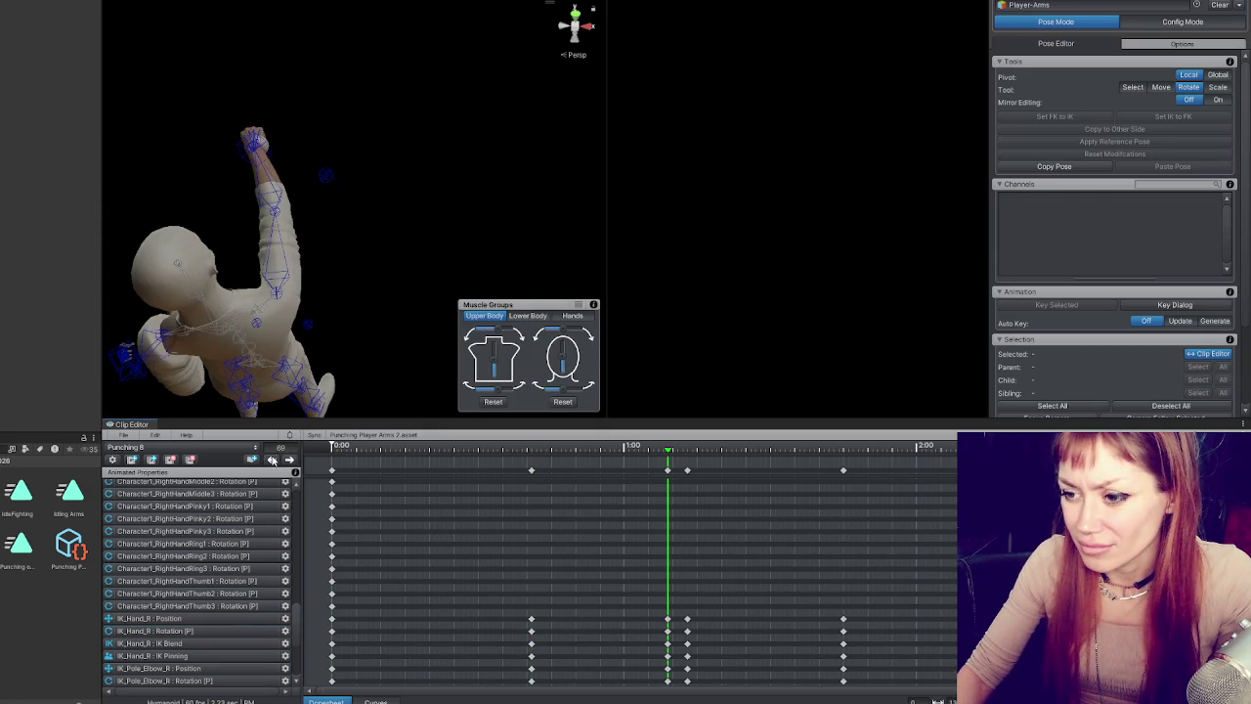
left_click(274, 460)
left_click(273, 460)
left_click(290, 460)
left_click(273, 461)
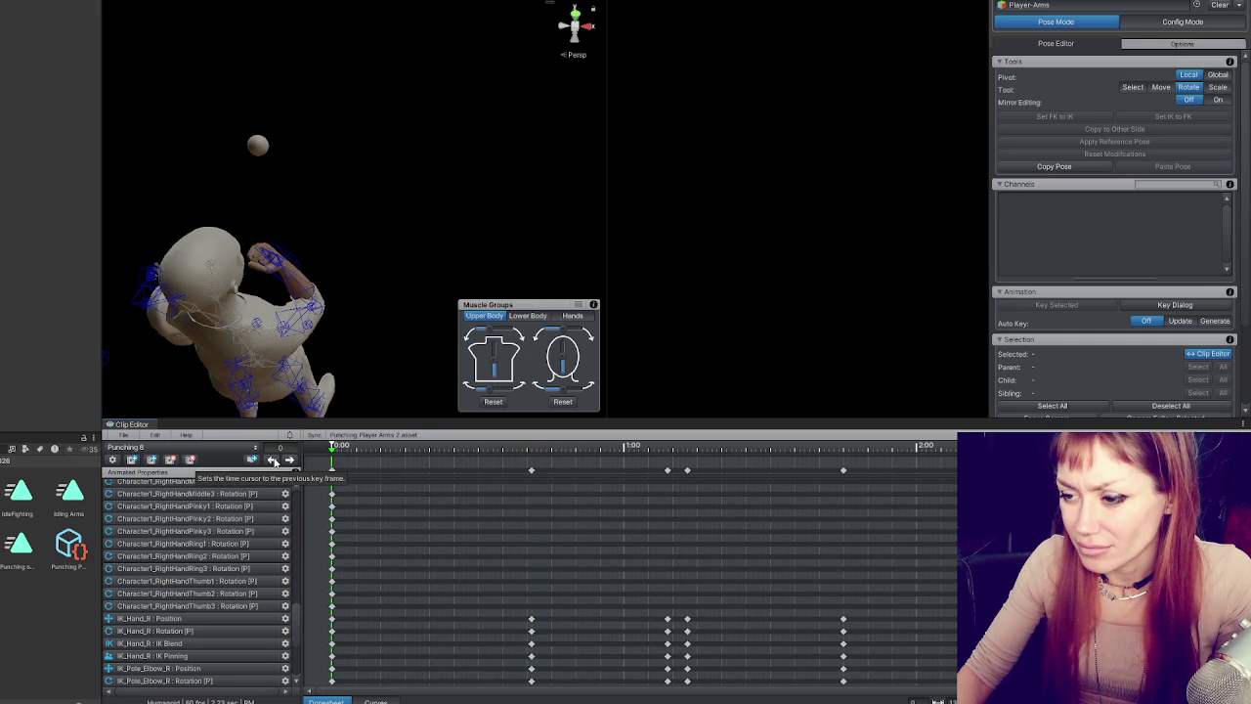
left_click(290, 461)
- Orbit around the character to inspect the frame-41 extended punch from behind and the side
mouse_move(306, 303)
left_mouse_down()
mouse_move(420, 235)
mouse_move(508, 204)
mouse_move(404, 196)
mouse_move(383, 214)
left_mouse_up()
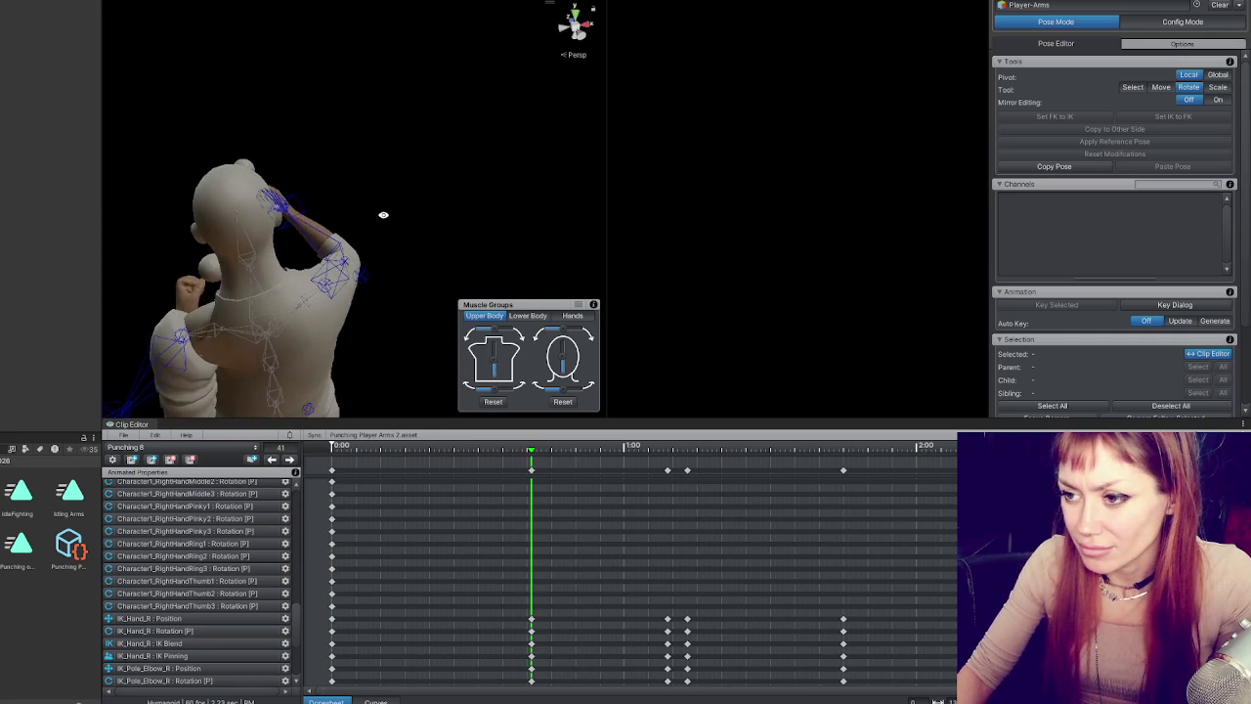
mouse_move(349, 264)
left_mouse_down()
mouse_move(312, 244)
mouse_move(327, 243)
left_mouse_up()
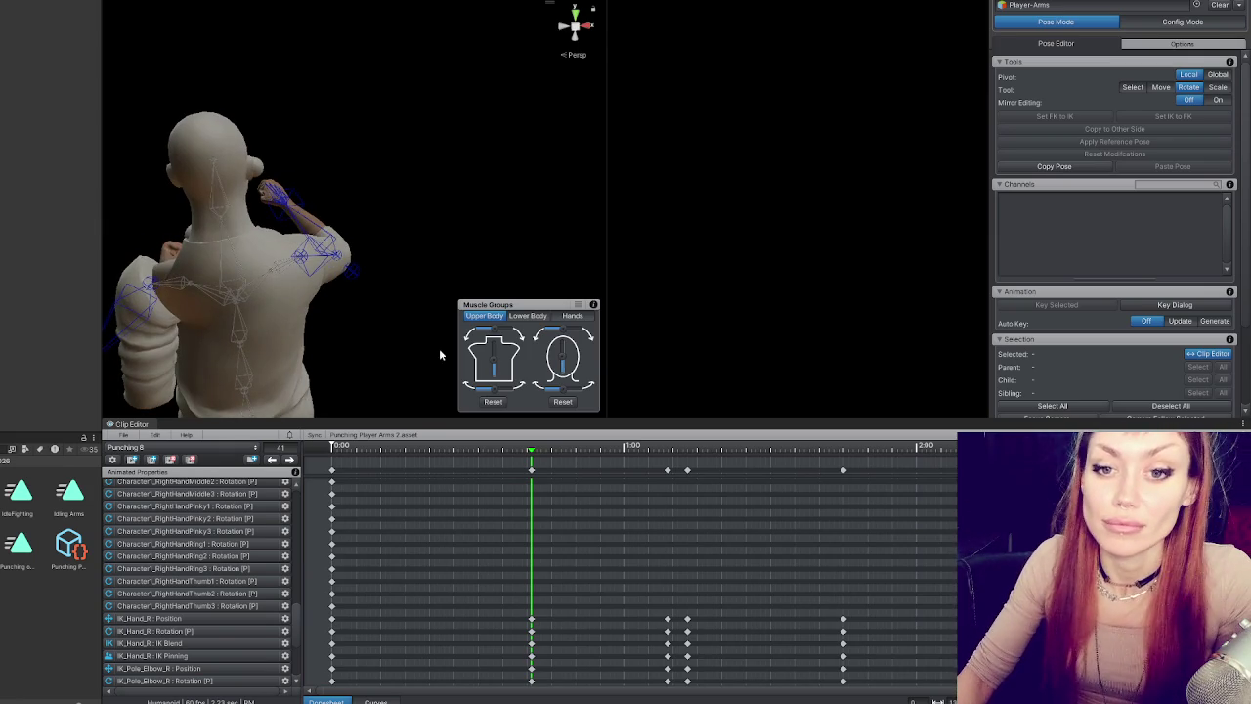
scroll(363, 208, "up", 3)
mouse_move(363, 209)
left_mouse_down()
mouse_move(245, 209)
mouse_move(573, 139)
mouse_move(337, 202)
mouse_move(146, 196)
mouse_move(172, 185)
mouse_move(48, 196)
mouse_move(123, 160)
left_mouse_up()
mouse_move(247, 199)
left_mouse_down()
mouse_move(439, 165)
mouse_move(381, 211)
left_mouse_up()
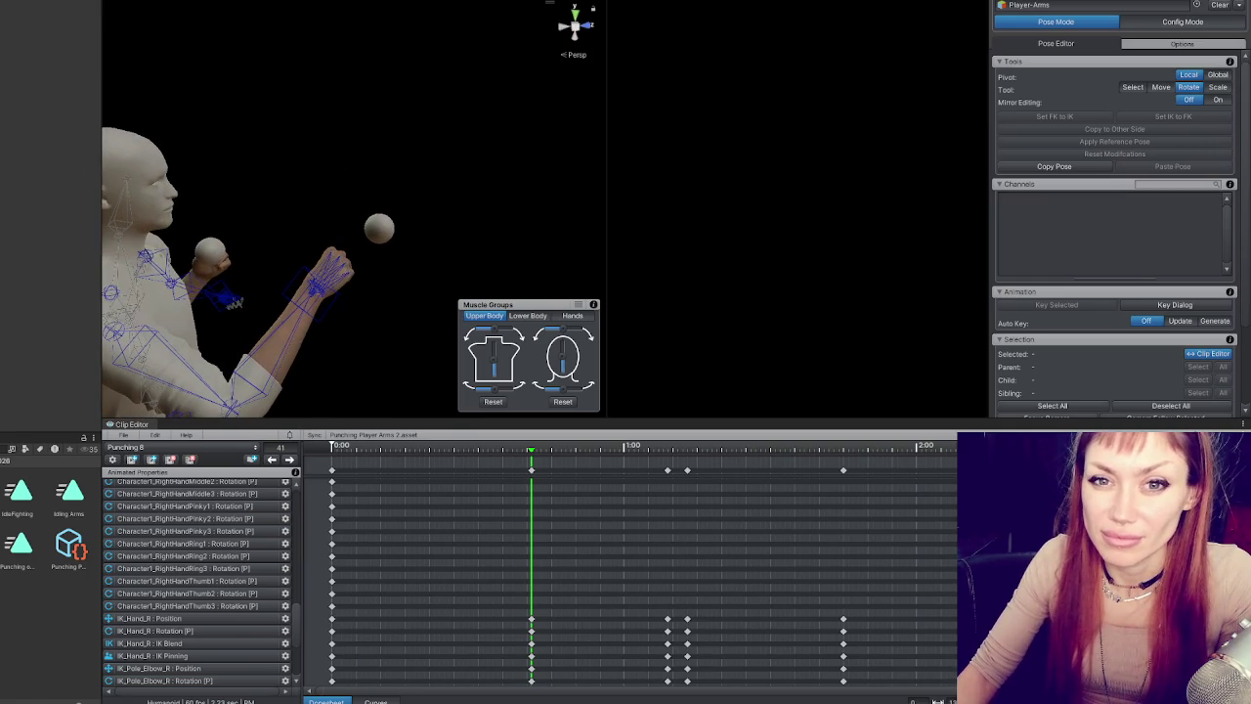
left_click(210, 446)
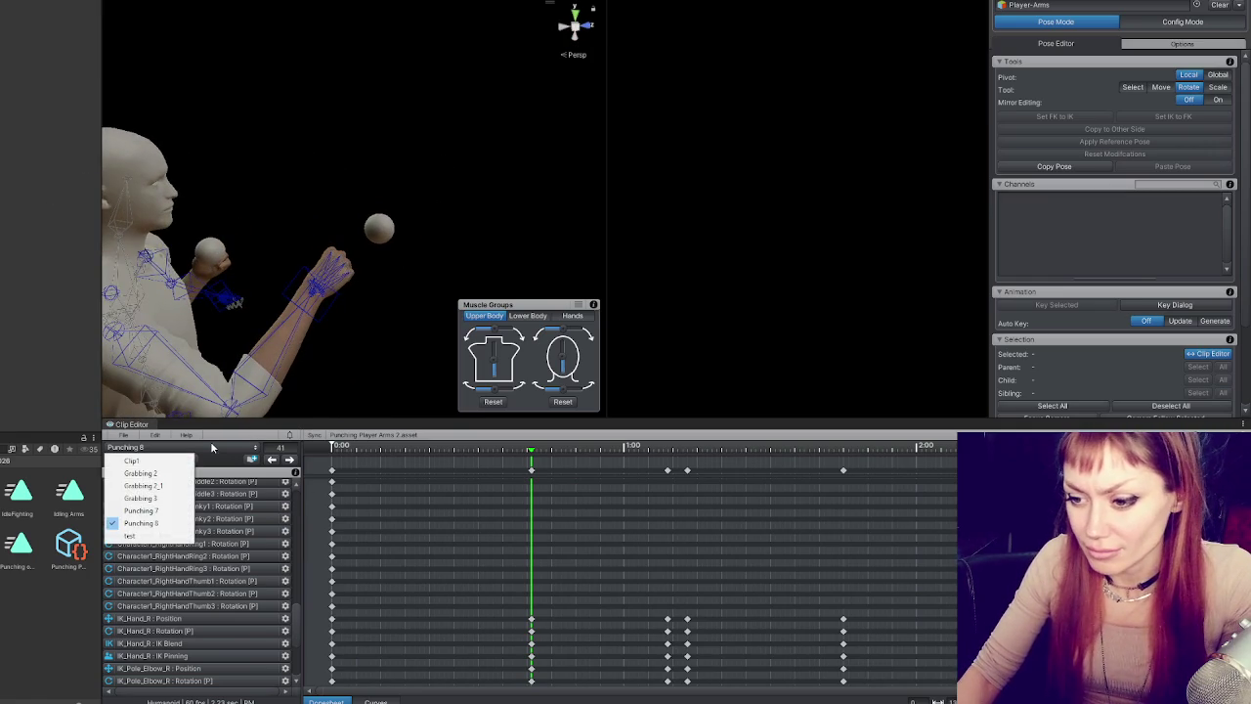
- Delete the empty Punching 7 clip
left_click(172, 511)
left_click(354, 445)
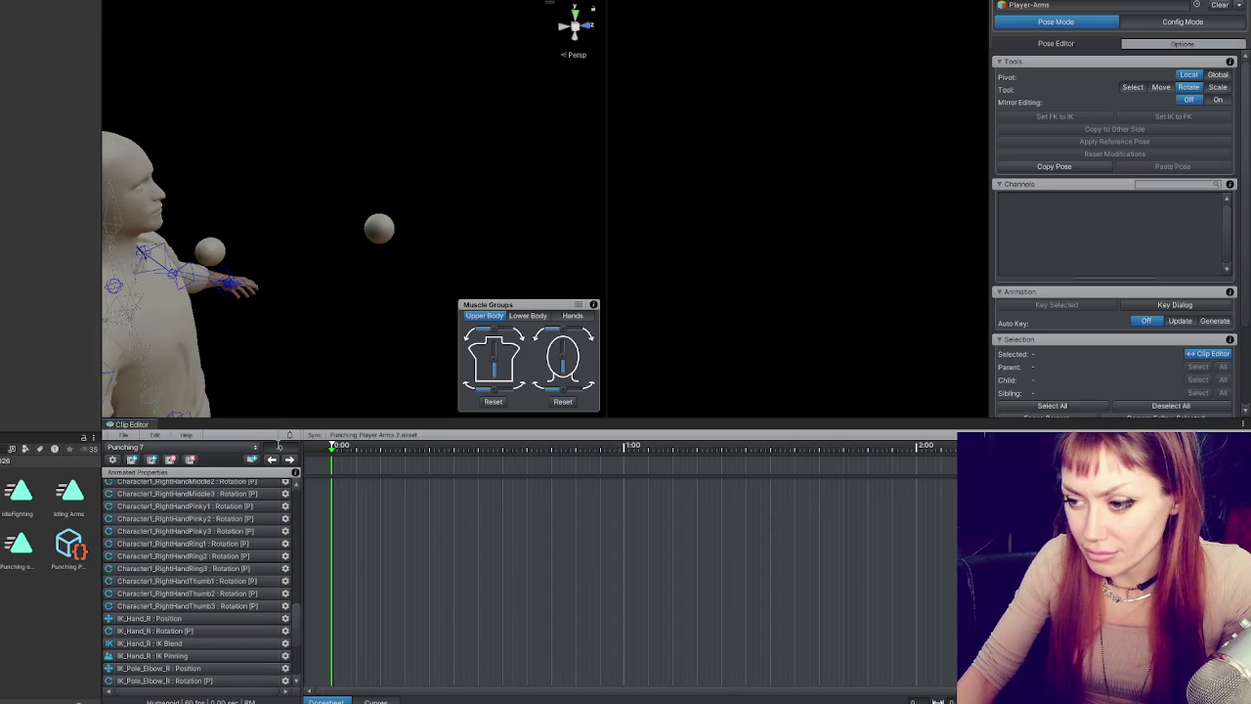
left_click(172, 460)
left_click(556, 356)
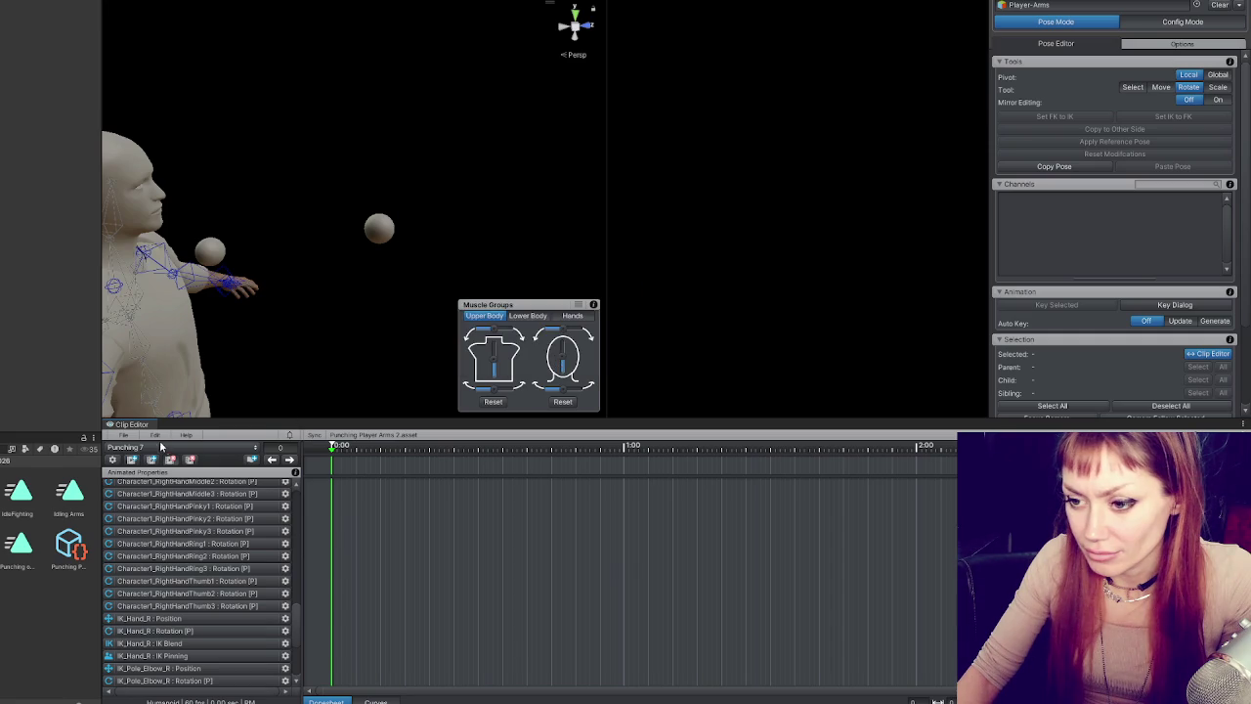
- Keep Punching 8 loaded and scrub to frame 31 to check the arm
left_click(164, 446)
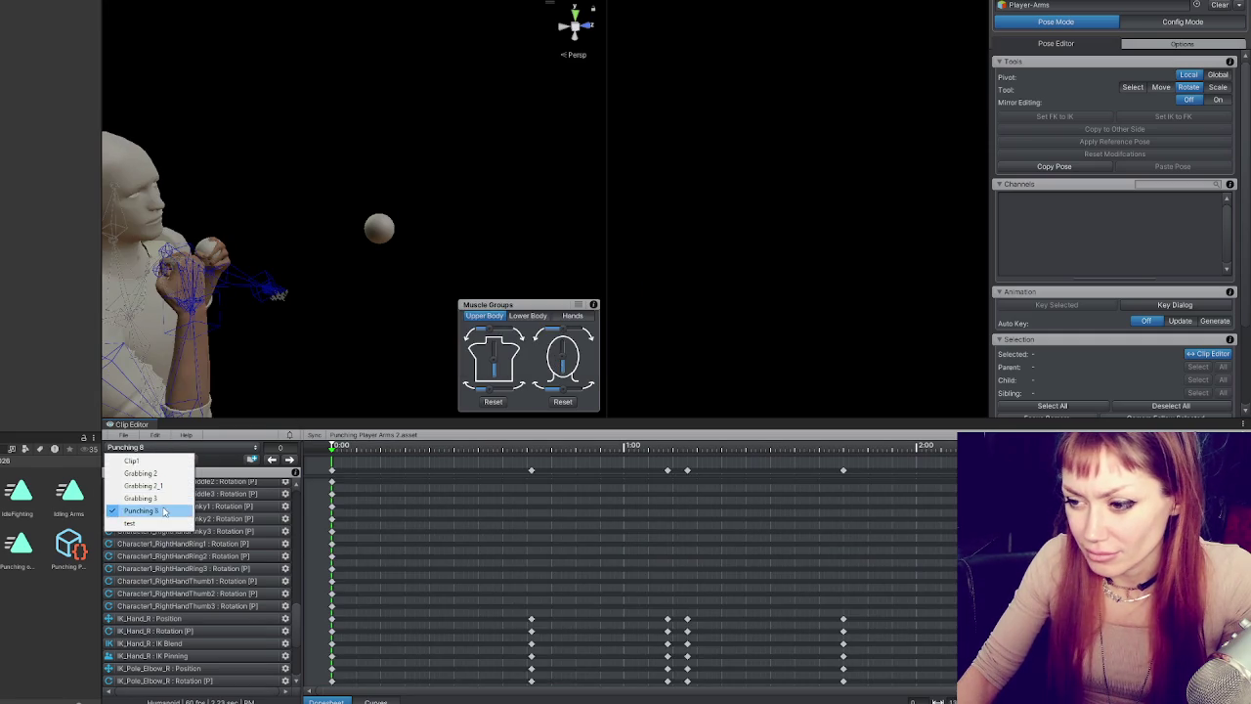
left_click(223, 482)
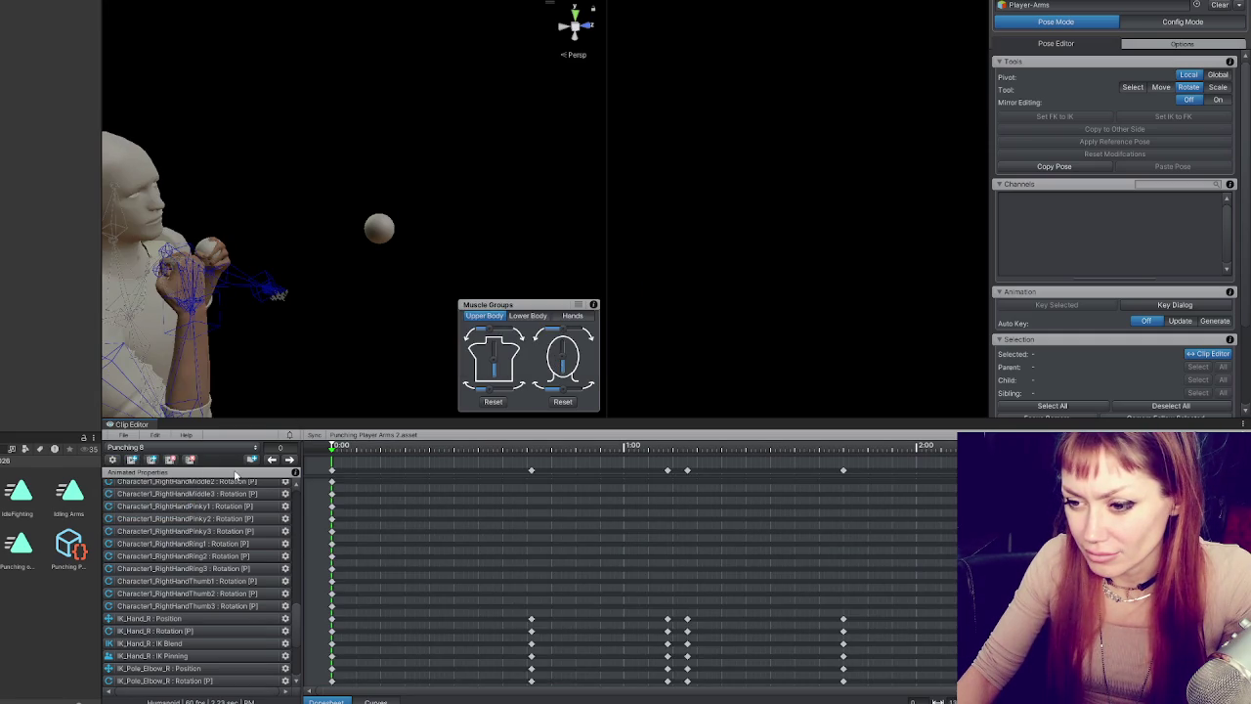
mouse_move(328, 454)
left_mouse_down()
mouse_move(668, 457)
mouse_move(544, 487)
mouse_move(530, 484)
mouse_move(669, 473)
mouse_move(332, 482)
mouse_move(667, 493)
mouse_move(344, 503)
mouse_move(689, 502)
mouse_move(332, 497)
left_mouse_up()
mouse_move(356, 386)
left_mouse_down()
mouse_move(309, 218)
mouse_move(245, 192)
mouse_move(272, 257)
left_mouse_up()
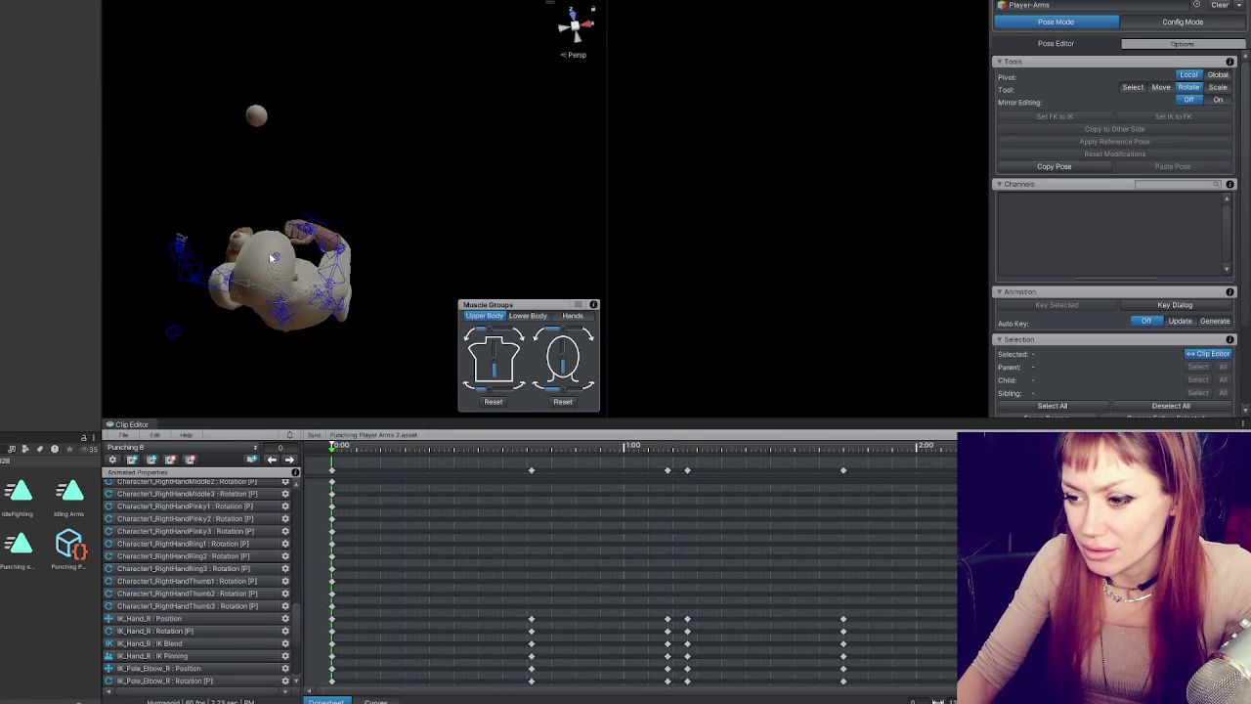
- With Punching 8 at its frame-41 key, create a duplicate clip named 'Punching 9'
left_click(290, 460)
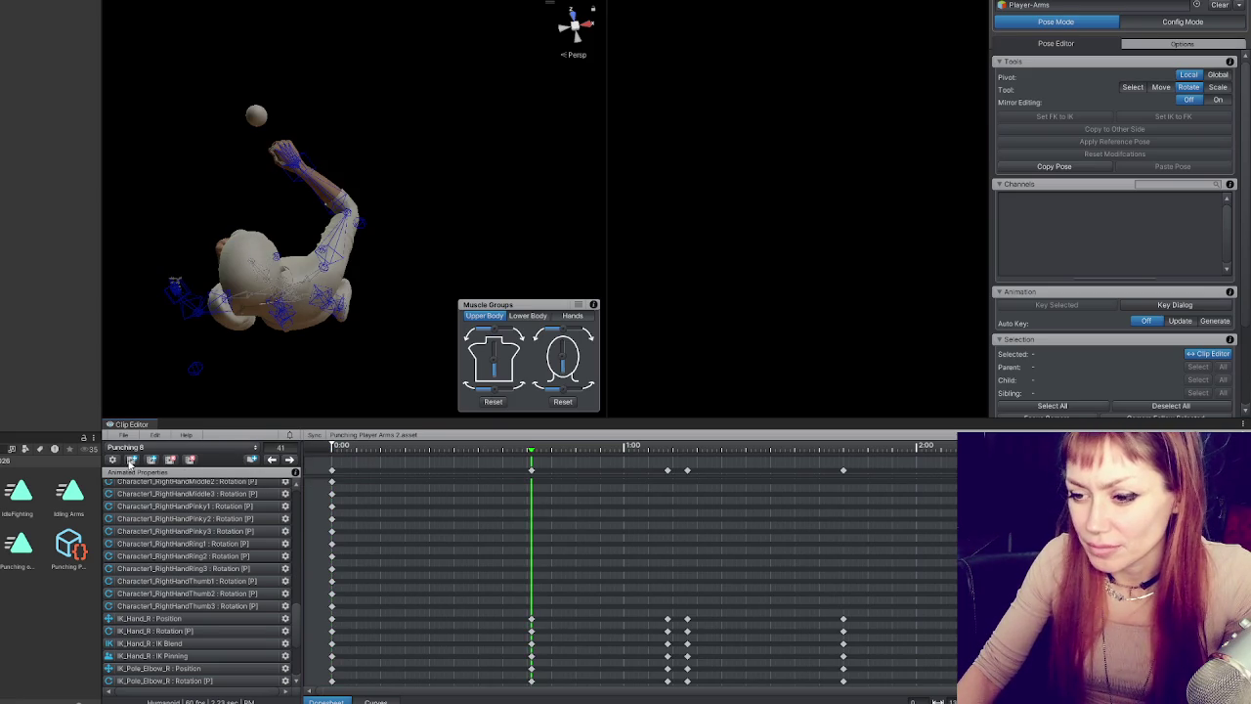
left_click(151, 460)
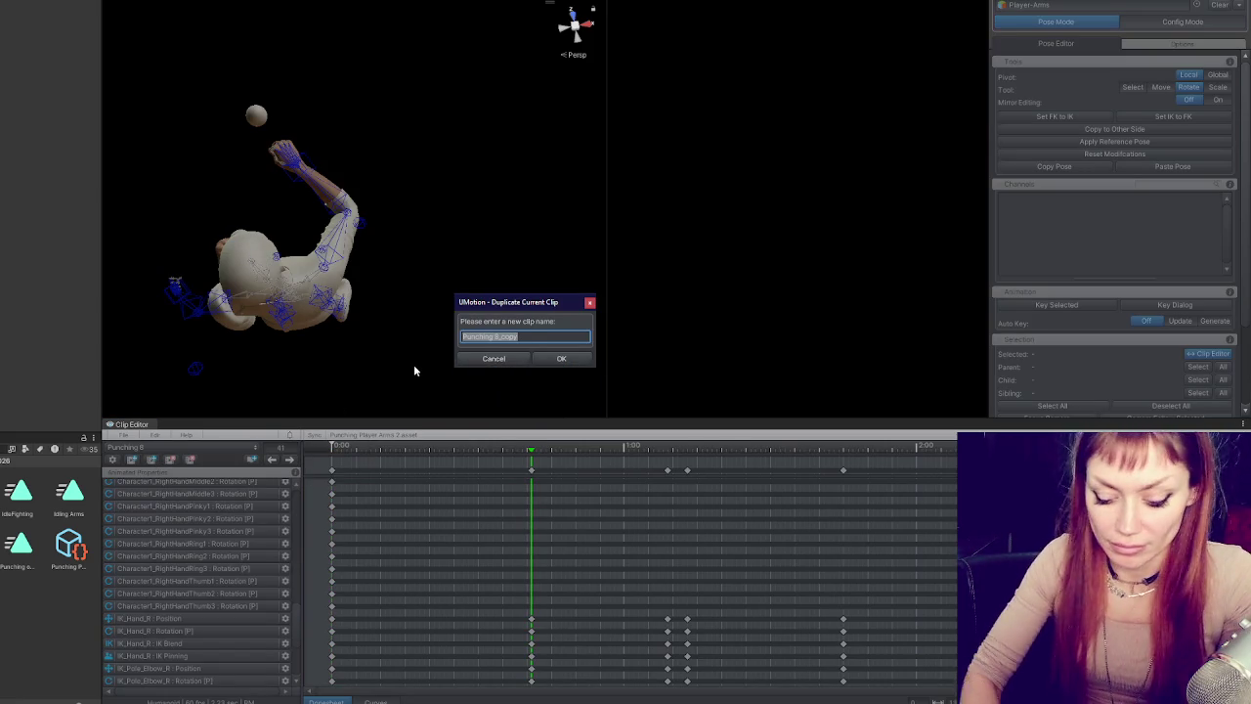
type("Punching 0")
key("BackSpace")
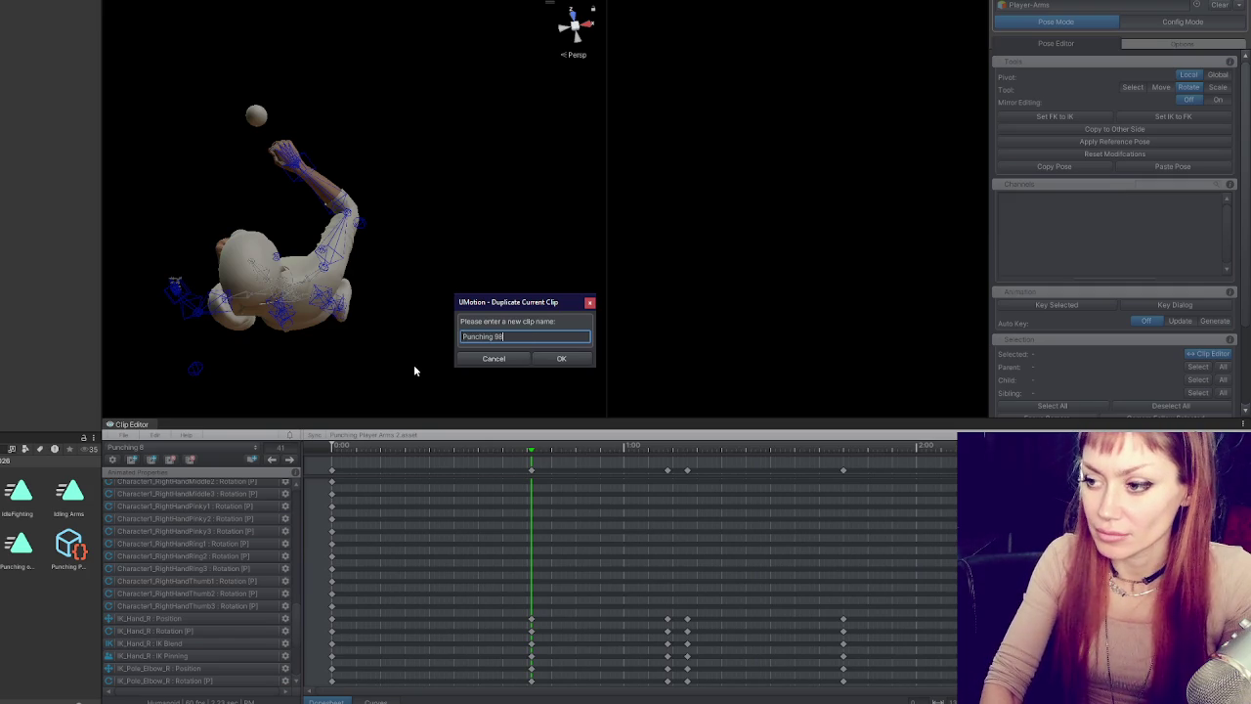
type("9")
key("Return")
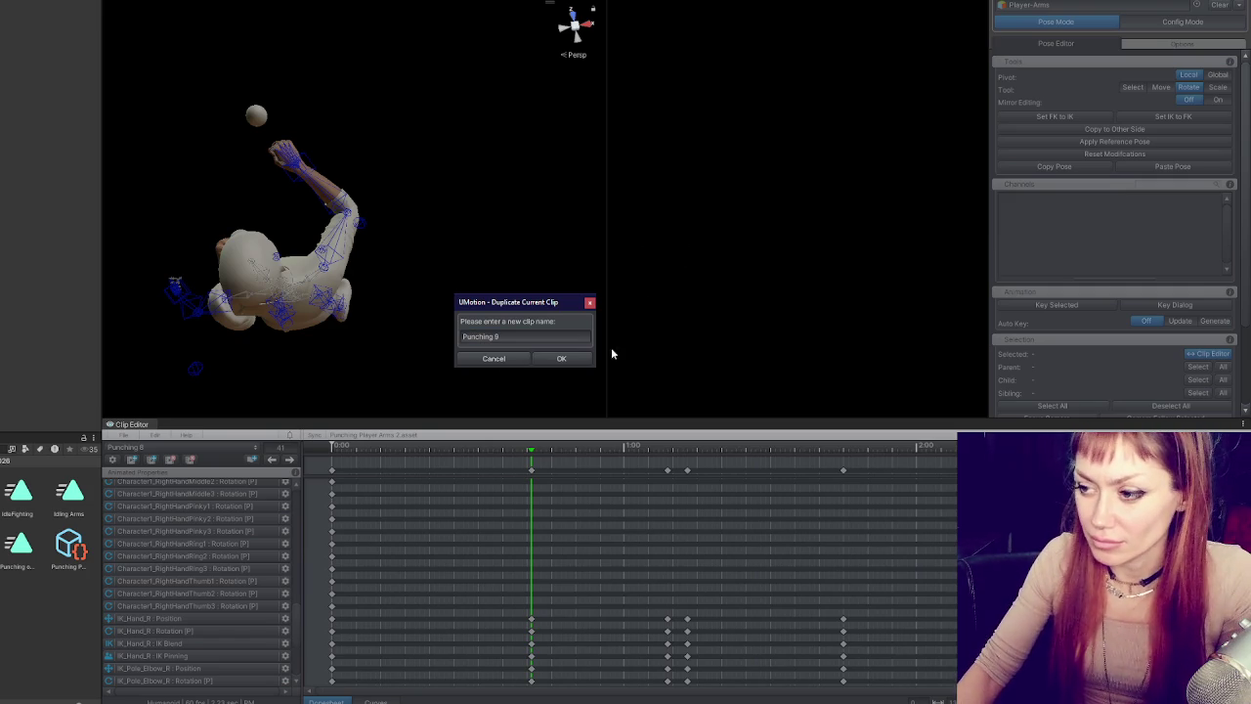
left_click(576, 360)
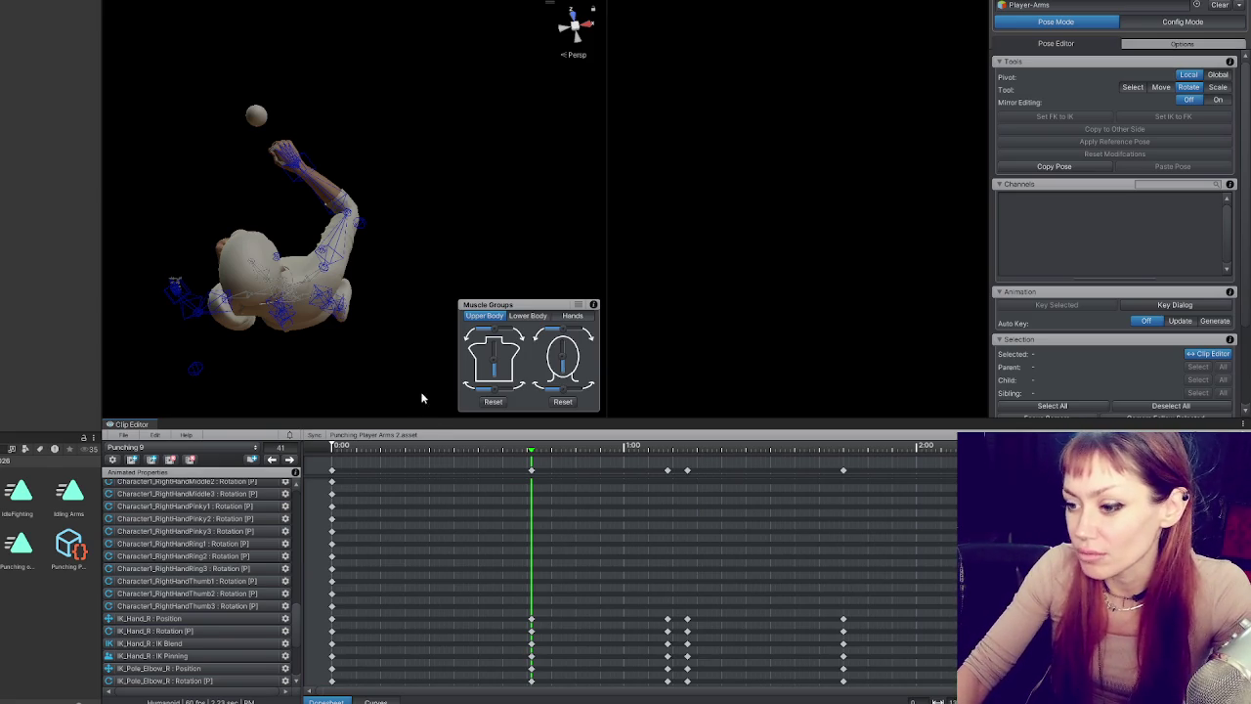
- Move in closer and browse the dopesheet, selecting and clearing the right-arm keys
mouse_move(391, 396)
left_mouse_down()
mouse_move(622, 92)
mouse_move(154, 261)
left_mouse_up()
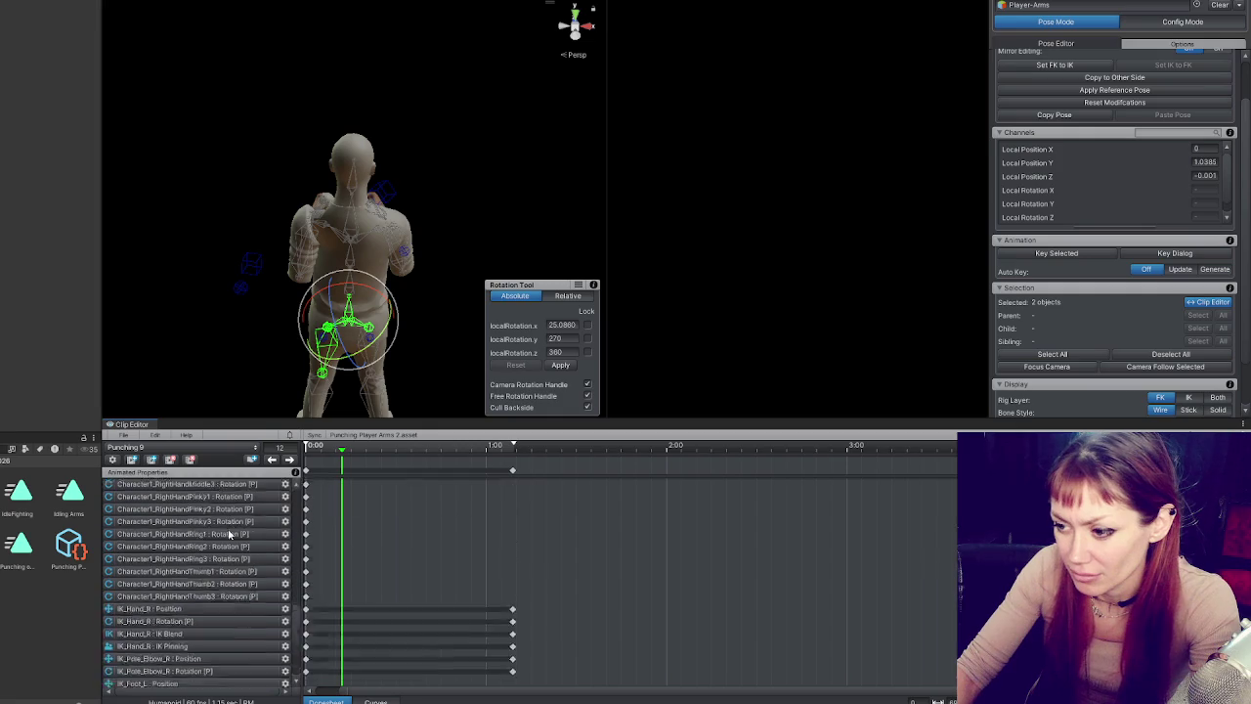
scroll(229, 534, "up", 7)
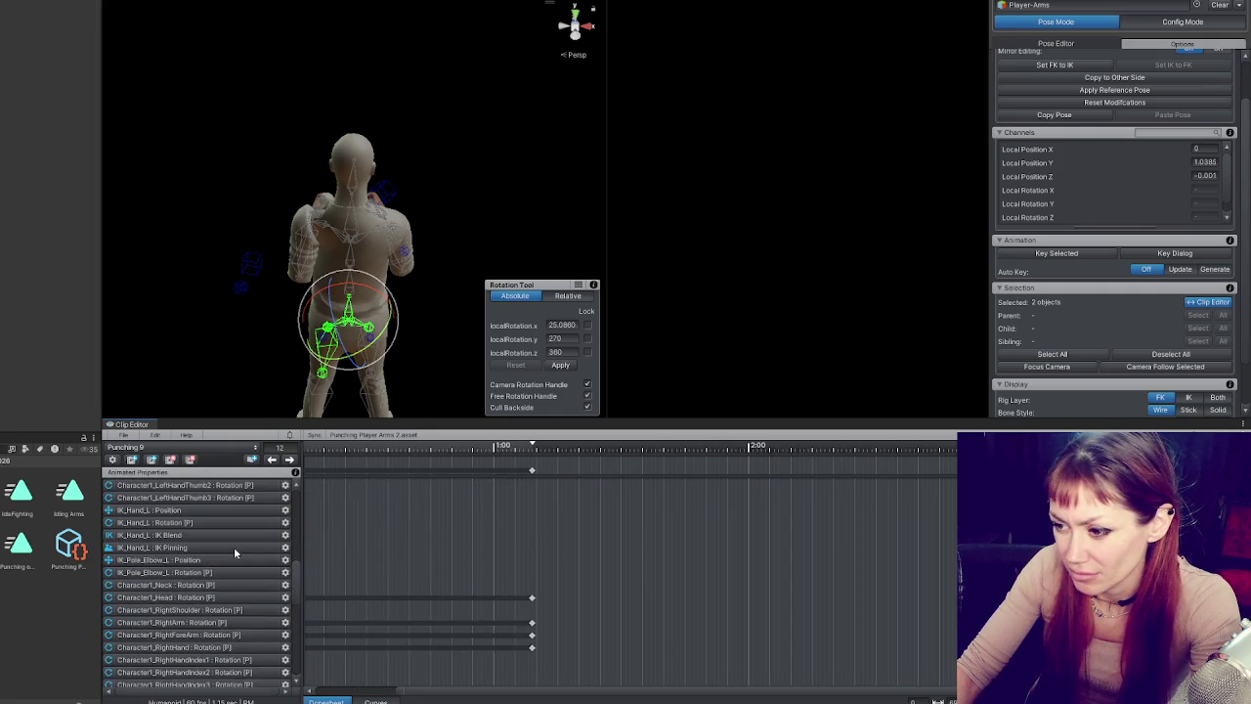
scroll(235, 553, "down", 1)
left_click_drag(627, 533, 478, 662)
scroll(210, 599, "down", 5)
scroll(500, 586, "down", 3)
left_click(487, 565)
left_click_drag(488, 564, 457, 469)
scroll(420, 565, "up", 1)
left_click(505, 556)
scroll(235, 565, "up", 4)
left_click_drag(520, 553, 467, 678)
scroll(228, 590, "down", 2)
scroll(228, 589, "up", 10)
scroll(235, 577, "up", 1)
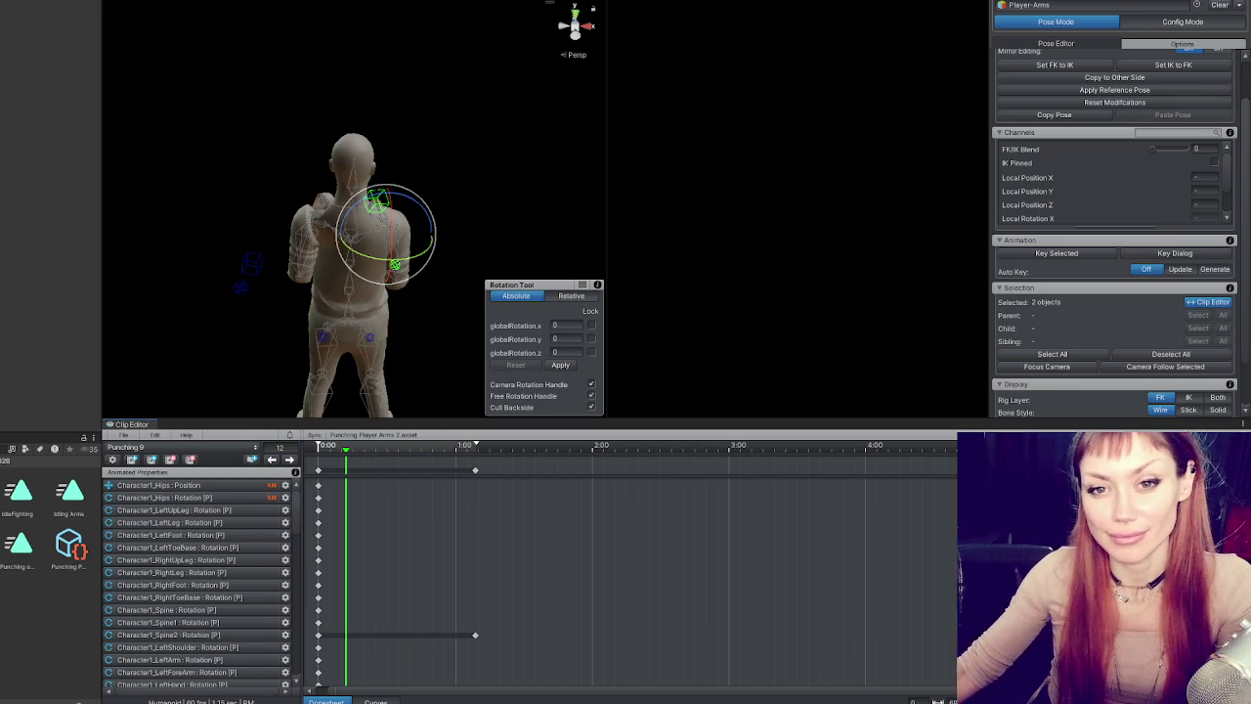
scroll(405, 203, "up", 4)
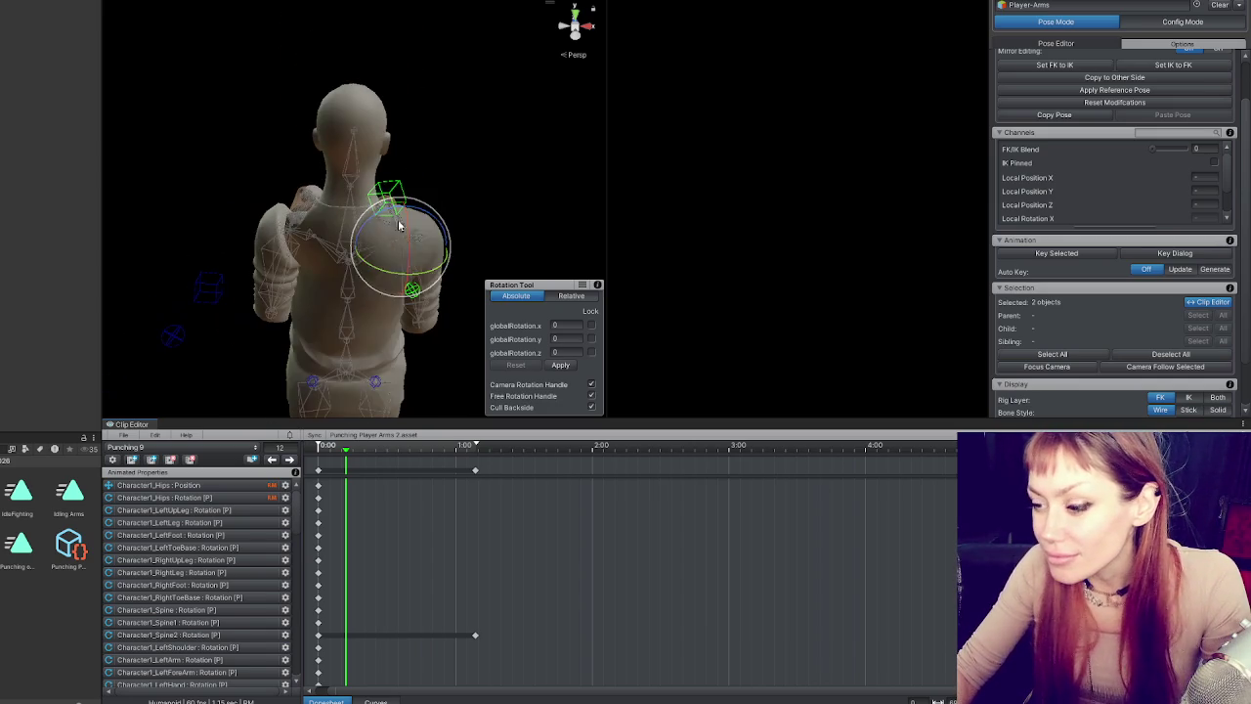
- Scrub to frame 56, then flip between the frame-0 and frame-69 keys from the side
mouse_move(345, 446)
left_mouse_down()
mouse_move(321, 446)
mouse_move(469, 446)
mouse_move(301, 442)
left_mouse_up()
left_click(290, 459)
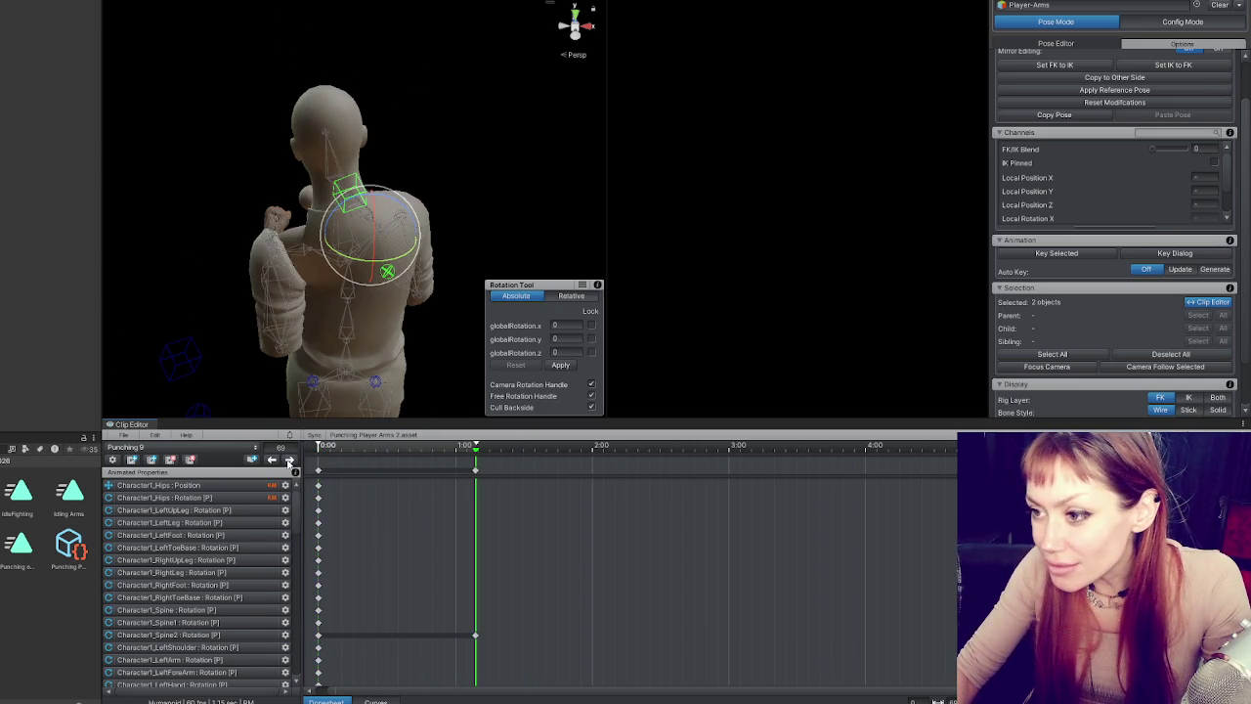
left_click(271, 459)
left_click(289, 459)
left_click_drag(309, 334, 498, 371)
left_click(273, 460)
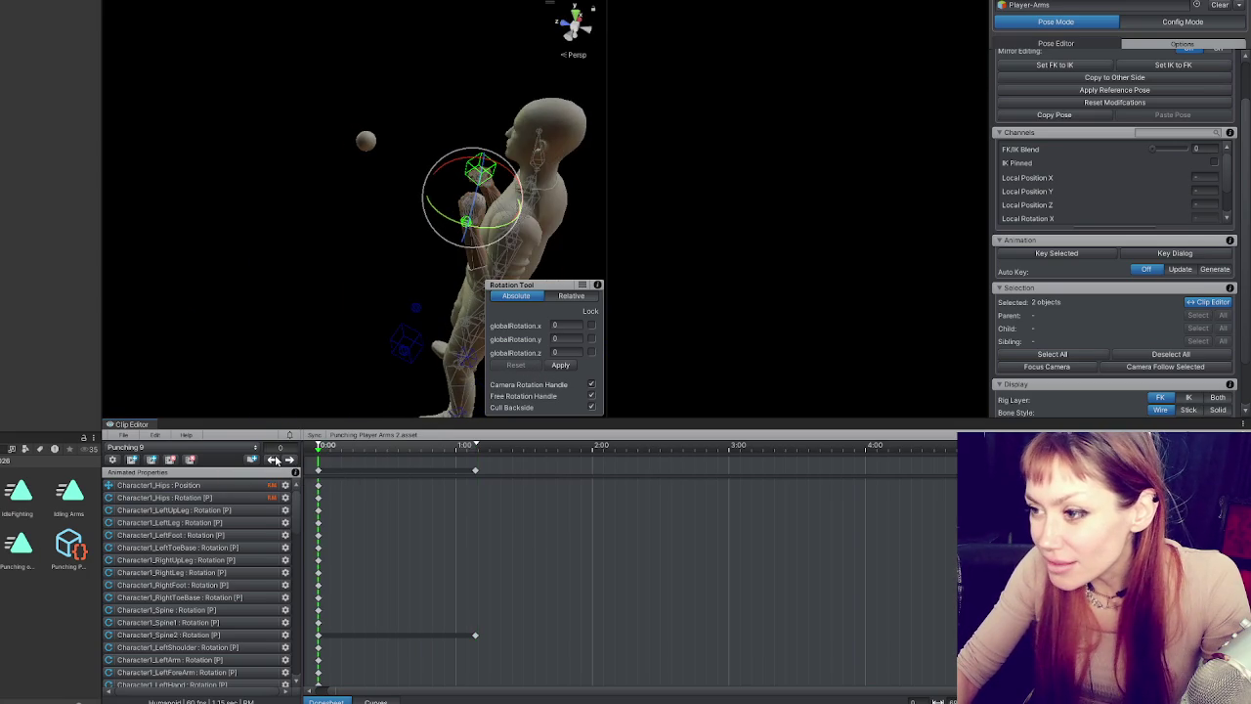
left_click(290, 459)
- Compare the frame-69 key again, end at frame 0 facing front, and select the right hand bone
left_click(289, 461)
left_click(289, 459)
mouse_move(365, 307)
left_mouse_down()
mouse_move(332, 292)
mouse_move(258, 420)
left_mouse_up()
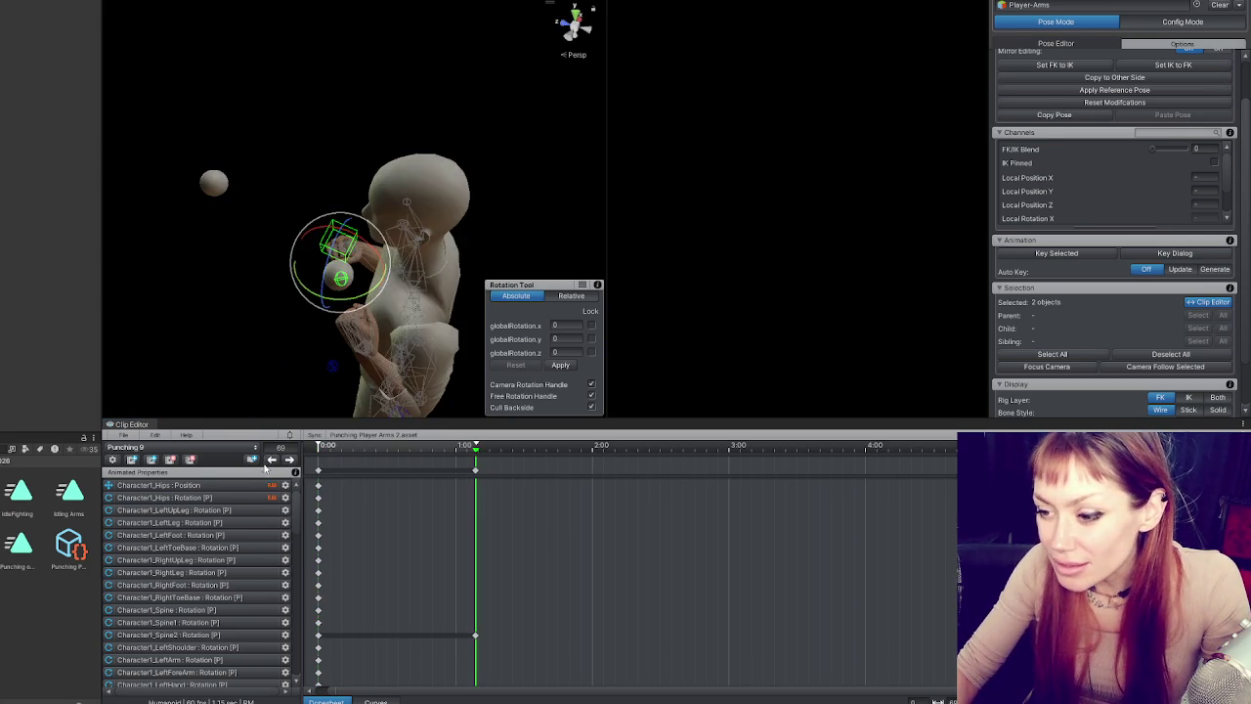
left_click(272, 459)
mouse_move(367, 227)
left_mouse_down()
mouse_move(369, 192)
mouse_move(370, 244)
left_mouse_up()
left_click(323, 230)
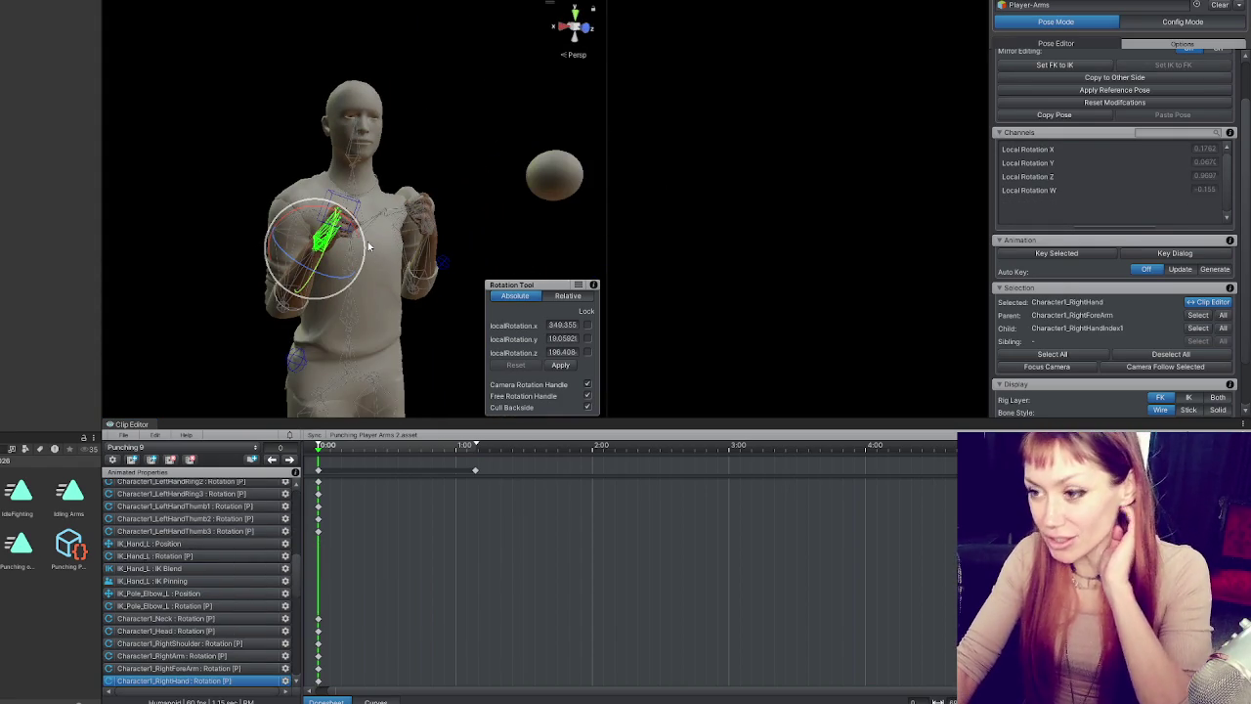
- Widen the Scene view and try swinging RightArm at the 1:00 key, then undo it
scroll(440, 173, "down", 3)
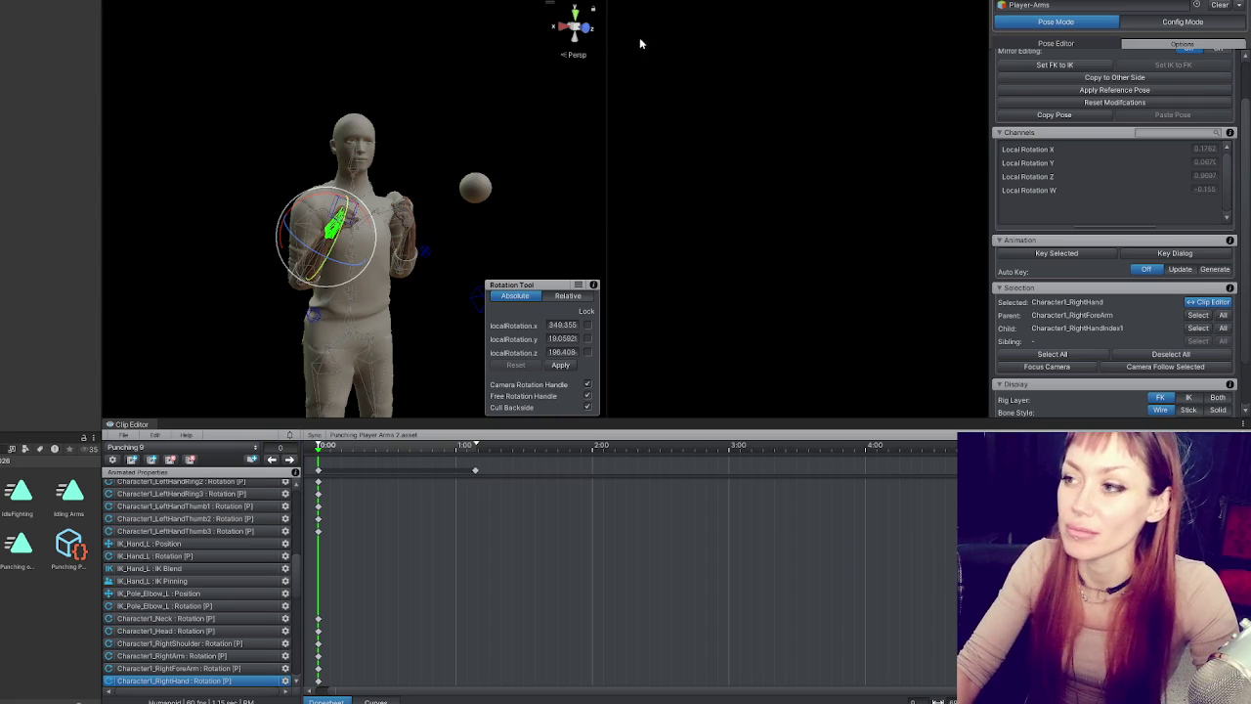
mouse_move(608, 125)
left_mouse_down()
mouse_move(966, 159)
mouse_move(743, 187)
mouse_move(729, 232)
mouse_move(606, 207)
left_mouse_up()
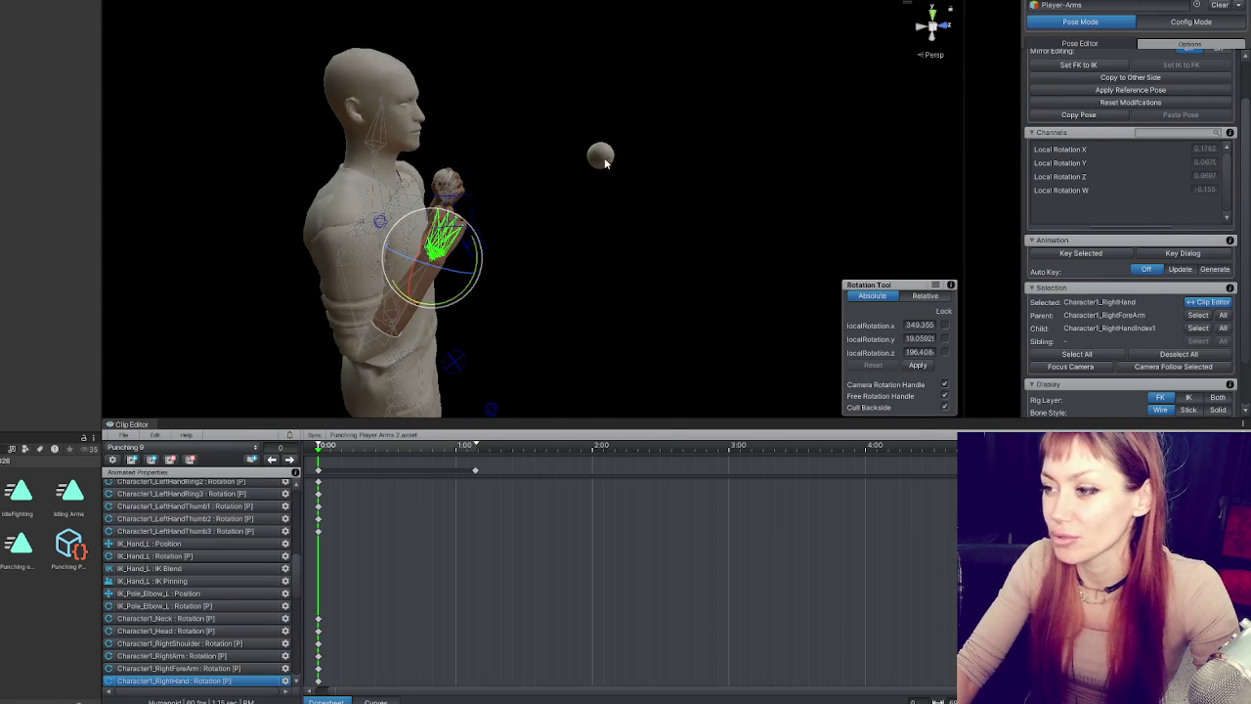
left_click(367, 305)
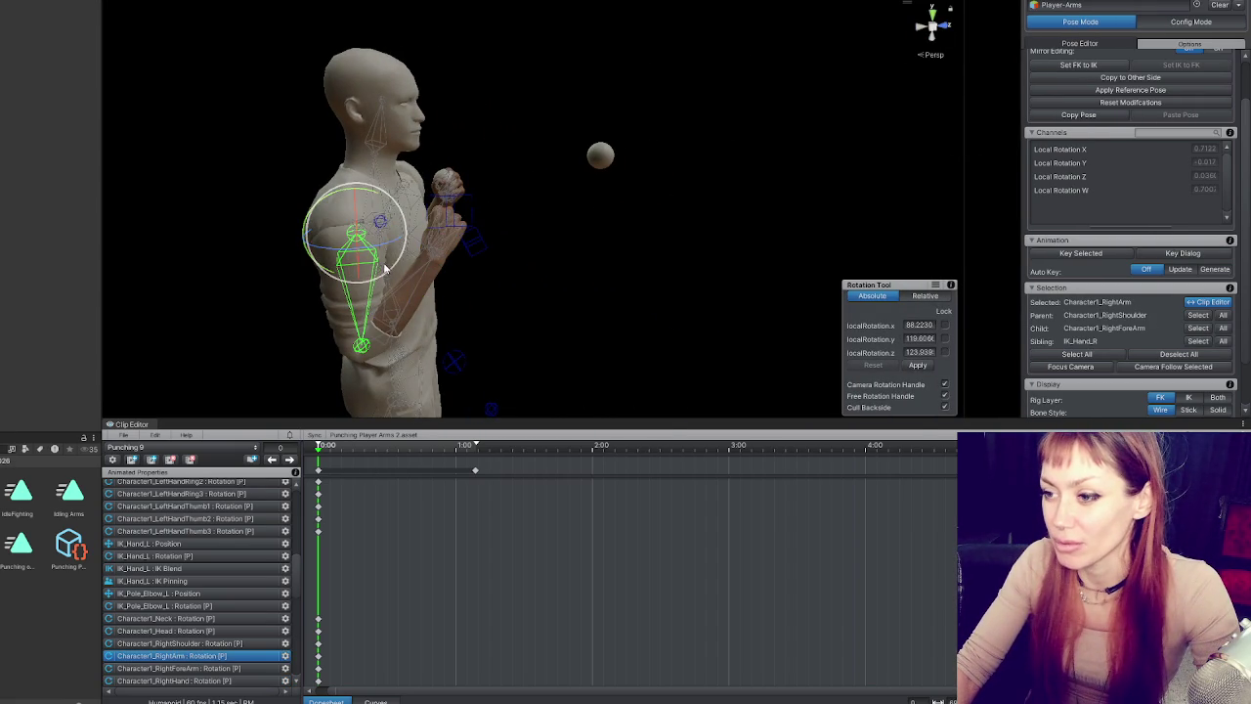
key("period")
mouse_move(452, 252)
left_mouse_down()
mouse_move(536, 129)
mouse_move(608, 306)
mouse_move(512, 201)
left_mouse_up()
key("ctrl+z")
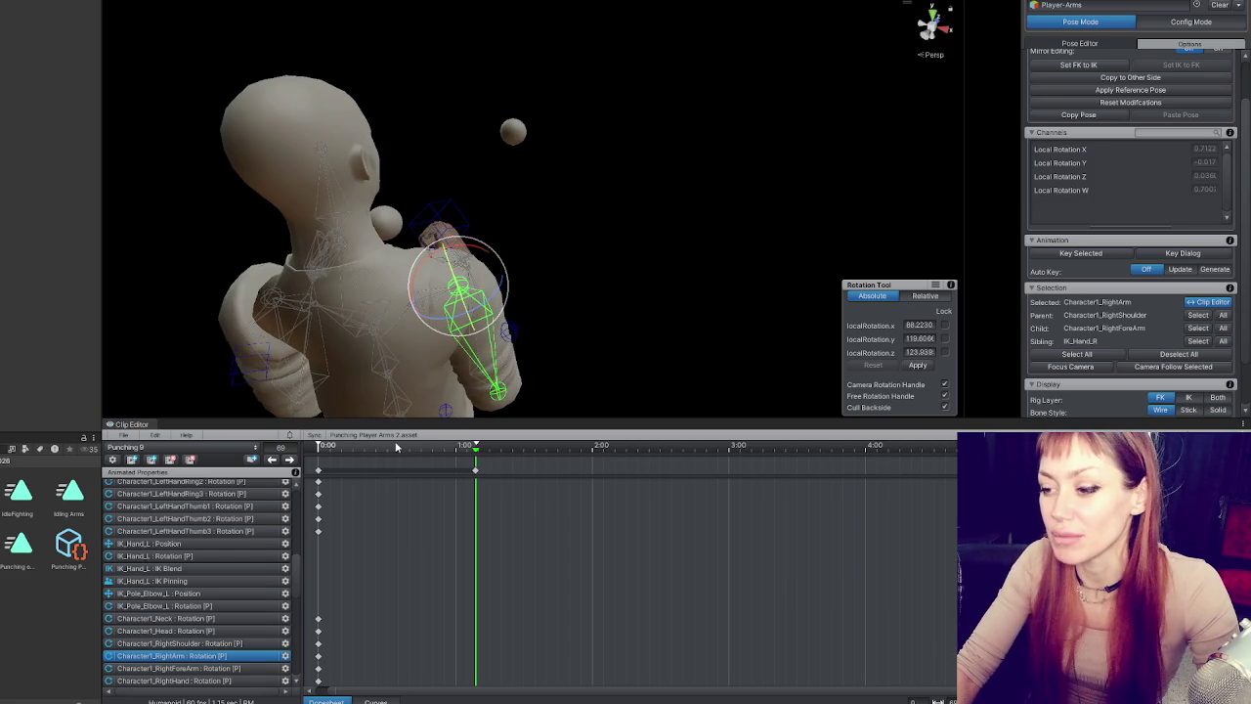
- At frame 33, rotate the right upper arm up toward the face
left_click(394, 446)
left_click(456, 359)
mouse_move(455, 359)
left_mouse_down()
mouse_move(530, 342)
mouse_move(444, 294)
mouse_move(492, 240)
mouse_move(489, 254)
mouse_move(642, 277)
mouse_move(550, 290)
left_mouse_up()
left_click(464, 239)
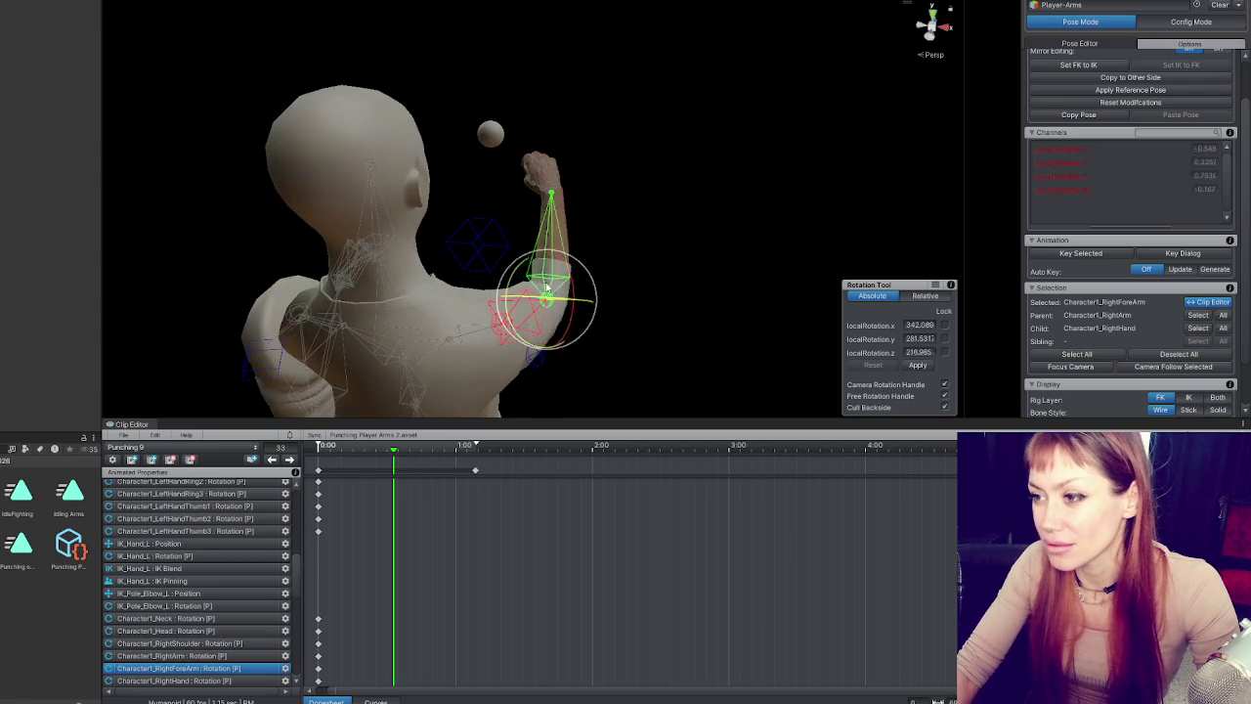
- At frame 33, tilt RightForeArm so the hand leans left and rotate RightArm upward
mouse_move(572, 201)
left_mouse_down()
mouse_move(522, 205)
mouse_move(531, 190)
mouse_move(550, 257)
mouse_move(374, 231)
mouse_move(567, 269)
mouse_move(693, 332)
mouse_move(619, 267)
mouse_move(547, 259)
mouse_move(619, 224)
mouse_move(344, 291)
left_mouse_up()
left_click(533, 202)
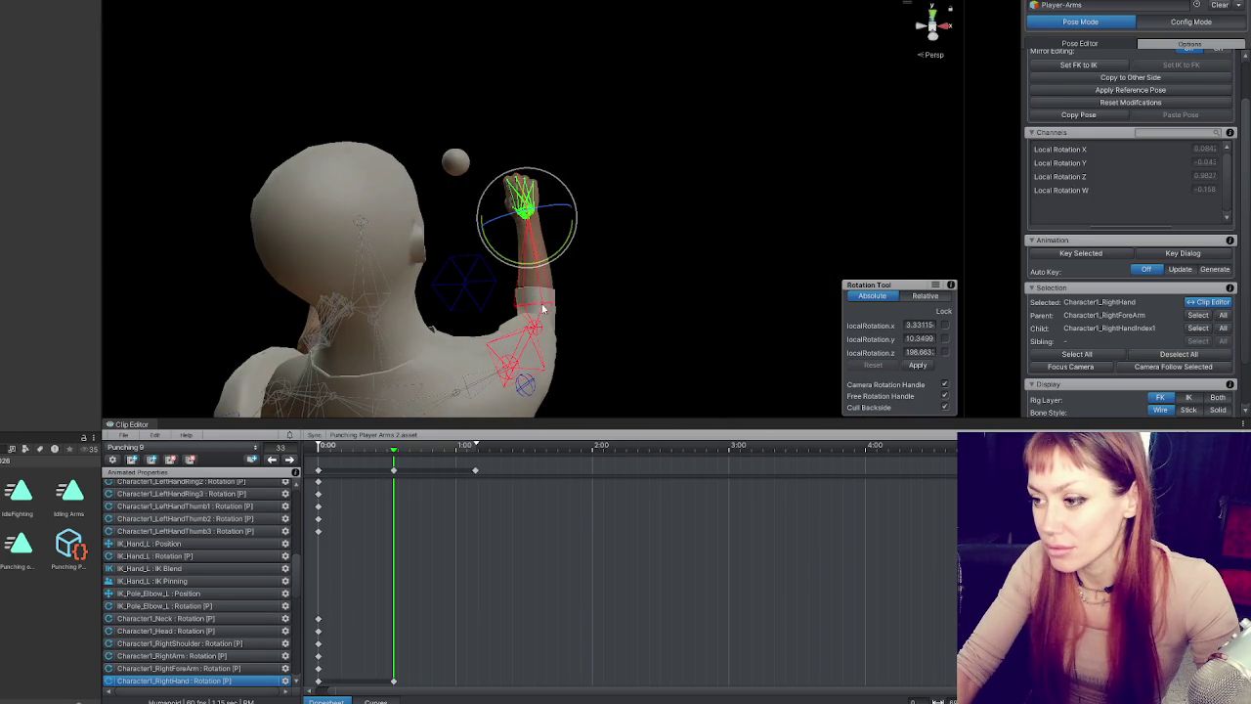
left_click(535, 305)
mouse_move(585, 320)
left_mouse_down()
mouse_move(579, 285)
mouse_move(548, 262)
mouse_move(592, 265)
mouse_move(584, 294)
mouse_move(316, 284)
left_mouse_up()
left_click(363, 274)
mouse_move(400, 303)
left_mouse_down()
mouse_move(427, 283)
mouse_move(619, 394)
left_mouse_up()
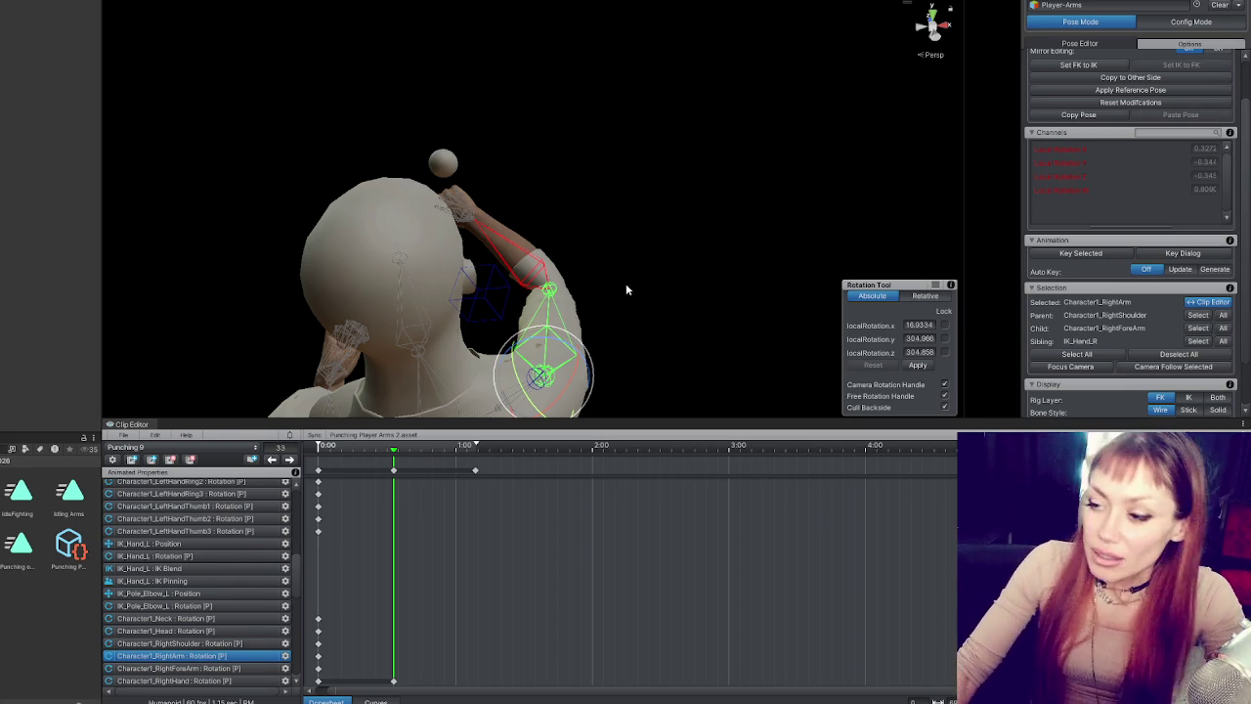
- Fine-tune the right forearm rotation at frame 33 from side and three-quarter views
left_click(469, 219)
mouse_move(384, 376)
left_mouse_down()
mouse_move(763, 339)
mouse_move(684, 293)
mouse_move(782, 273)
mouse_move(477, 265)
mouse_move(286, 219)
mouse_move(442, 139)
mouse_move(603, 204)
mouse_move(530, 232)
mouse_move(678, 285)
mouse_move(435, 227)
mouse_move(509, 254)
mouse_move(192, 123)
mouse_move(816, 113)
mouse_move(586, 156)
mouse_move(508, 229)
left_mouse_up()
left_click(434, 226)
left_click(508, 229)
mouse_move(504, 276)
left_mouse_down()
mouse_move(542, 310)
mouse_move(704, 296)
left_mouse_up()
mouse_move(572, 293)
left_mouse_down()
mouse_move(543, 338)
mouse_move(690, 339)
mouse_move(554, 349)
left_mouse_up()
left_click_drag(667, 339, 362, 192)
mouse_move(465, 249)
left_mouse_down()
mouse_move(455, 220)
mouse_move(652, 300)
mouse_move(586, 312)
mouse_move(567, 293)
mouse_move(712, 363)
mouse_move(748, 343)
mouse_move(601, 391)
left_mouse_up()
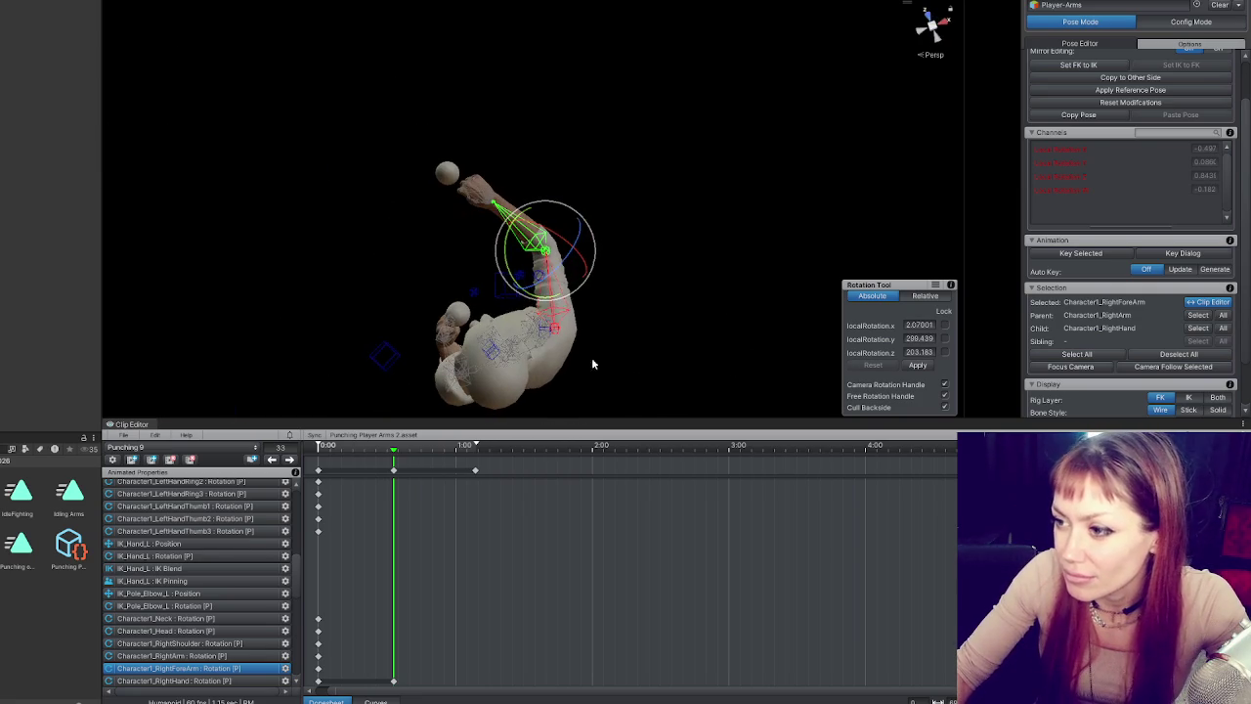
left_click_drag(577, 295, 581, 292)
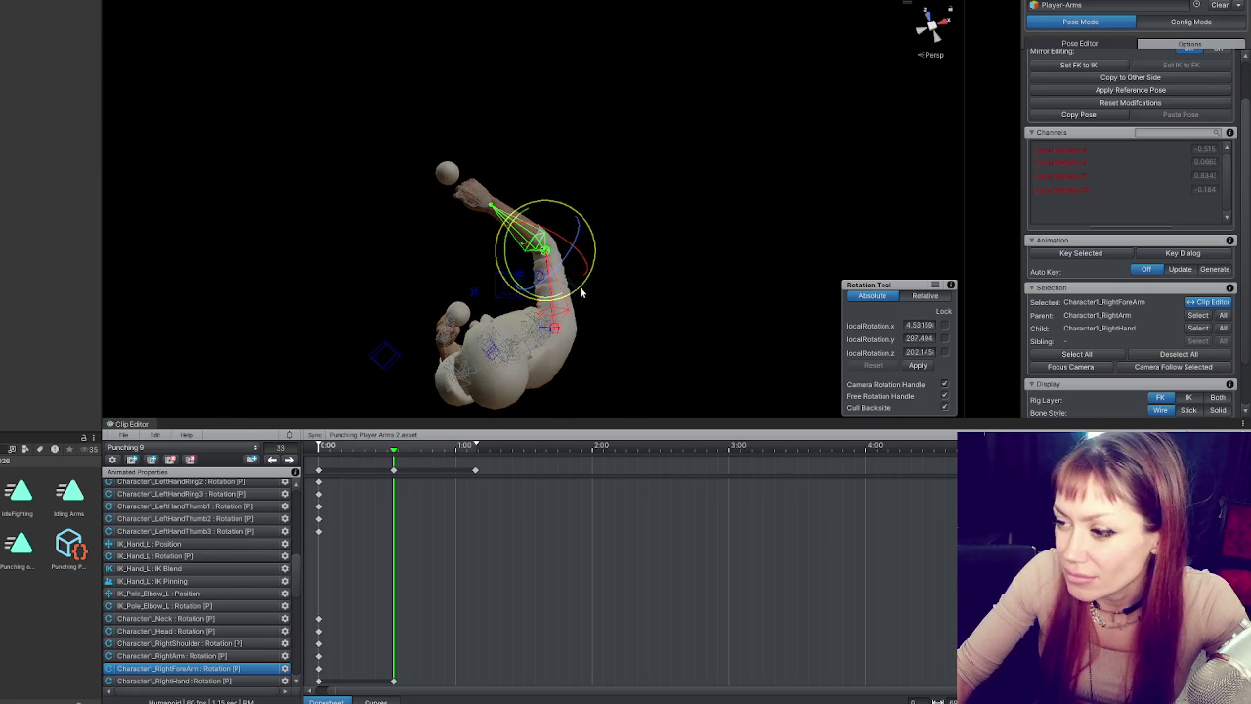
- Fine-tune the right upper arm rotation, then clear the bone selection
left_click(567, 300)
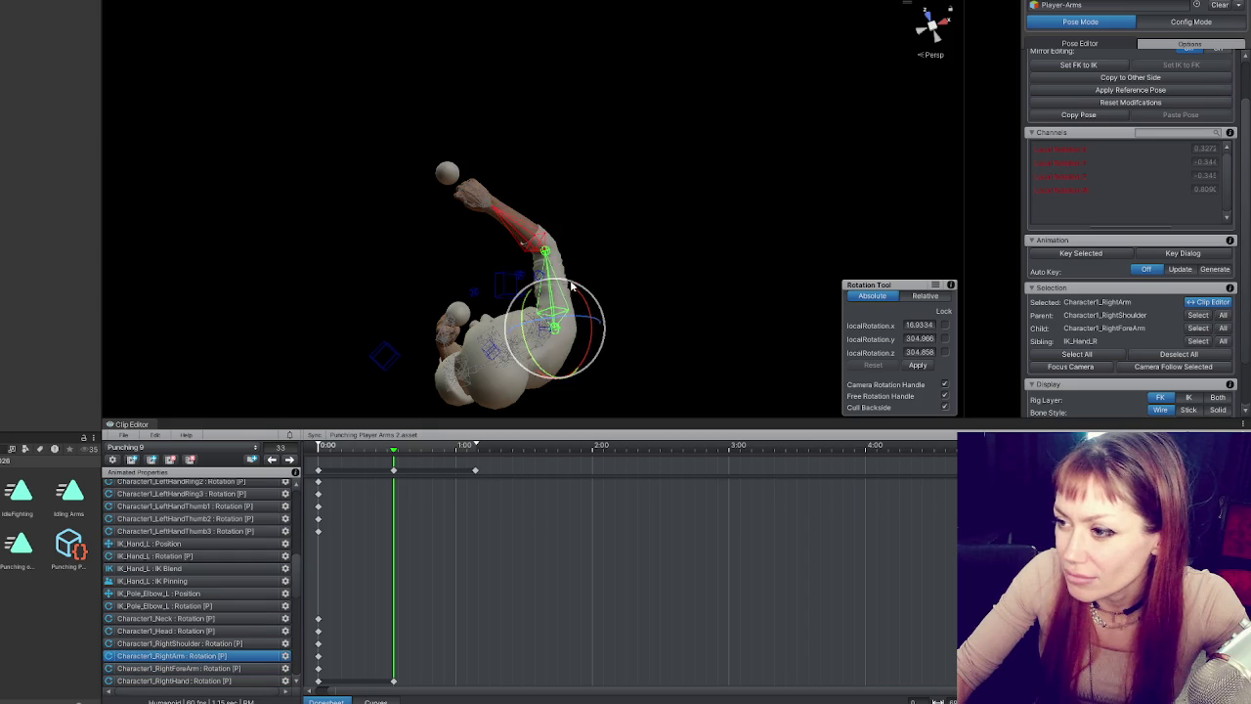
left_click_drag(565, 283, 561, 281)
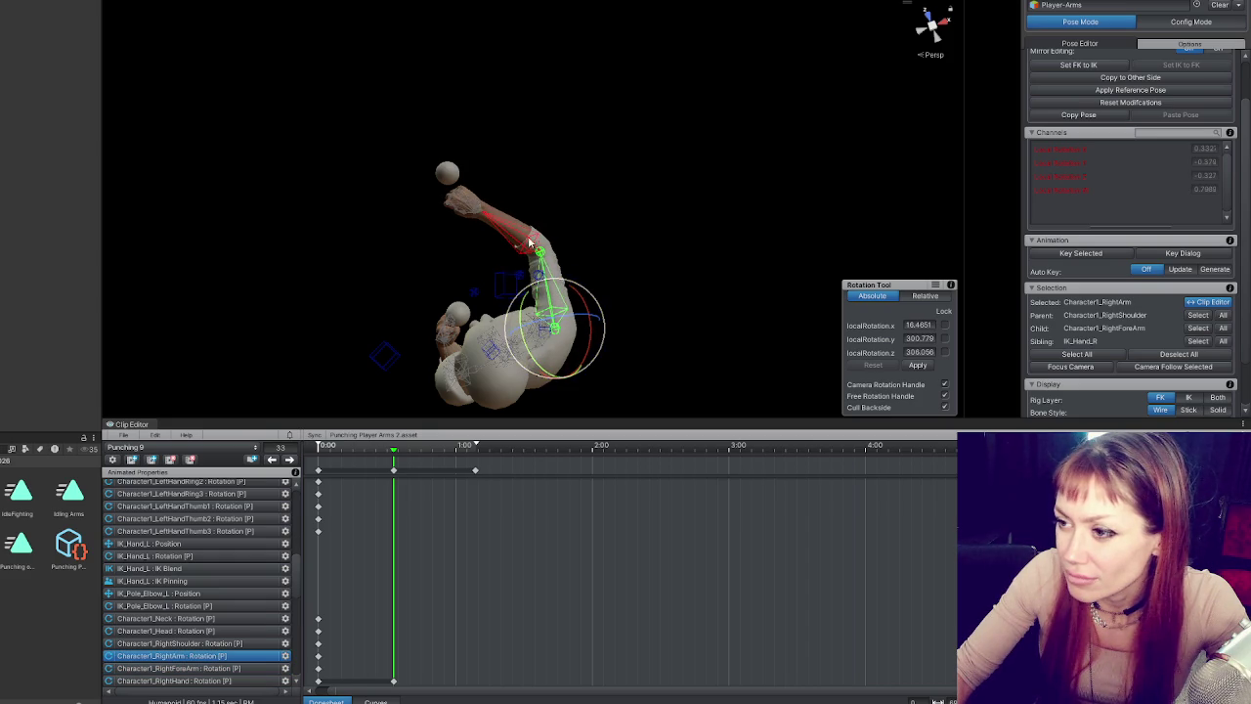
left_click(530, 245)
left_click_drag(578, 213, 598, 181)
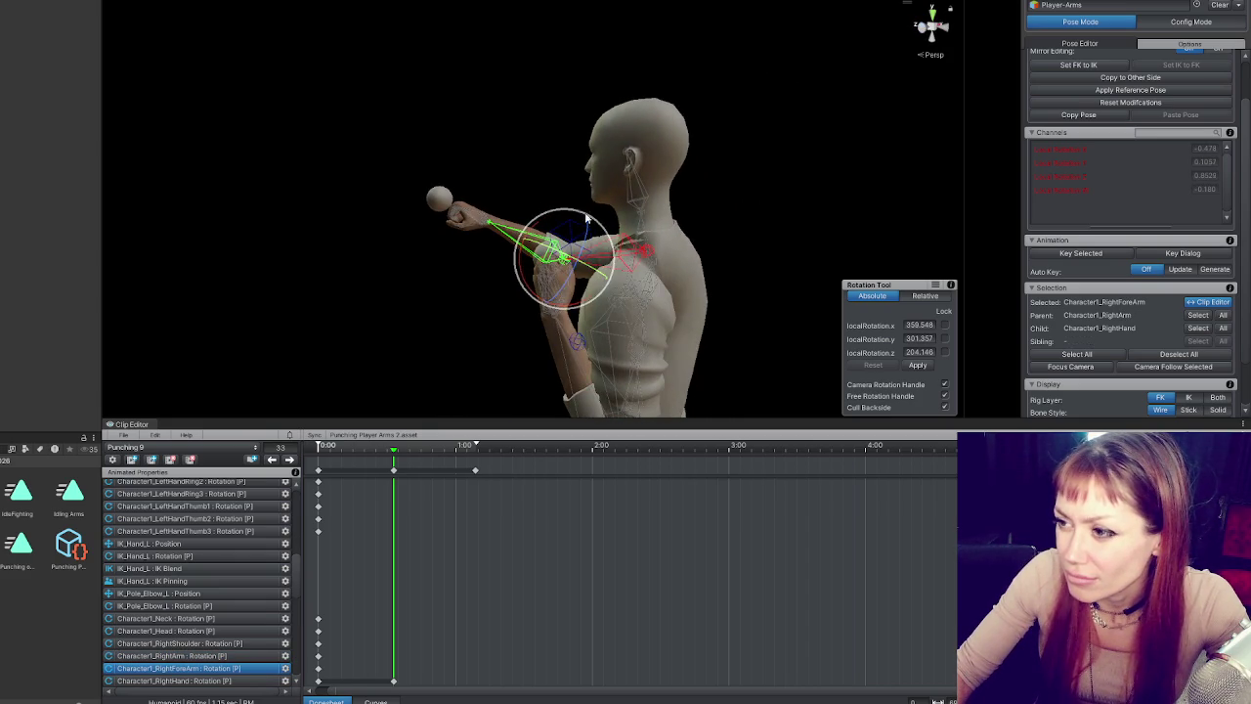
left_click(631, 251)
left_click_drag(663, 275, 663, 285)
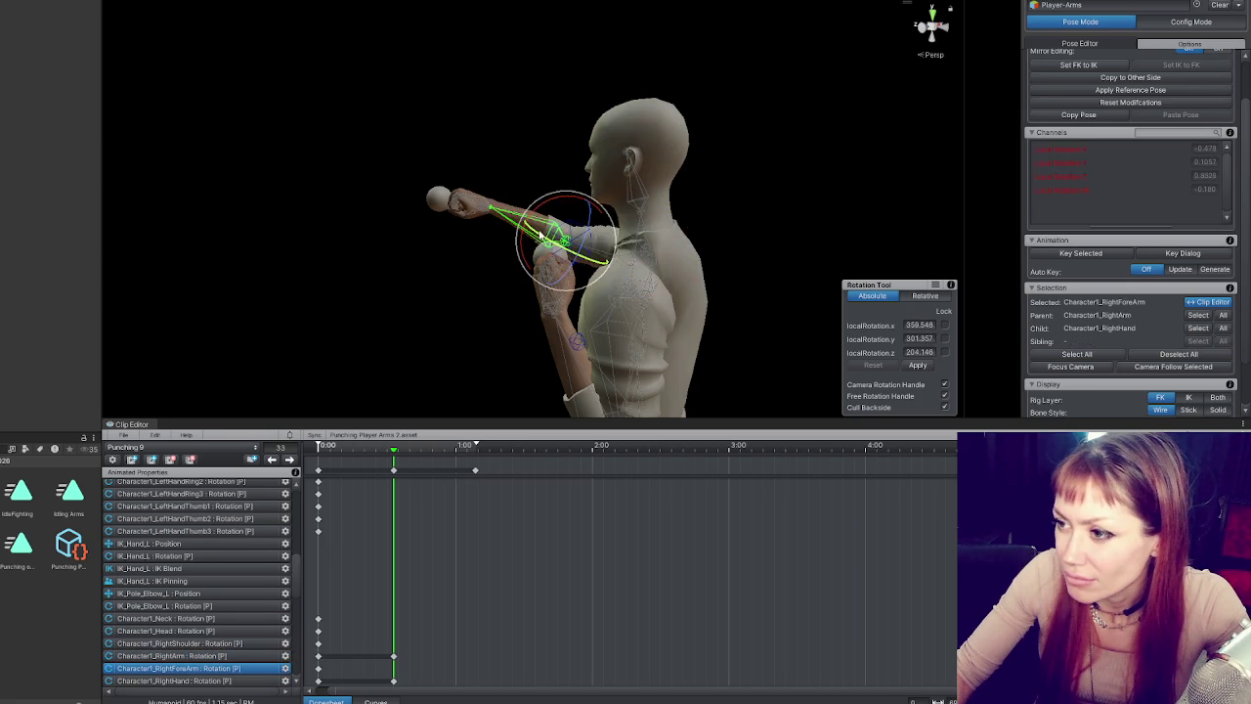
left_click(453, 272)
mouse_move(453, 271)
left_mouse_down()
mouse_move(264, 341)
mouse_move(349, 350)
left_mouse_up()
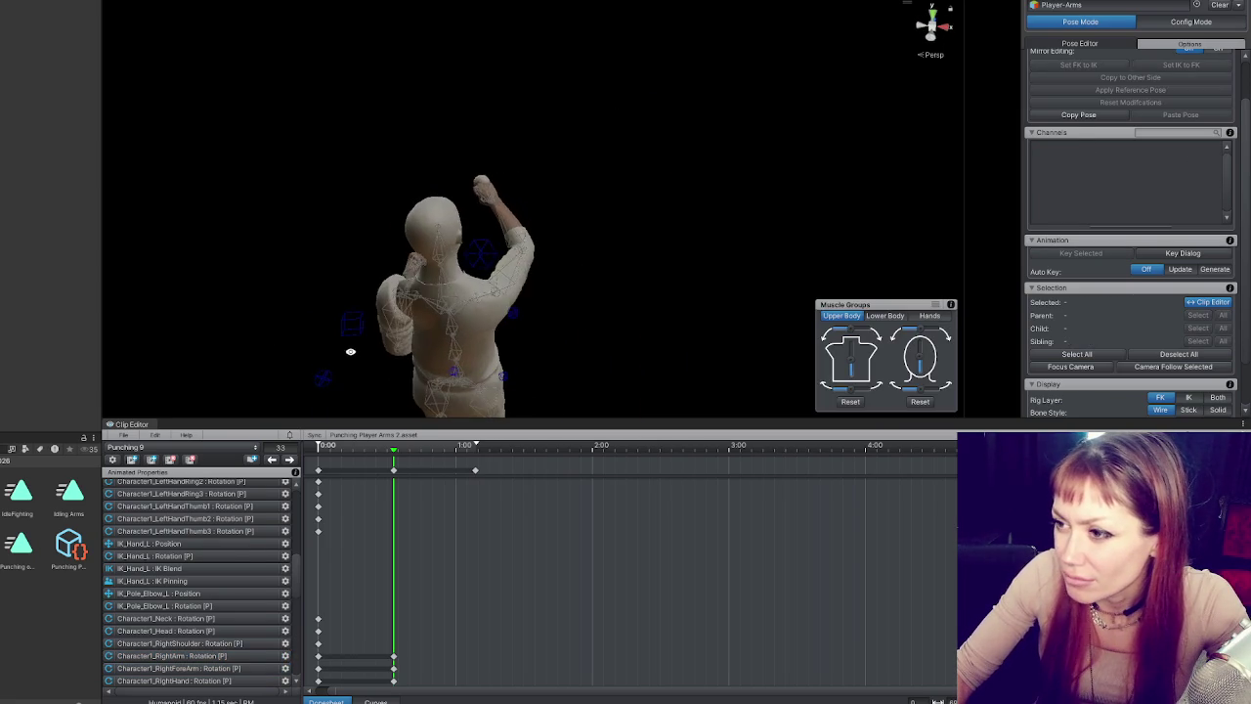
- At the 1:00 key, rotate the right forearm and raise the right upper arm
left_click(293, 465)
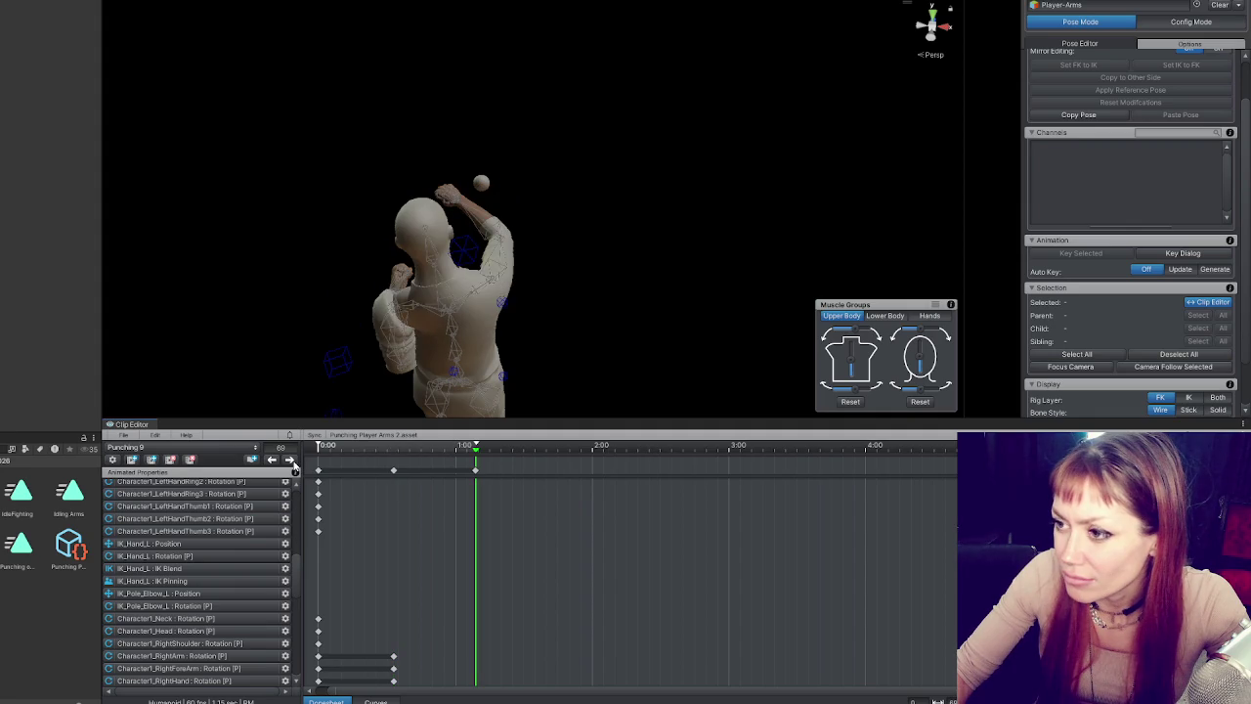
left_click(498, 232)
mouse_move(512, 270)
left_mouse_down()
mouse_move(466, 293)
mouse_move(537, 316)
mouse_move(612, 257)
mouse_move(509, 256)
left_mouse_up()
left_click(569, 293)
left_click(494, 279)
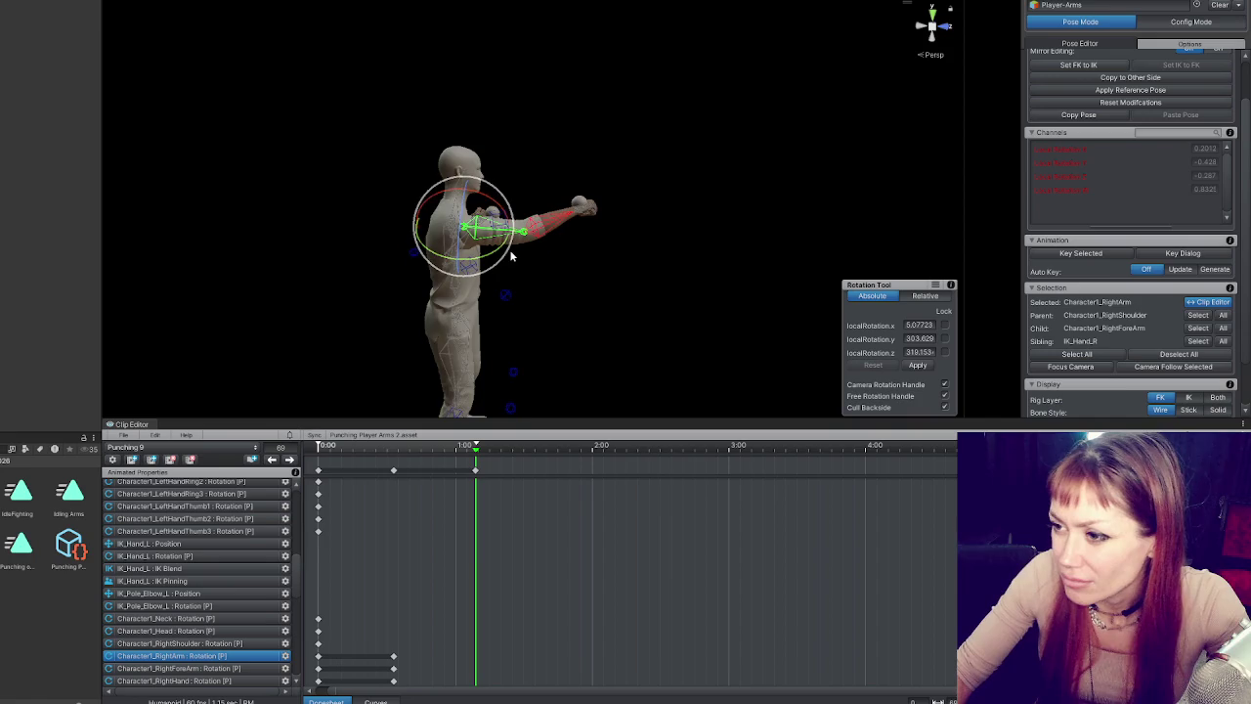
left_click(559, 209)
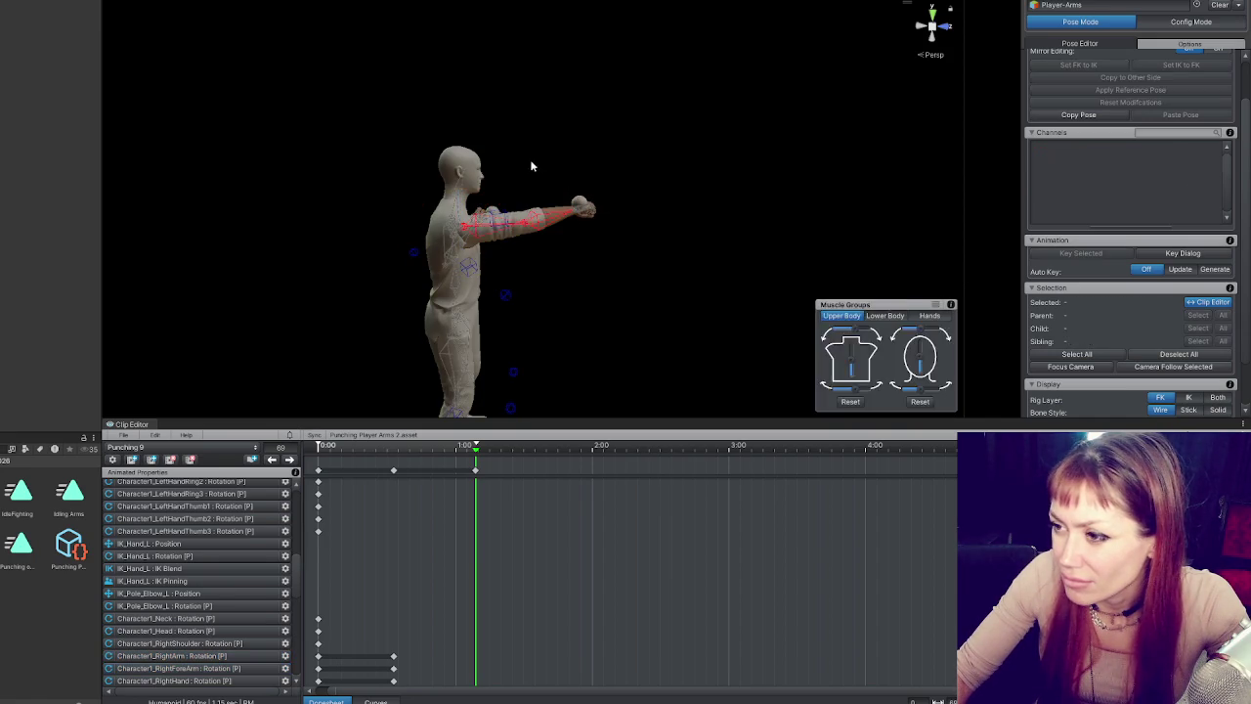
left_click(507, 201)
left_click_drag(505, 199, 741, 287)
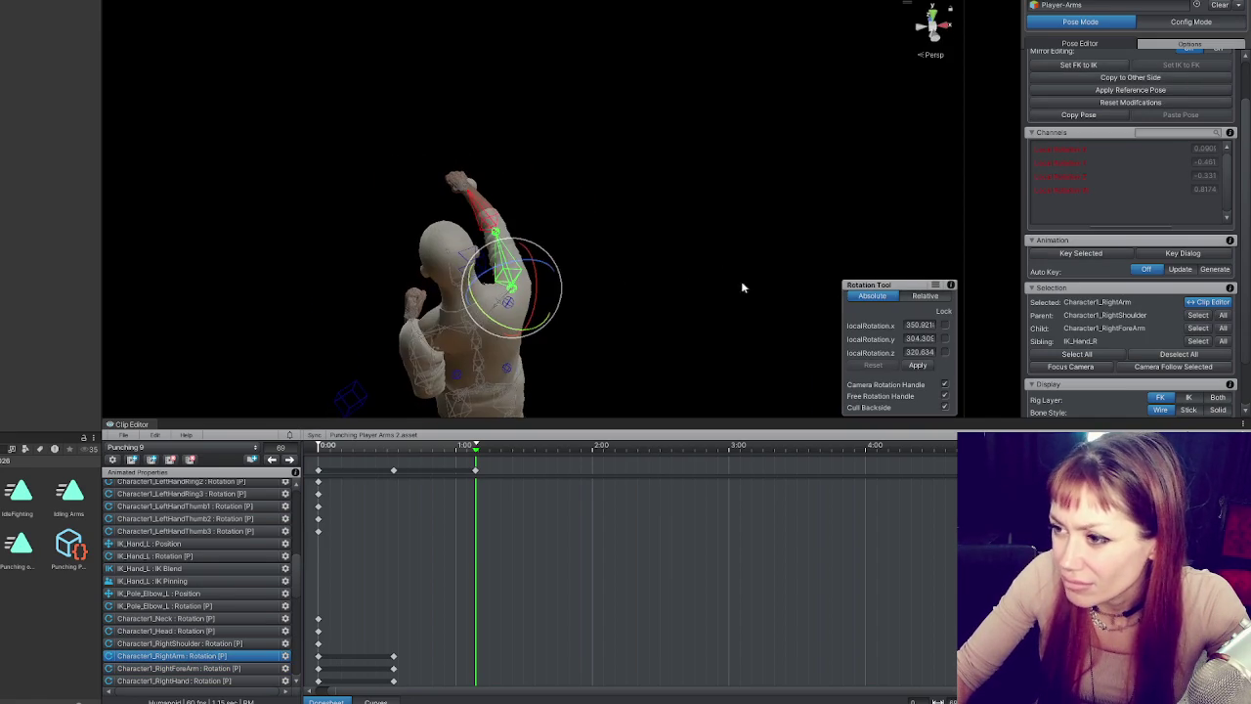
- Adjust the forearm again from above, reselect the upper arm, and step back to frame 0
left_click_drag(559, 312, 564, 294)
left_click(493, 215)
left_click_drag(545, 231, 544, 245)
mouse_move(562, 322)
left_mouse_down()
mouse_move(433, 121)
mouse_move(550, 190)
mouse_move(590, 284)
mouse_move(567, 285)
mouse_move(624, 199)
mouse_move(611, 201)
left_mouse_up()
left_click(534, 279)
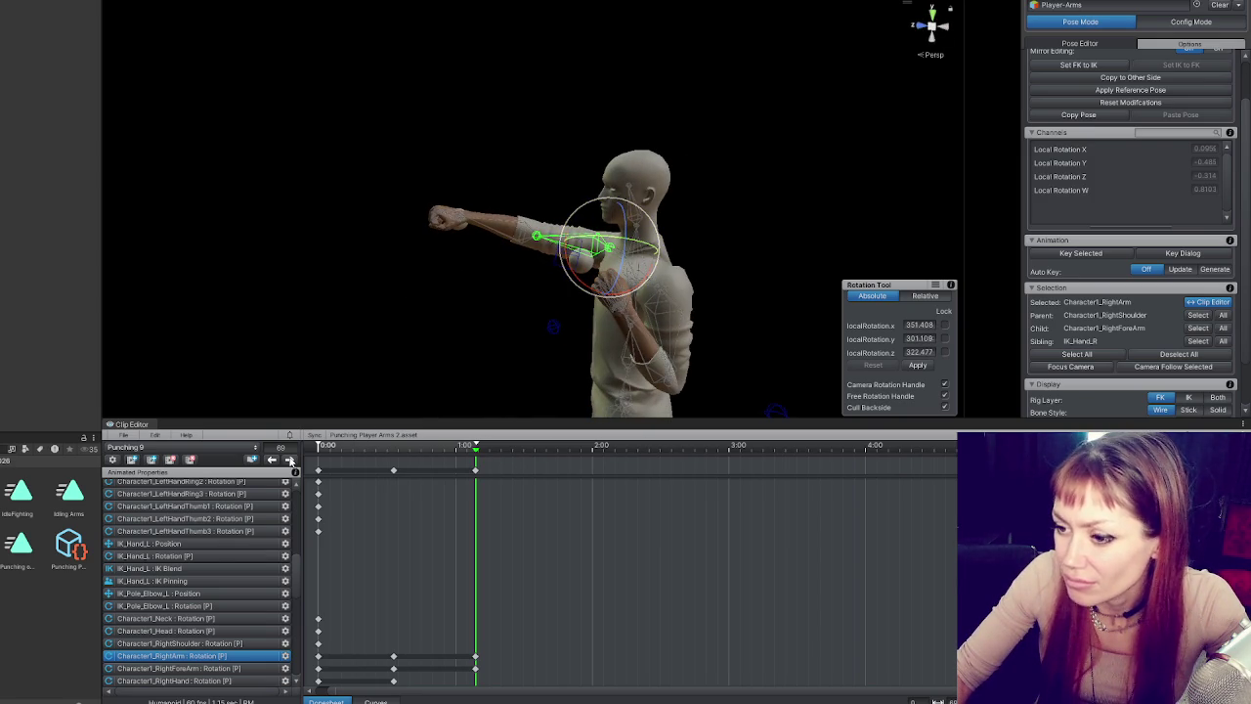
left_click(274, 460)
left_click(275, 461)
- Play and stop the Punching 9 punch animation twice, from front and side views
left_click_drag(625, 293, 804, 296)
key("space")
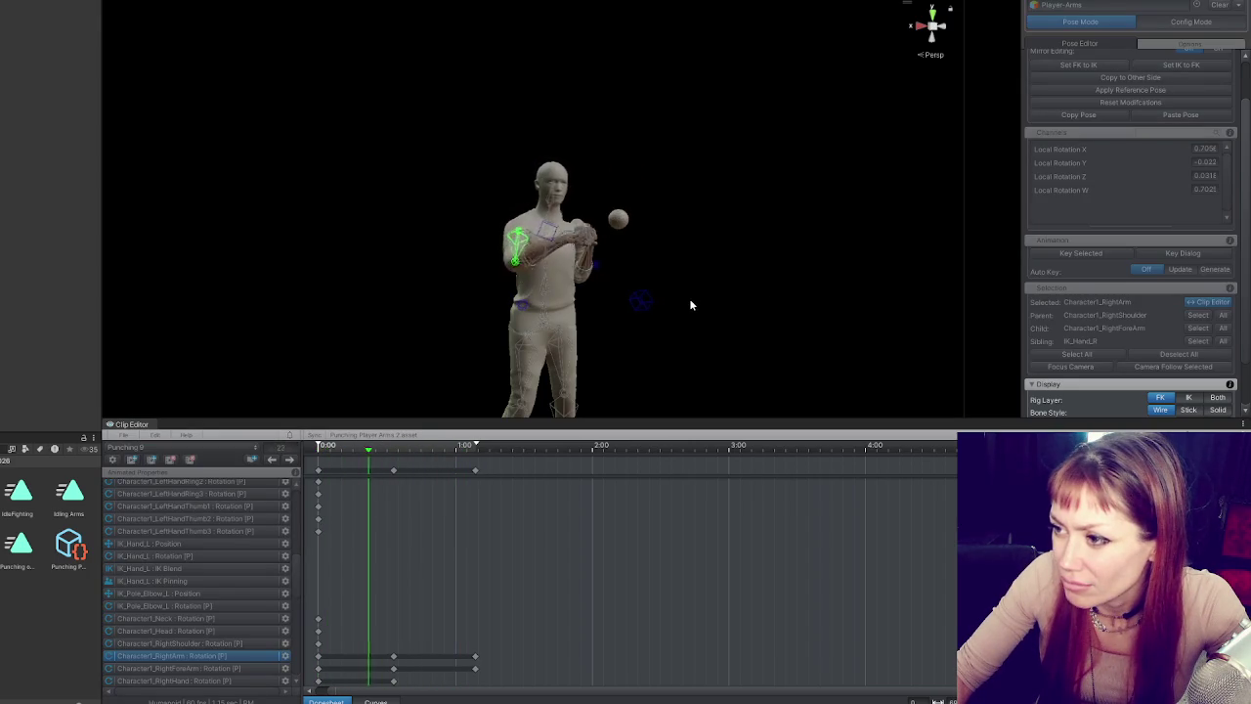
key("space")
left_click_drag(689, 298, 313, 260)
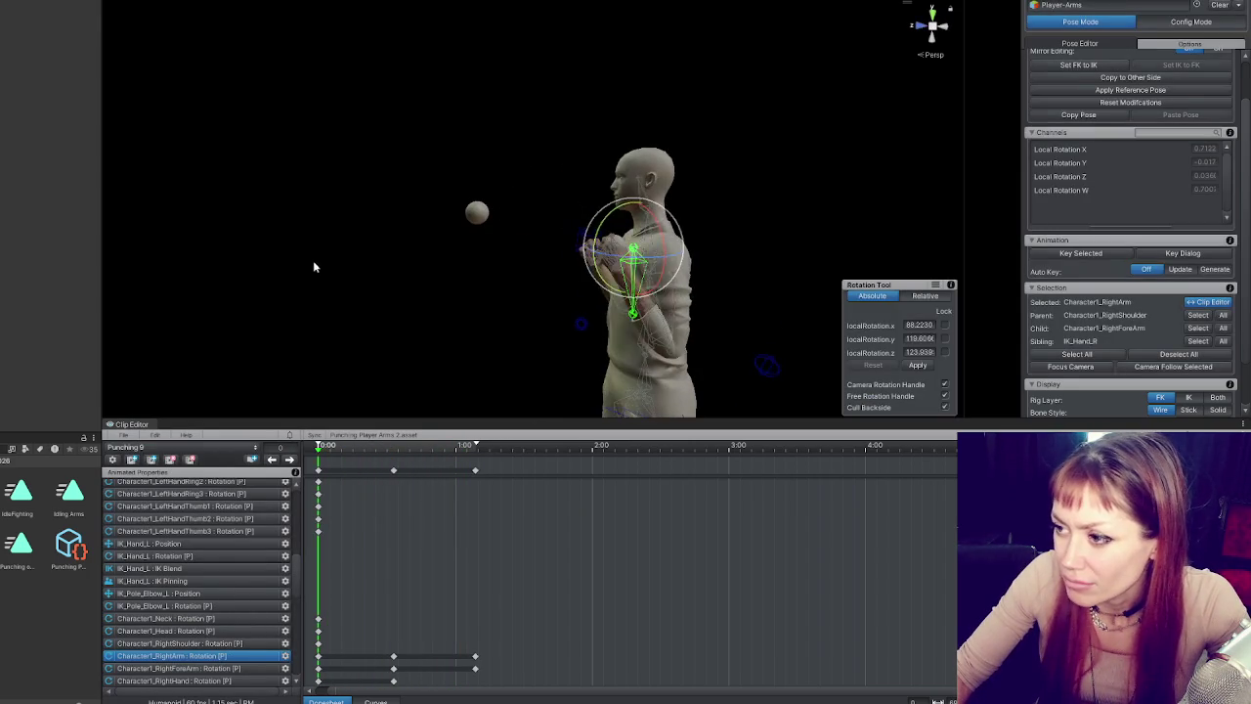
key("space")
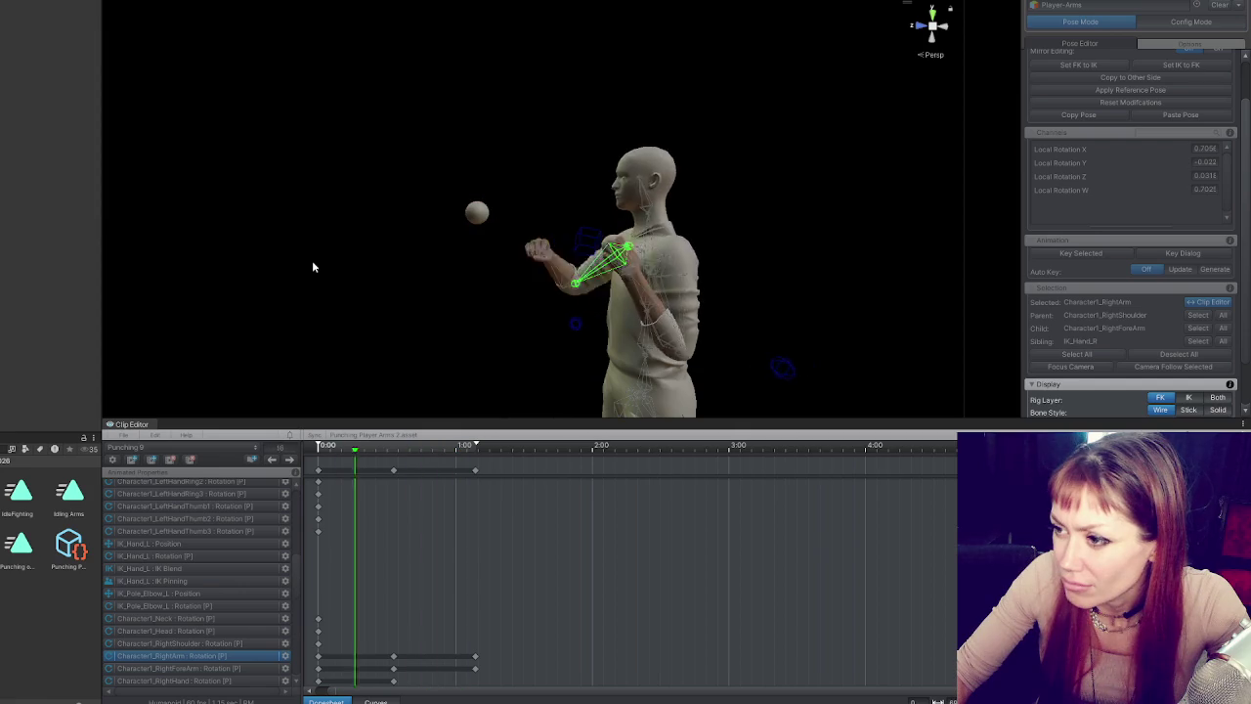
key("space")
- Scrub through frames 9 to 32 and rotate the right forearm into an earlier bent-arm pose
left_click(340, 449)
mouse_move(340, 452)
left_mouse_down()
mouse_move(483, 452)
mouse_move(382, 454)
mouse_move(475, 454)
mouse_move(370, 468)
left_mouse_up()
mouse_move(396, 401)
left_mouse_down()
mouse_move(290, 386)
mouse_move(452, 280)
left_mouse_up()
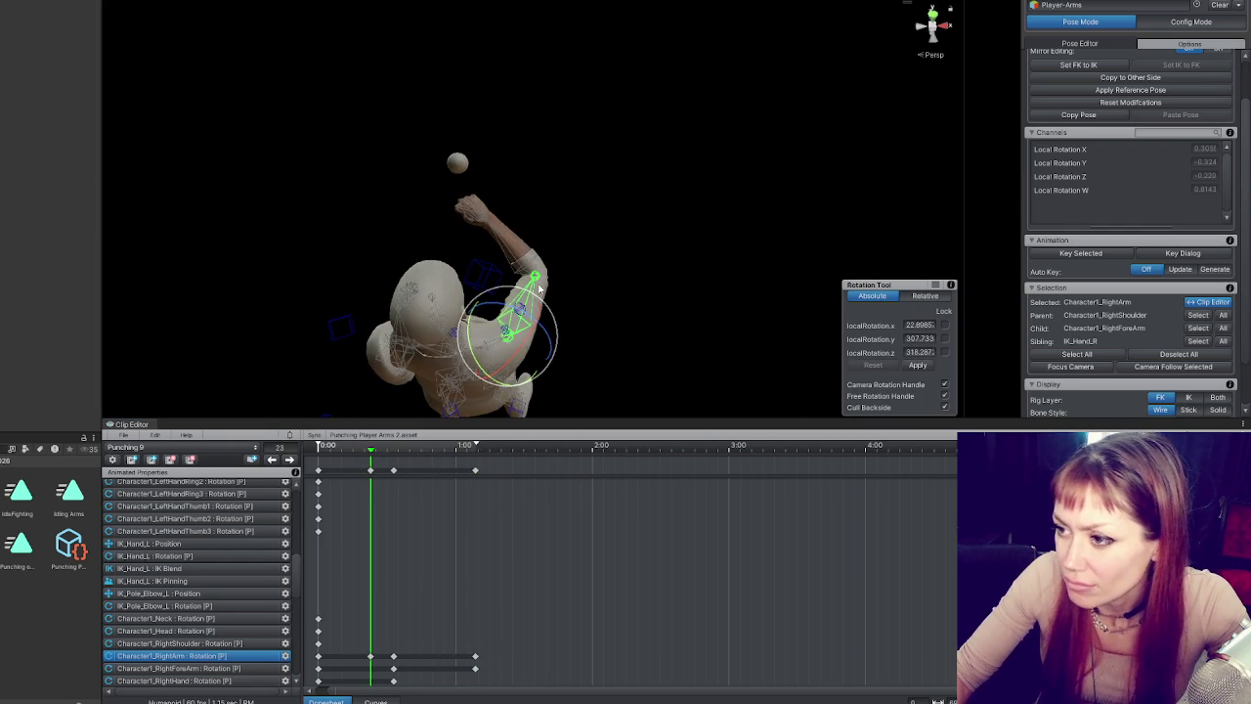
left_click(501, 231)
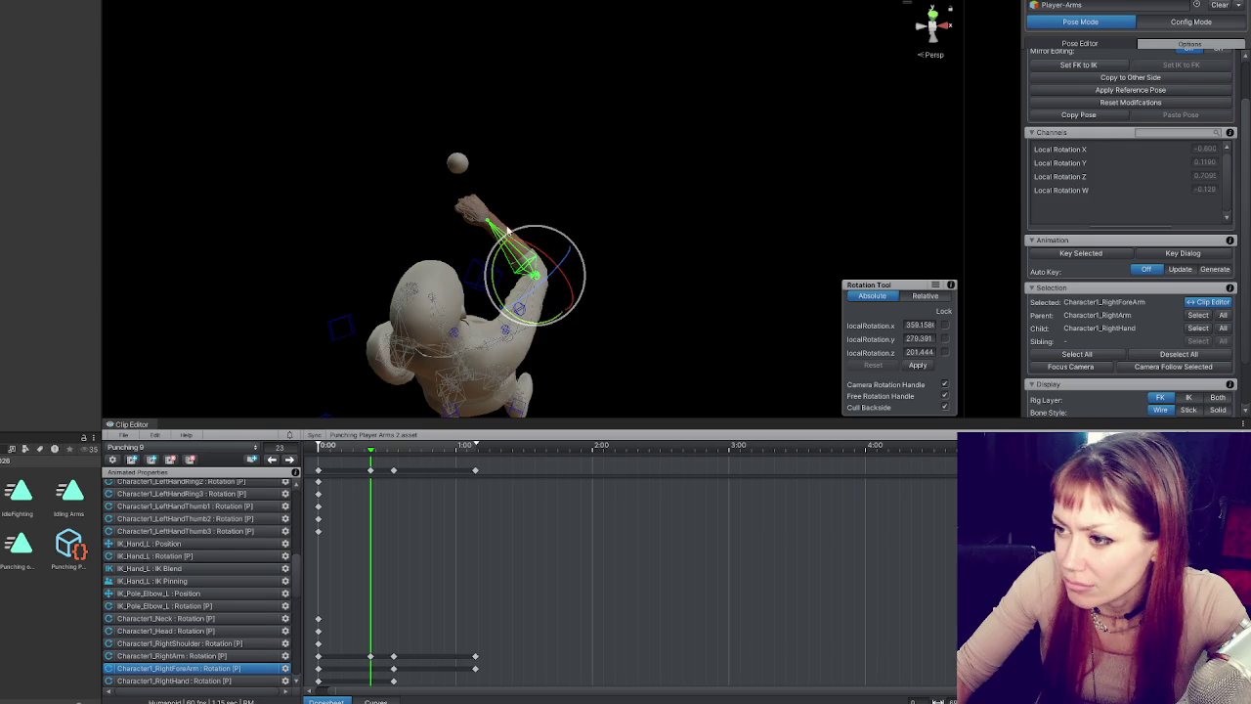
left_click_drag(524, 224, 584, 214)
mouse_move(524, 242)
left_mouse_down()
mouse_move(427, 365)
mouse_move(271, 410)
mouse_move(373, 323)
left_mouse_up()
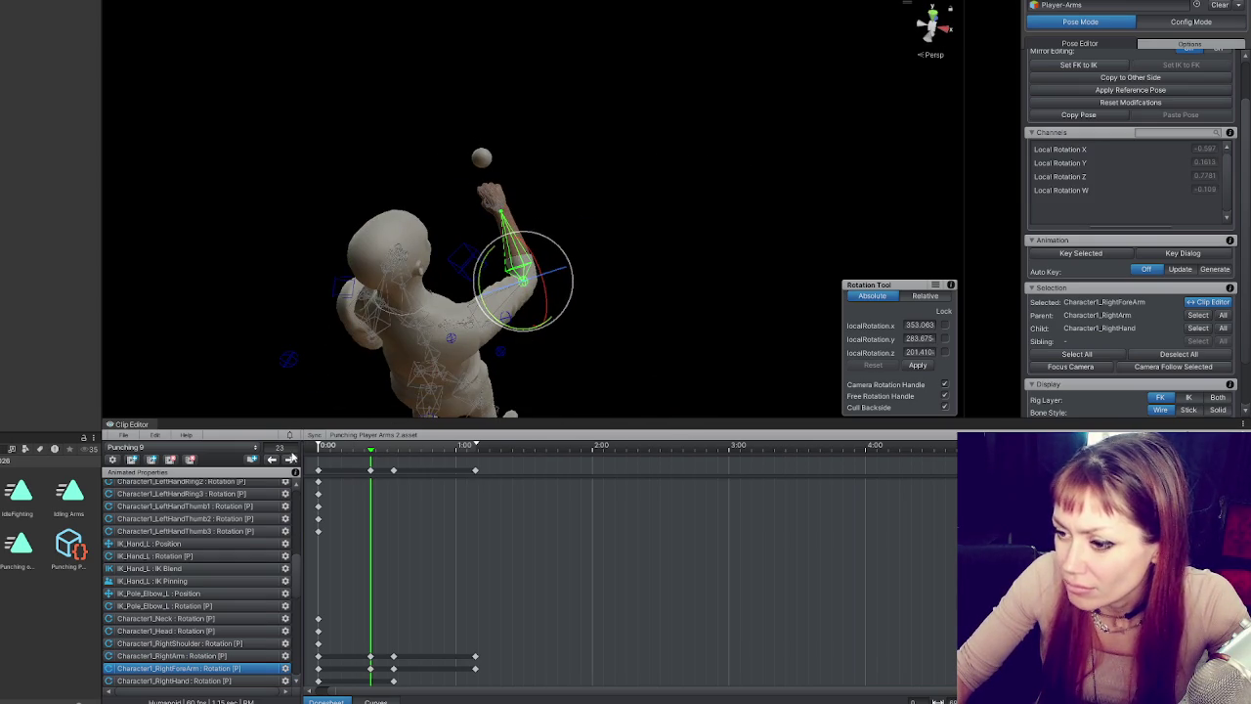
left_click(291, 459)
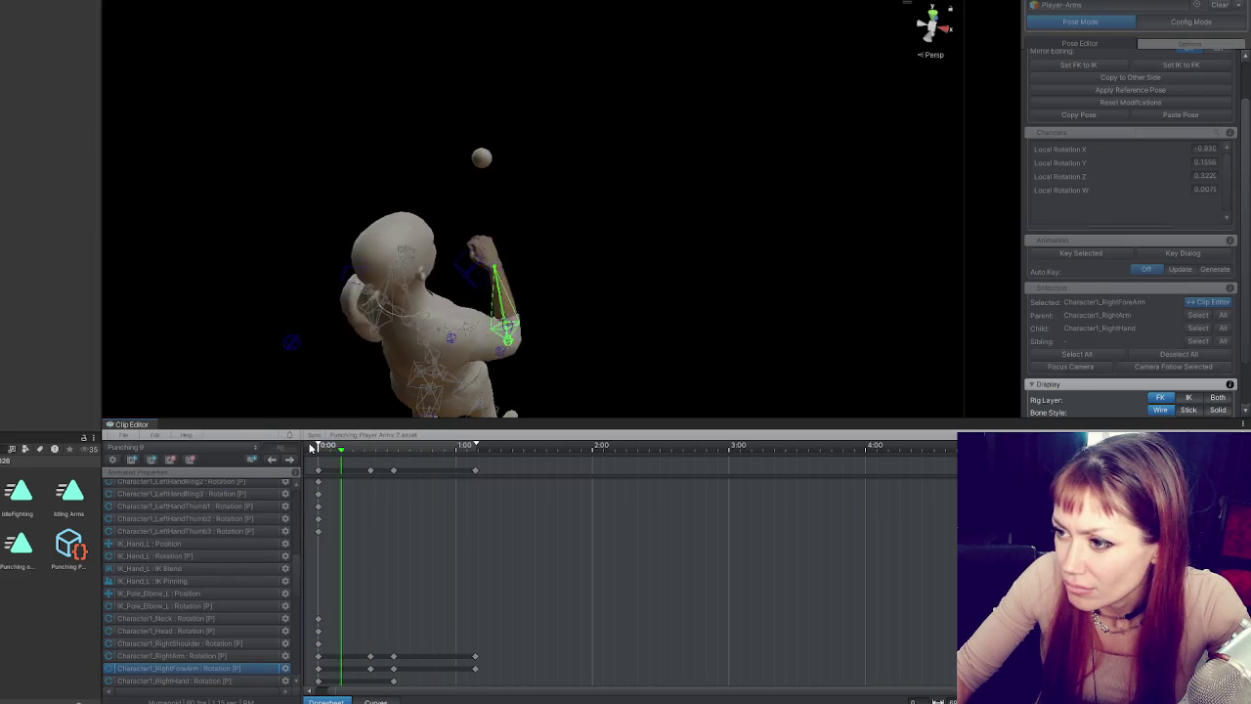
- Pull the final arm keys from 1:00 in to about frame 43 and preview the tighter timing
left_click(313, 446)
left_click_drag(476, 471, 419, 470)
key("space")
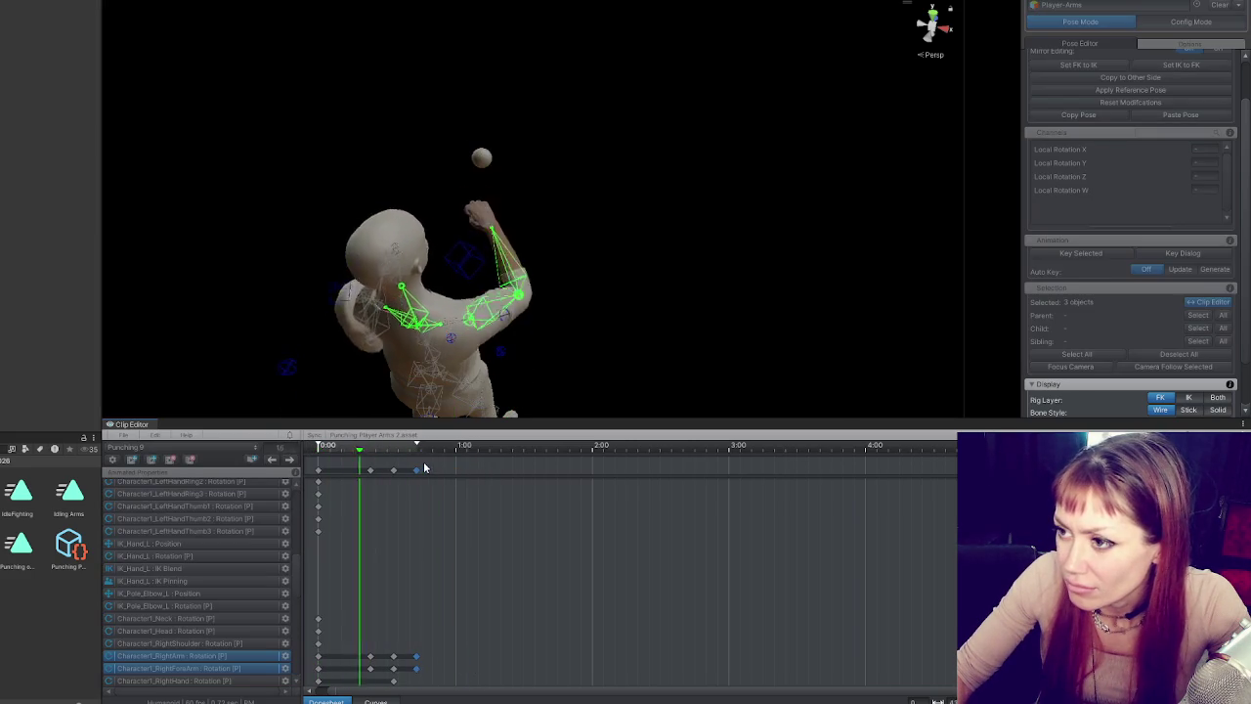
key("space")
- Rotate the right forearm upward at frame 33, then return to the frame-23 key
left_click_drag(377, 445, 397, 452)
left_click_drag(430, 293, 452, 340)
left_click(270, 463)
left_click(507, 238)
mouse_move(507, 237)
left_mouse_down()
mouse_move(423, 342)
mouse_move(371, 347)
left_mouse_up()
left_click(273, 461)
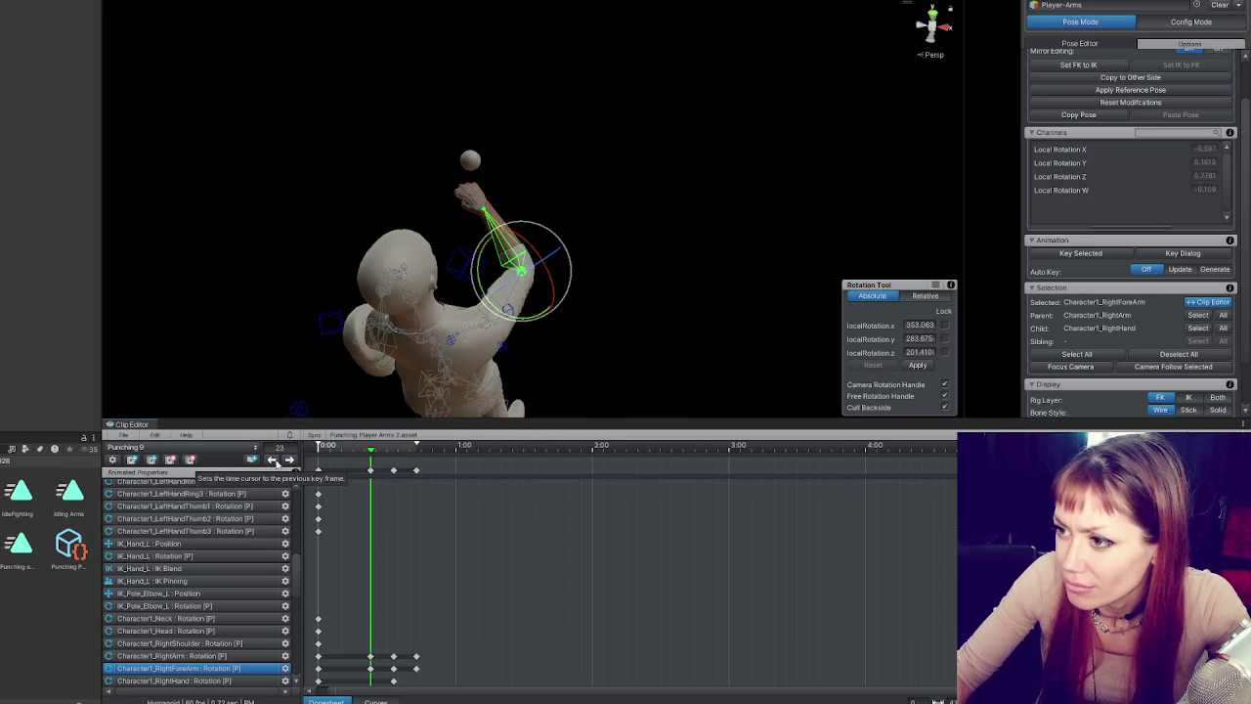
- Re-angle the right forearm on the frame-23 punch key, then step back through the keys to frame 0
mouse_move(519, 322)
left_mouse_down()
mouse_move(603, 265)
mouse_move(613, 283)
mouse_move(642, 232)
left_mouse_up()
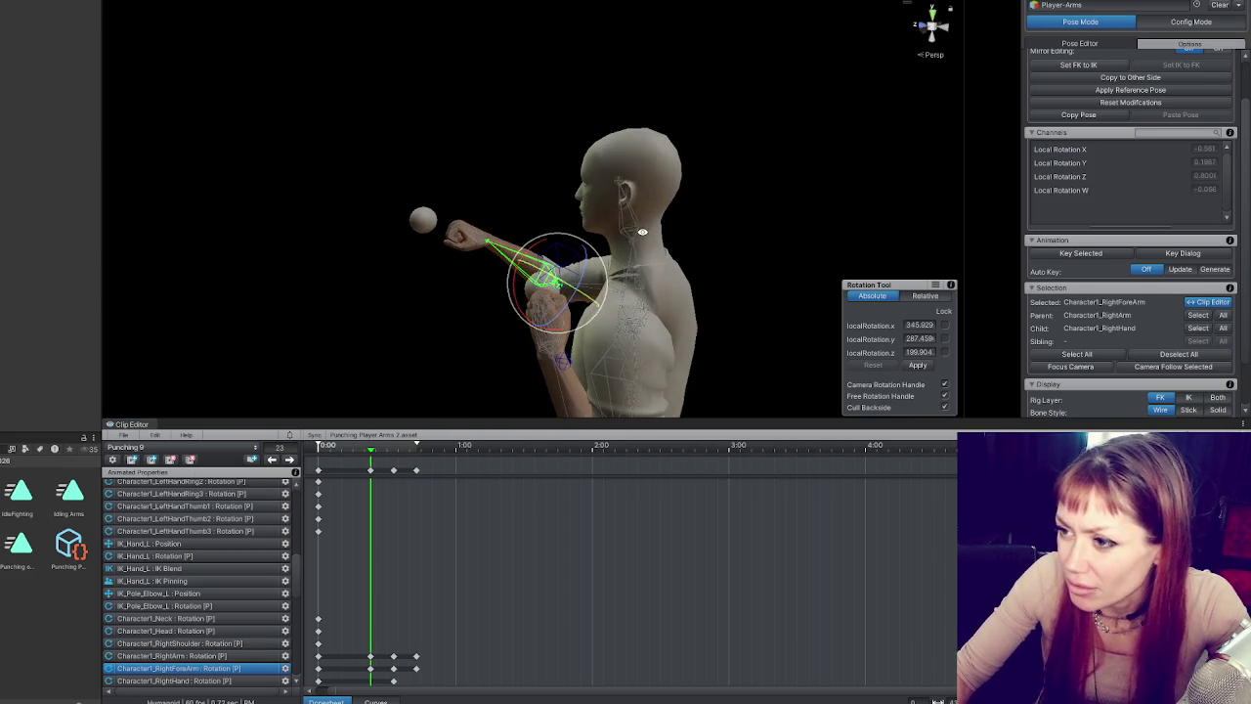
left_click(290, 460)
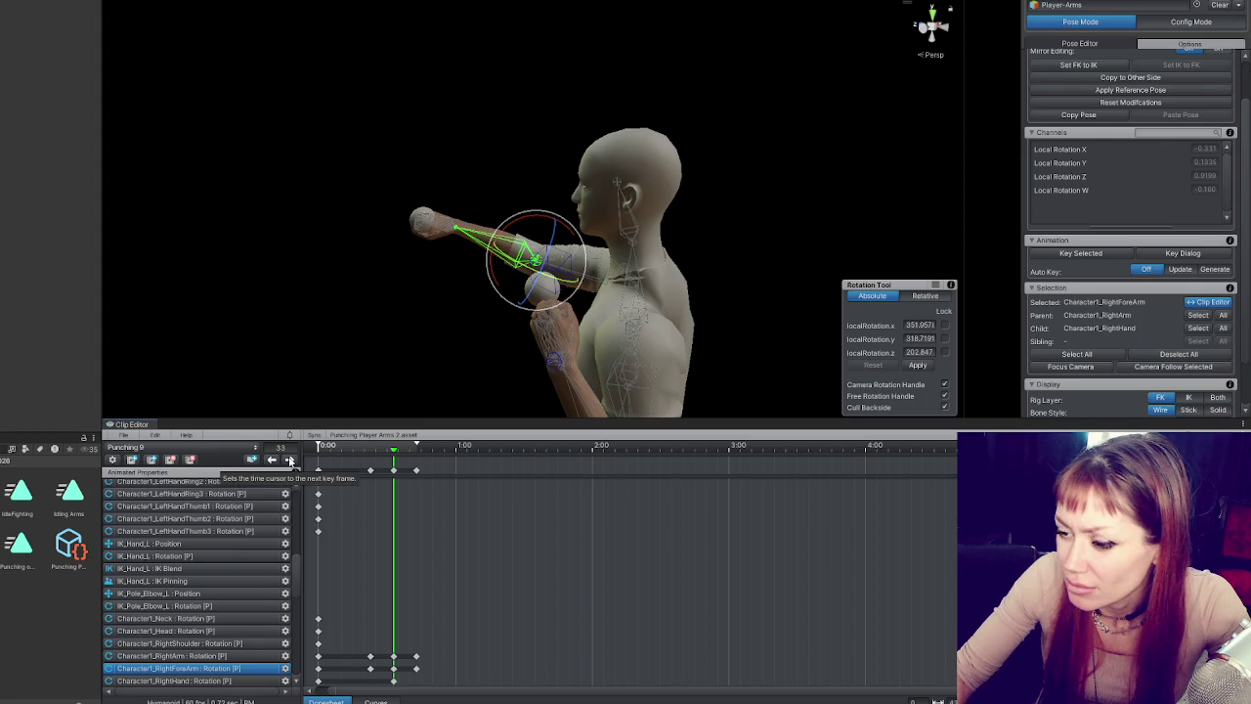
left_click(289, 460)
left_click(274, 460)
left_click(274, 460)
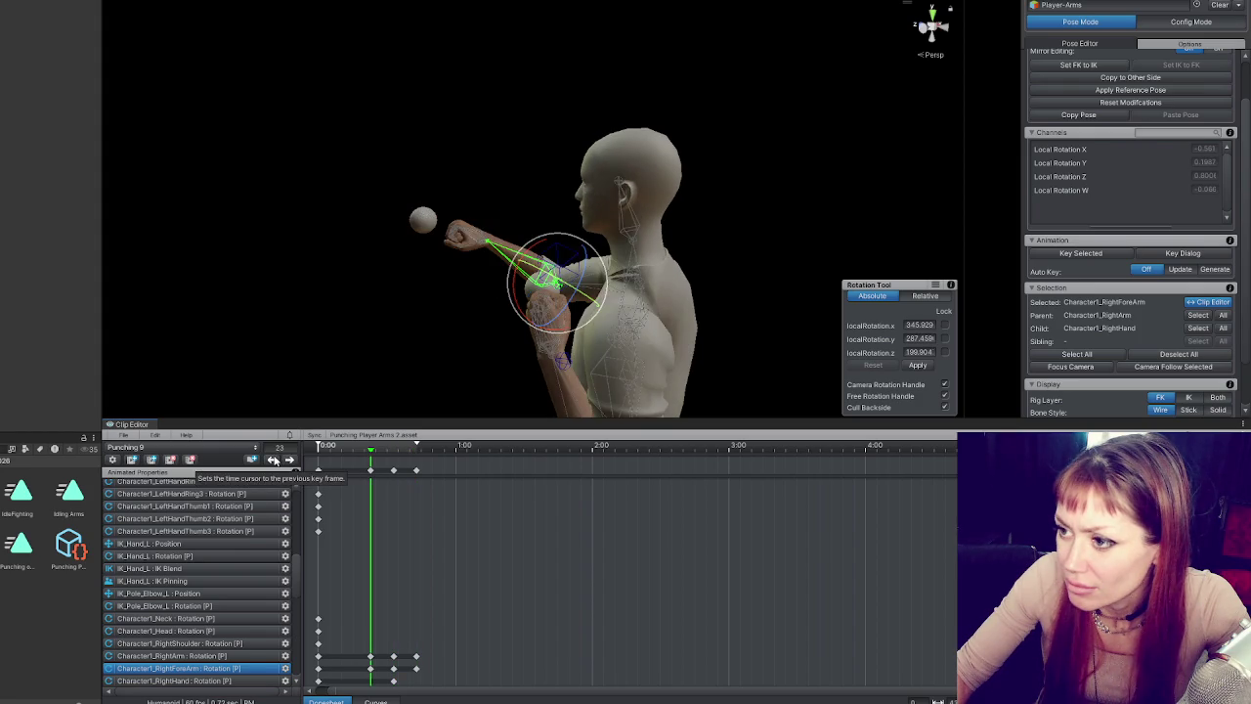
left_click(274, 460)
left_click(420, 391)
mouse_move(420, 391)
left_mouse_down()
mouse_move(390, 393)
mouse_move(418, 394)
left_mouse_up()
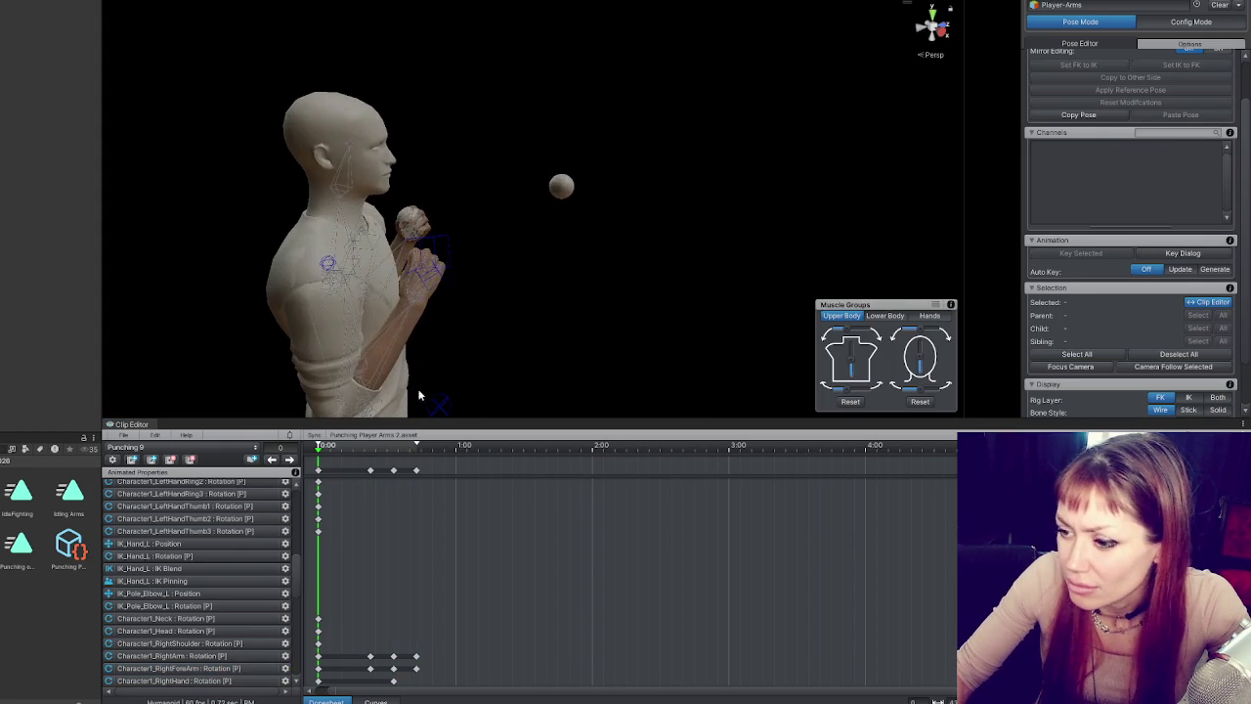
- Paste the frame-23 extended-punch arm pose onto frame 0
left_click(370, 471)
left_click(294, 463)
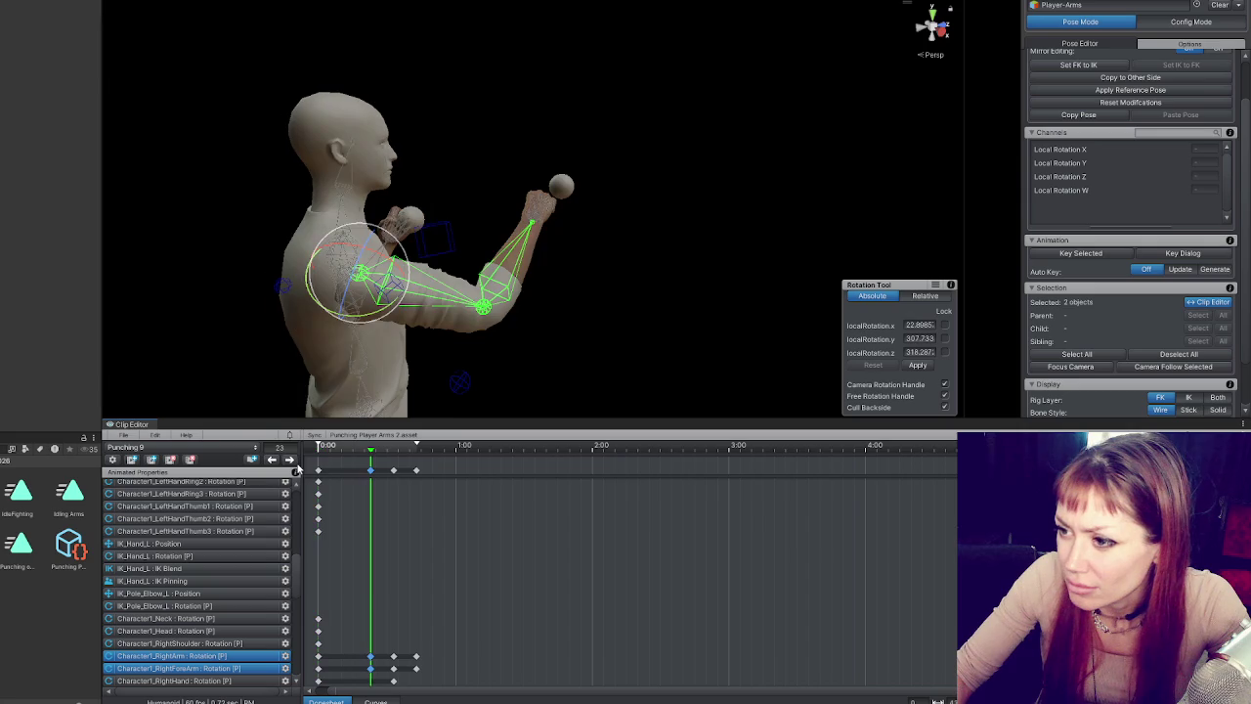
mouse_move(567, 223)
left_mouse_down()
mouse_move(603, 268)
mouse_move(628, 218)
mouse_move(606, 191)
mouse_move(620, 228)
mouse_move(552, 229)
mouse_move(359, 384)
left_mouse_up()
left_click(276, 460)
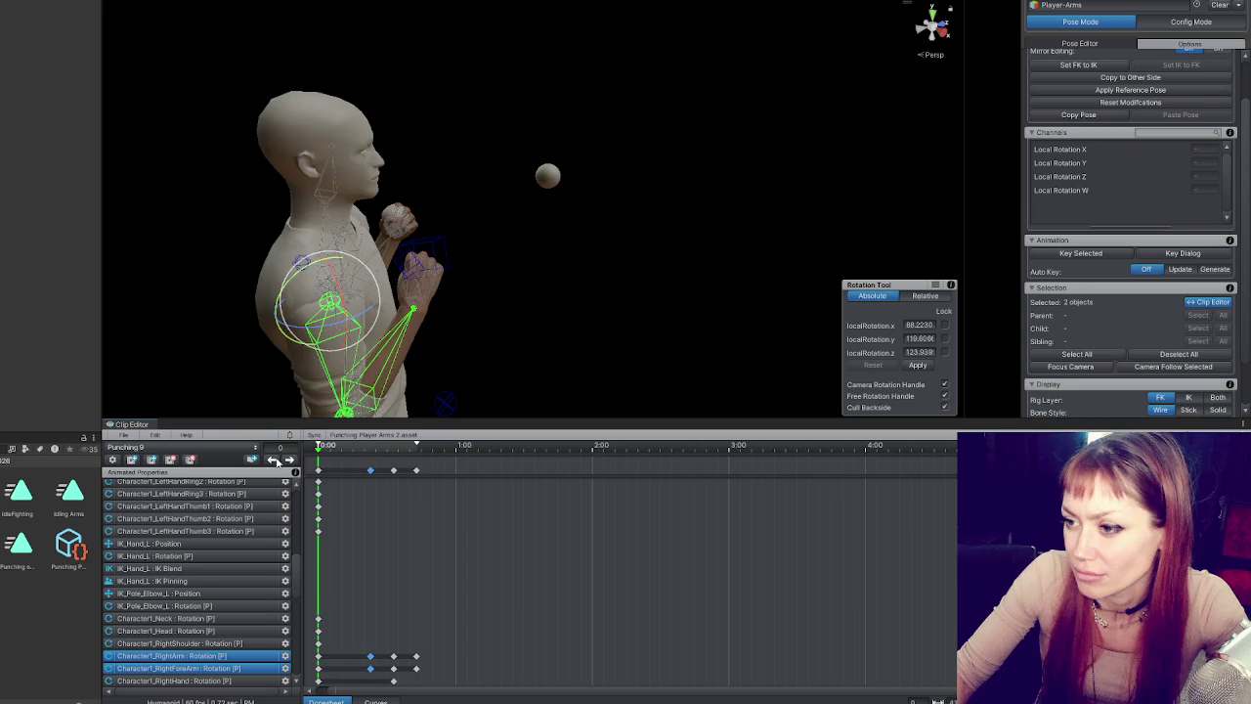
key("ctrl+z")
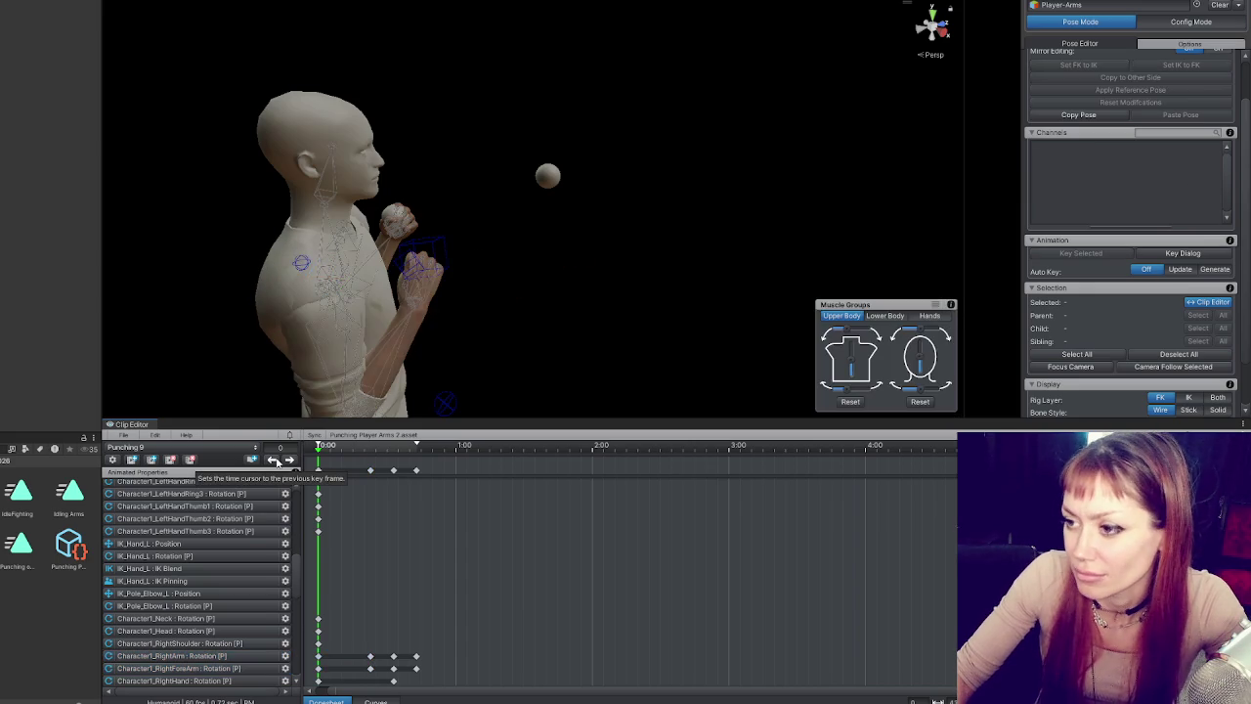
left_click(290, 460)
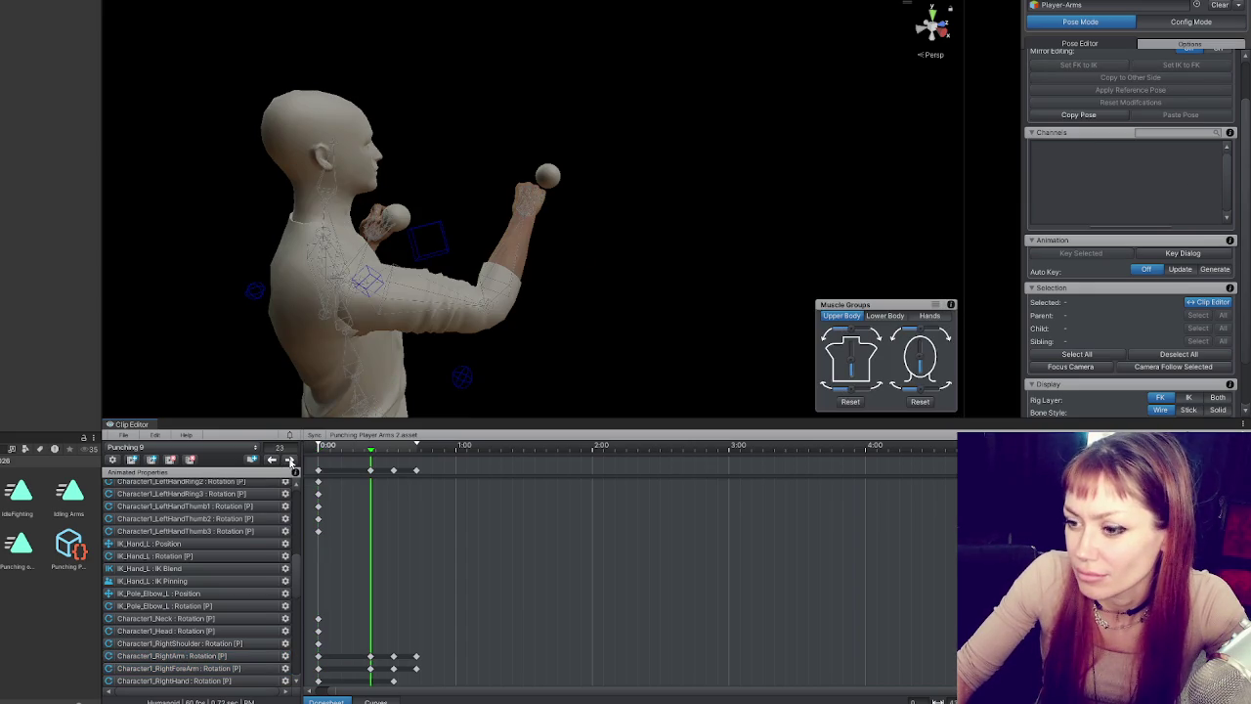
left_click(274, 461)
key("ctrl+shift+z")
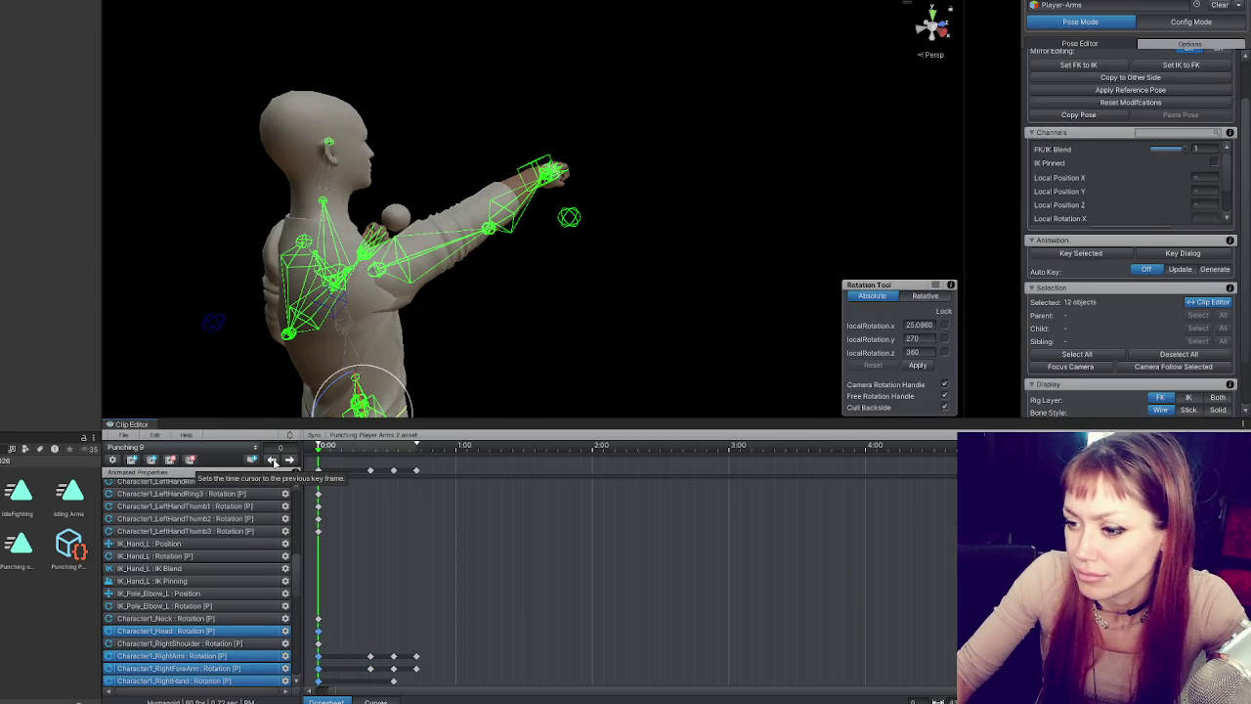
left_click(371, 471)
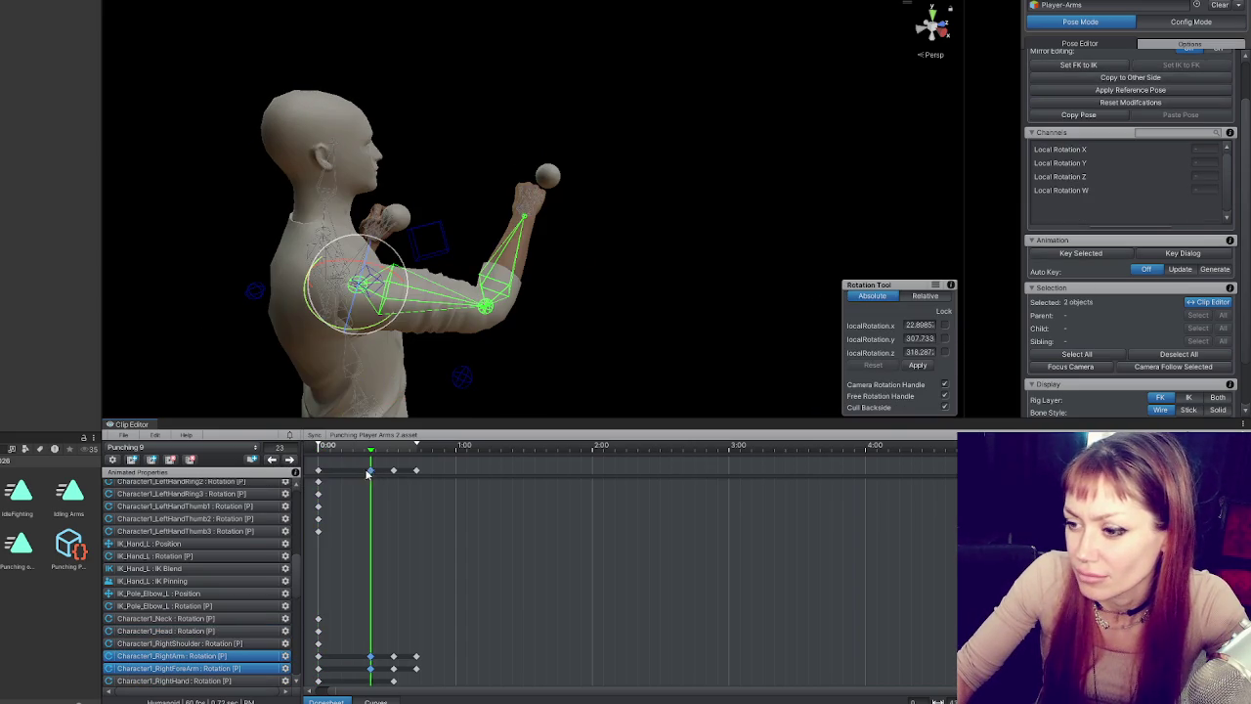
left_click(275, 461)
key("ctrl+z")
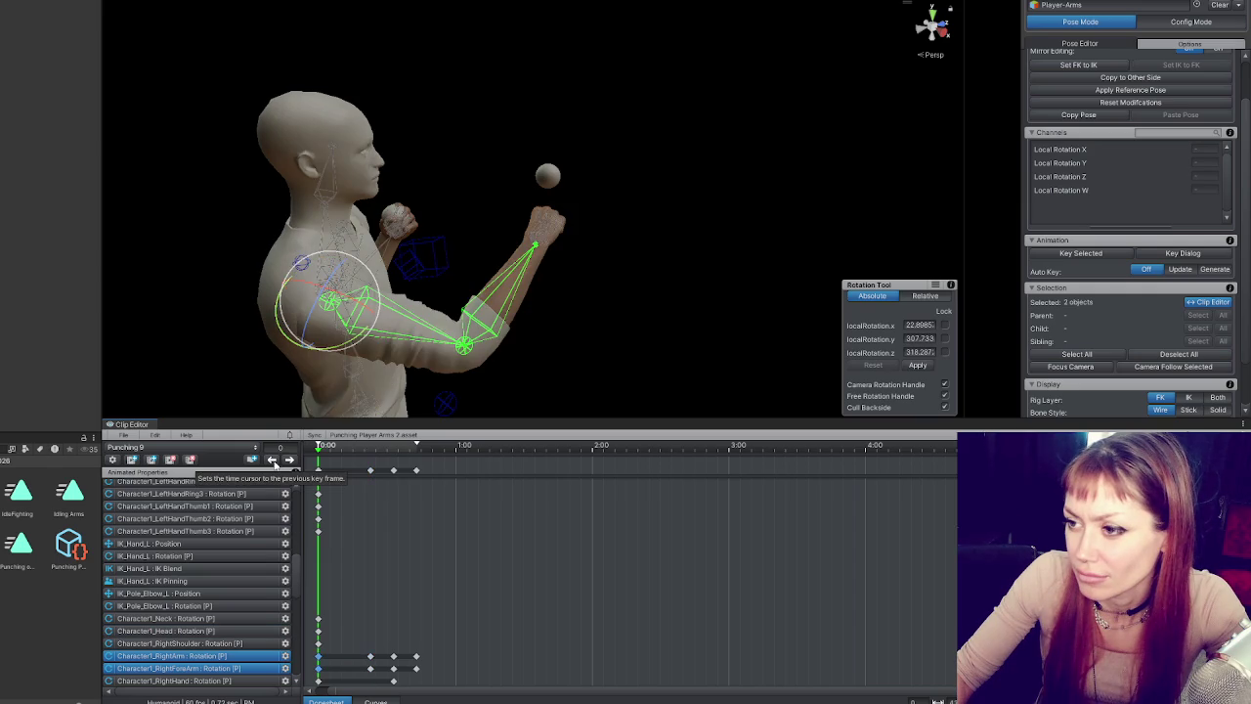
- Bend the right forearm and rotate the upper arm into a raised guard at frame 0
left_click_drag(439, 342, 547, 339)
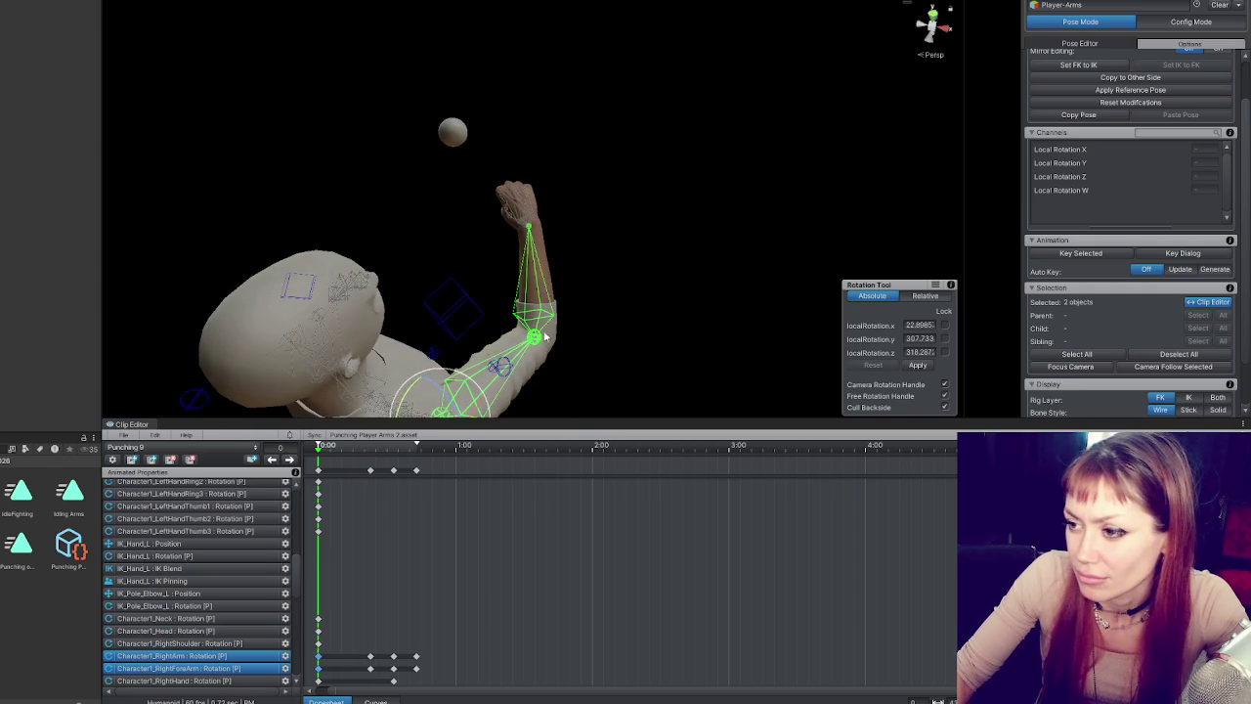
left_click(493, 389)
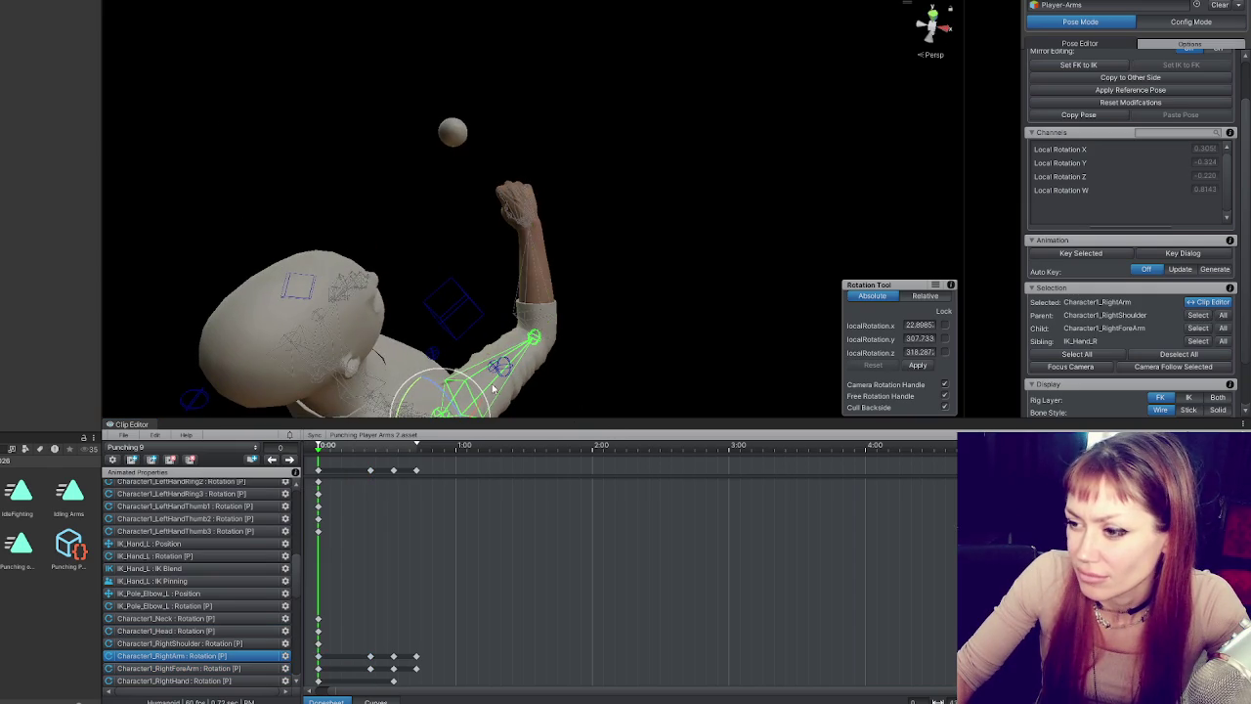
left_click(540, 328)
left_click_drag(539, 325, 540, 358)
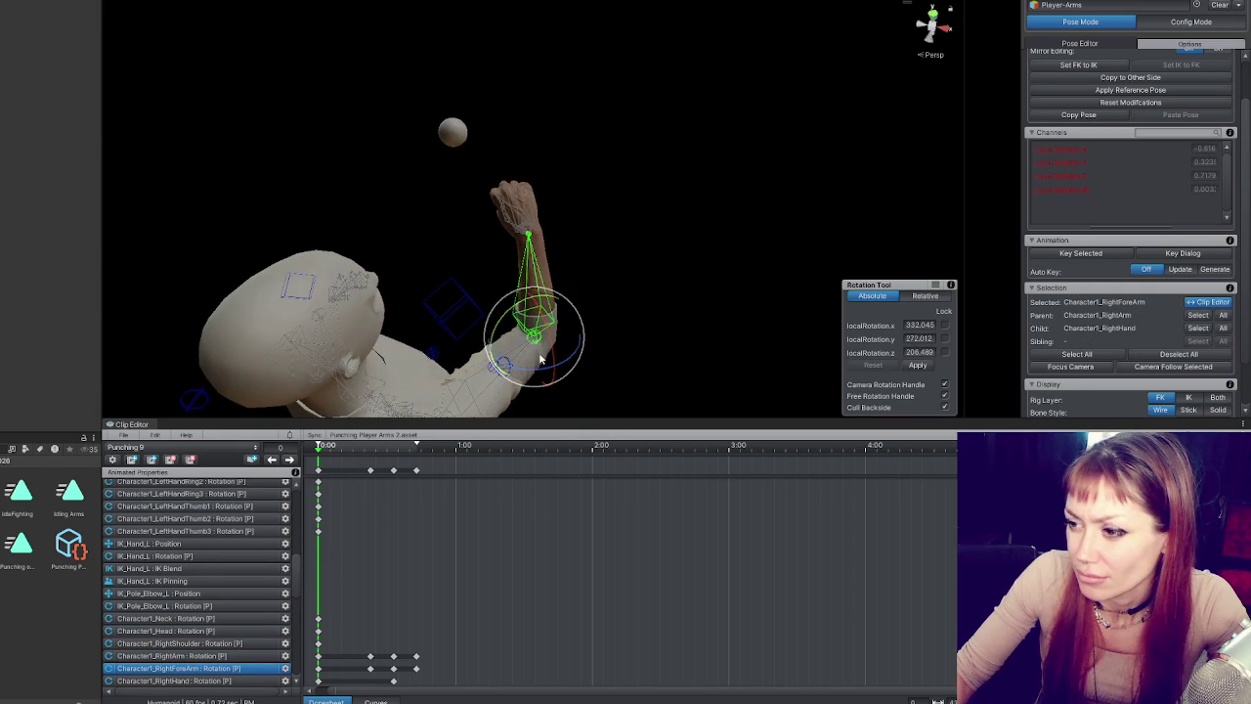
left_click(479, 390)
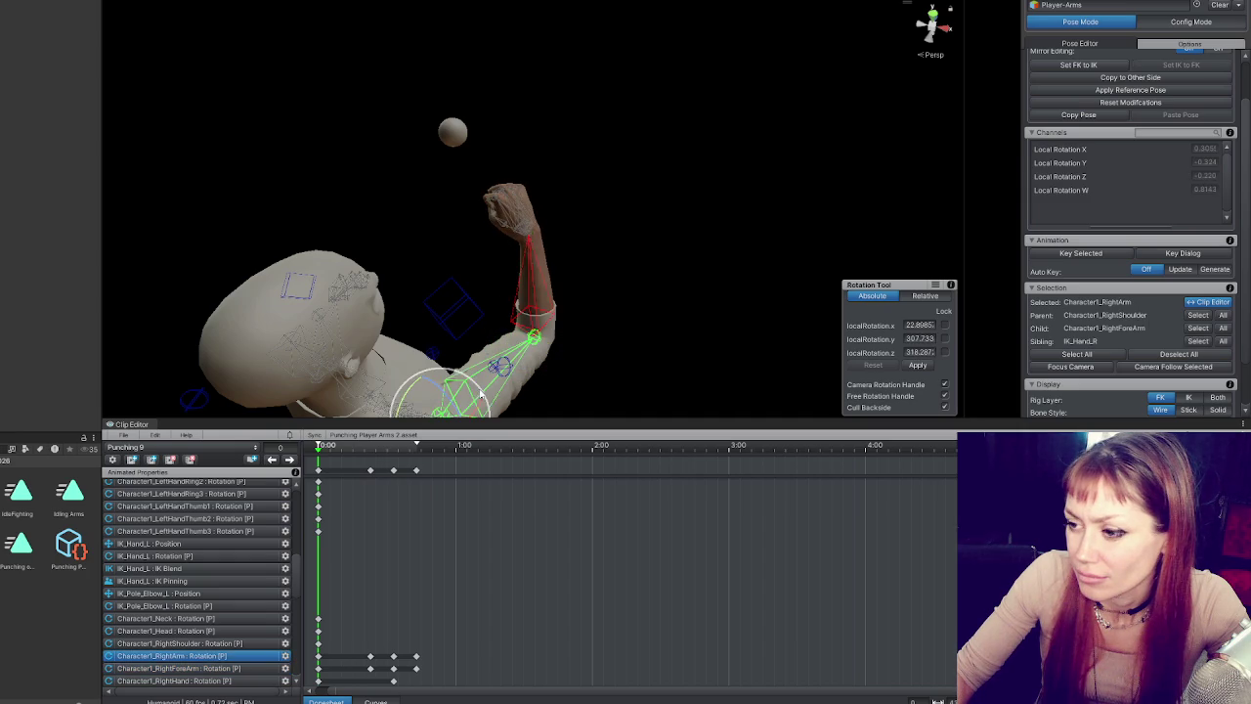
mouse_move(451, 404)
left_mouse_down()
mouse_move(531, 369)
mouse_move(309, 266)
mouse_move(256, 224)
mouse_move(726, 209)
left_mouse_up()
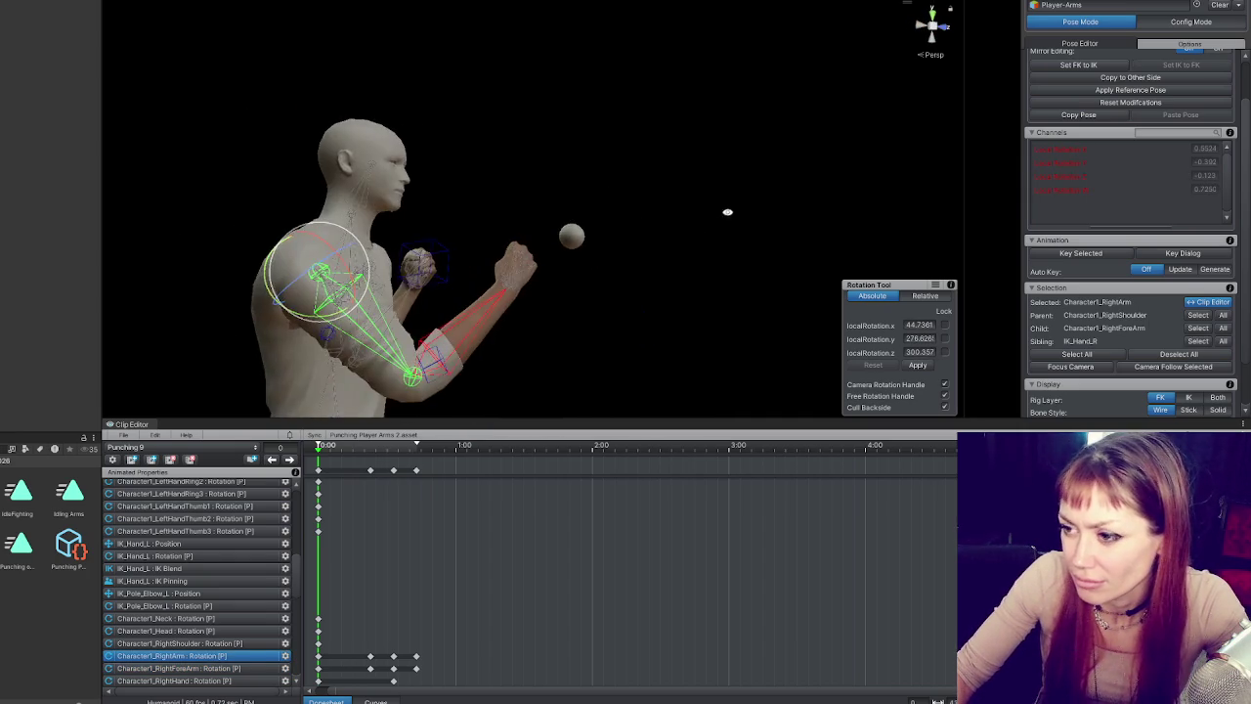
mouse_move(376, 272)
left_mouse_down()
mouse_move(377, 337)
mouse_move(391, 322)
mouse_move(176, 346)
left_mouse_up()
left_click(383, 361)
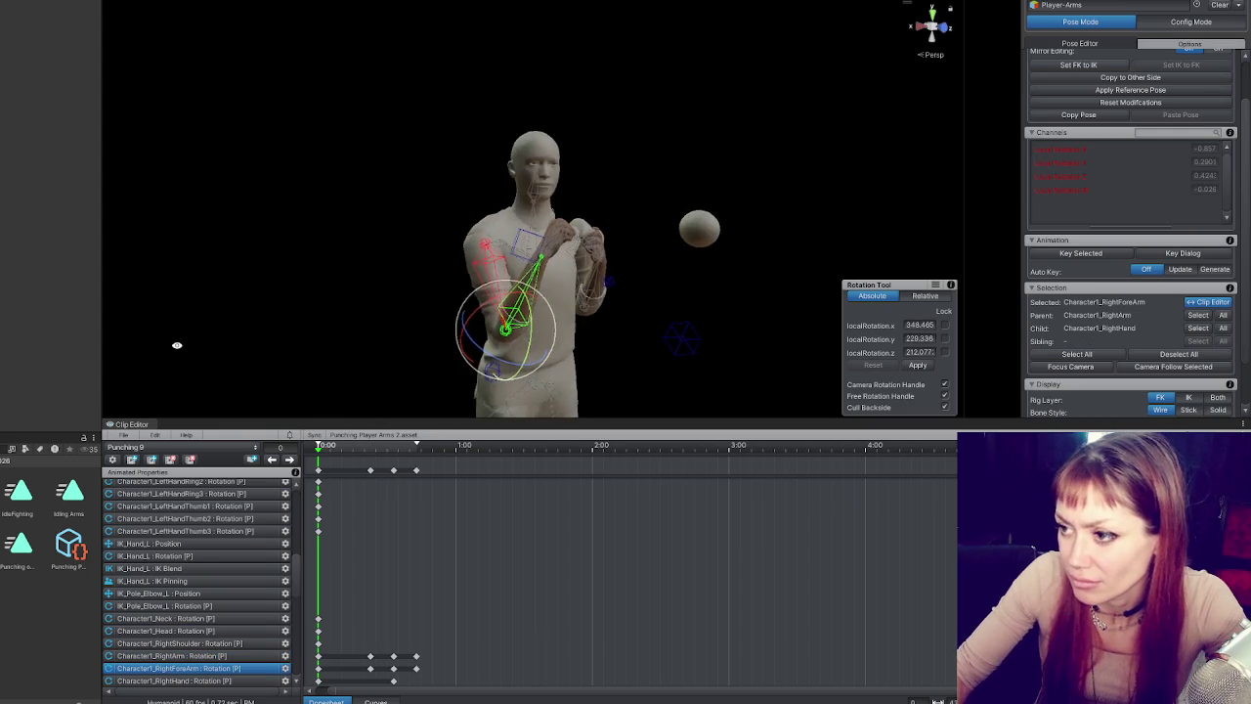
mouse_move(521, 363)
left_mouse_down()
mouse_move(551, 381)
mouse_move(528, 310)
left_mouse_up()
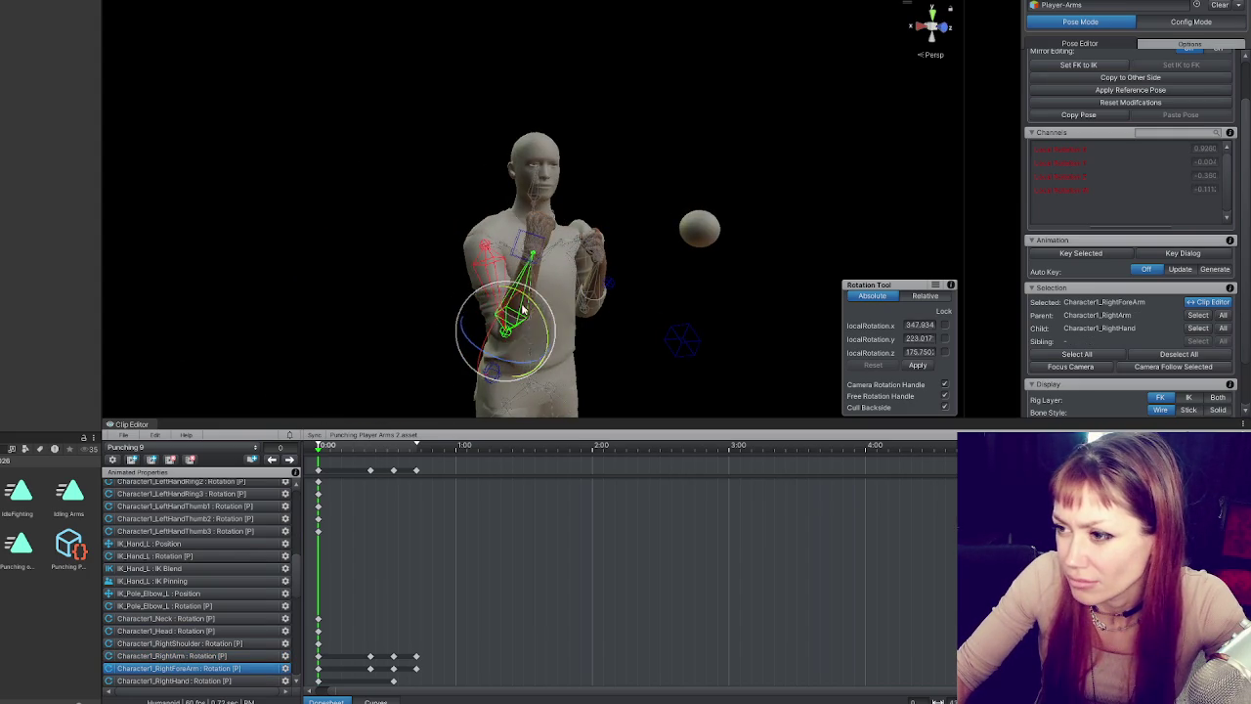
- Refine the right upper arm's guard rotation, then jump back to the frame-23 punch key
left_click(505, 288)
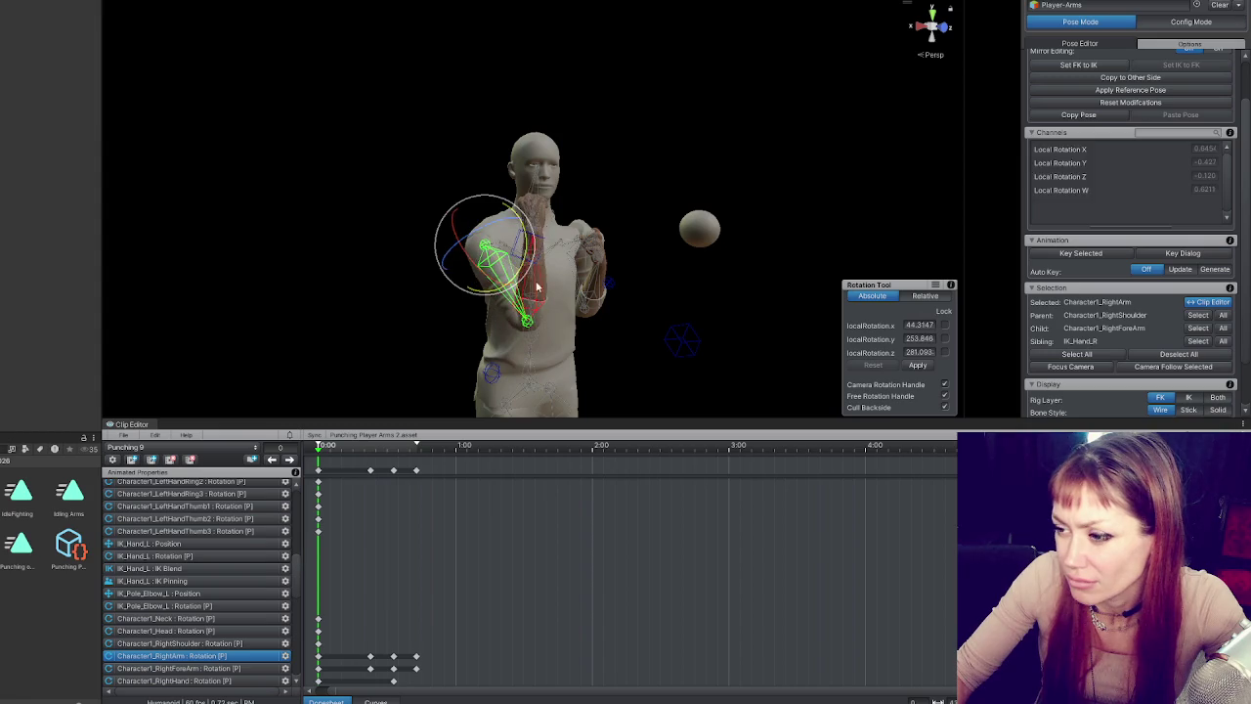
left_click(540, 284)
mouse_move(613, 272)
left_mouse_down()
mouse_move(502, 257)
mouse_move(518, 256)
left_mouse_up()
left_click(520, 256)
mouse_move(523, 274)
left_mouse_down()
mouse_move(543, 296)
mouse_move(577, 278)
left_mouse_up()
left_click(539, 337)
mouse_move(539, 337)
left_mouse_down()
mouse_move(788, 344)
mouse_move(537, 335)
left_mouse_up()
scroll(536, 335, "down", 2)
left_click(291, 458)
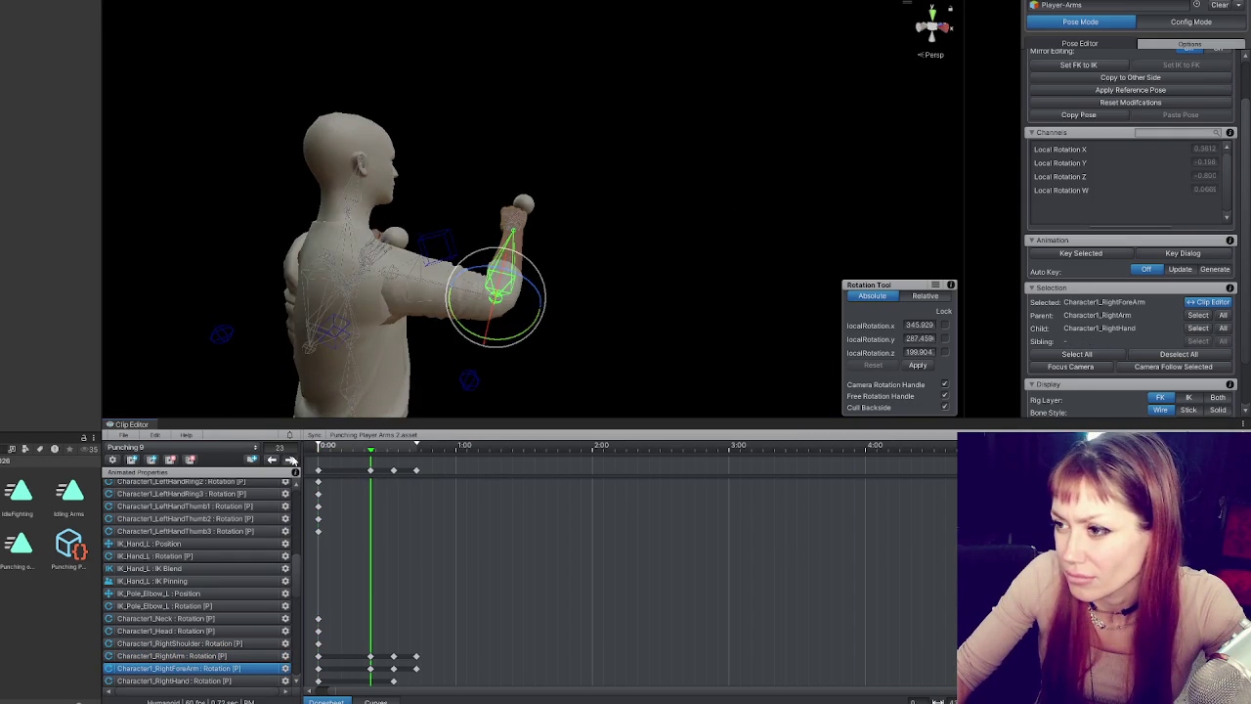
- Step through the keys at frames 33 and 43, play the punch, and scrub to frame 12
left_click(291, 459)
left_click(290, 459)
left_click(271, 458)
left_click(272, 458)
key("space")
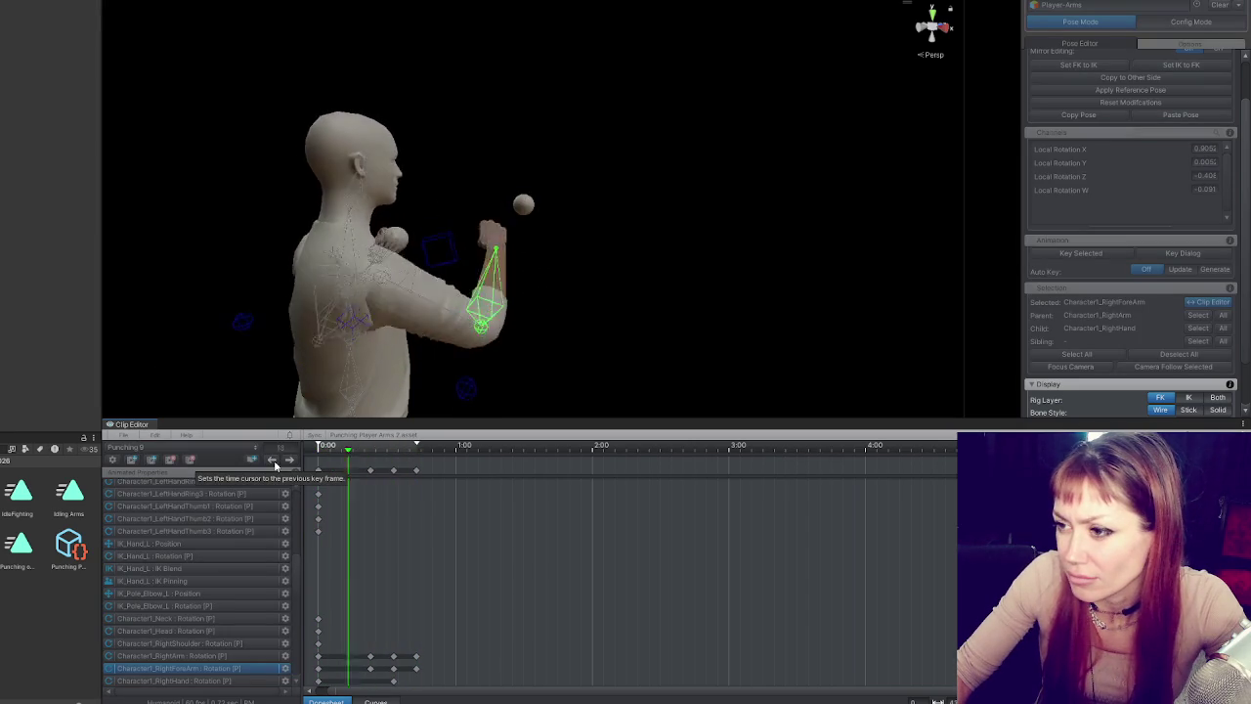
left_click_drag(232, 286, 626, 248)
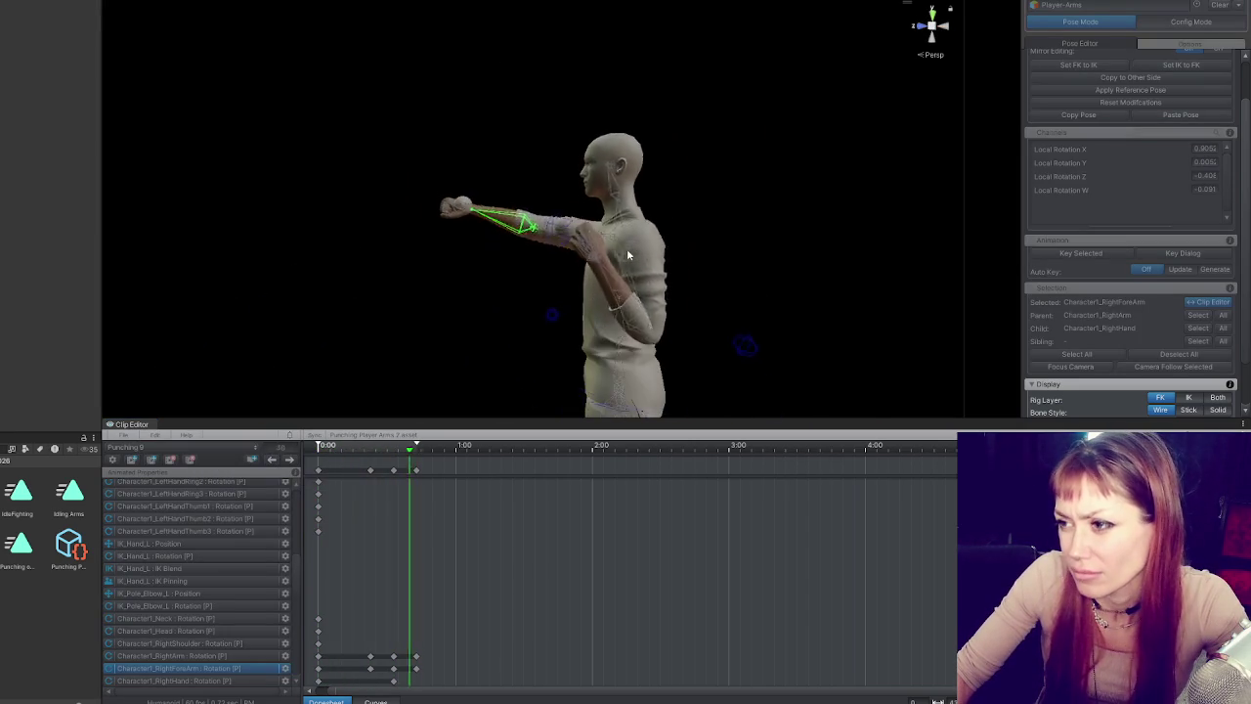
key("space")
left_click_drag(339, 448, 371, 447)
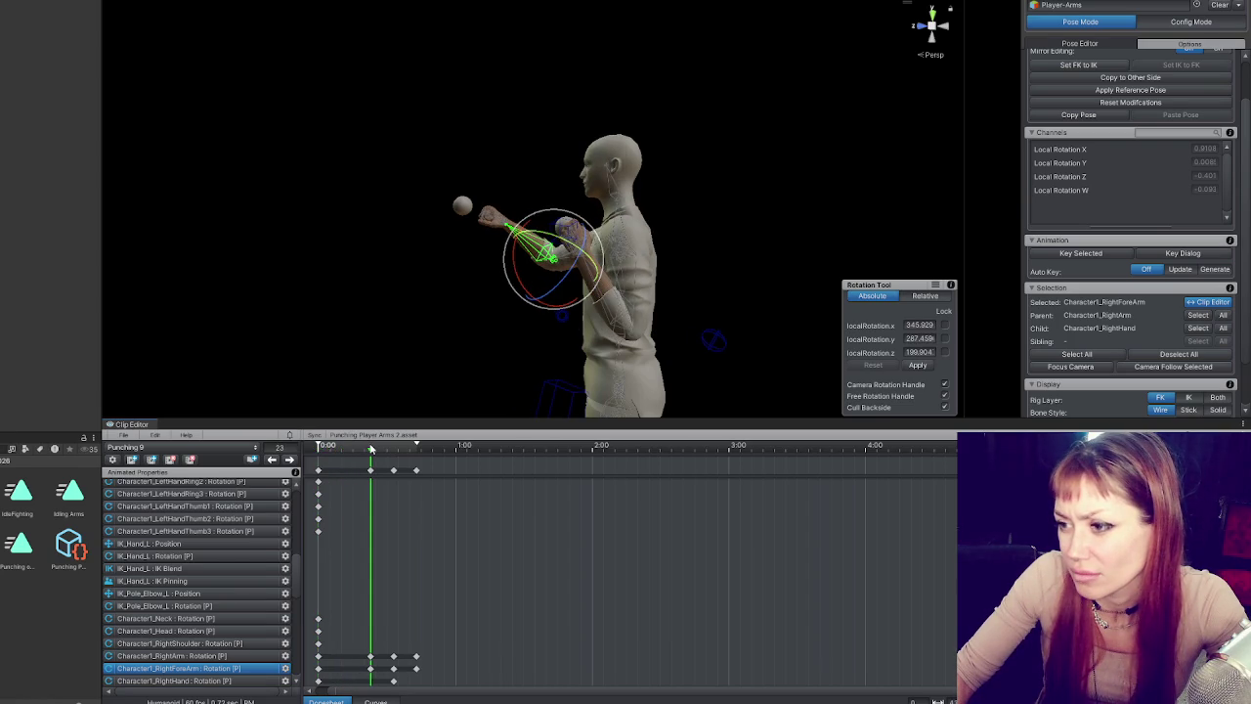
- Adjust the right upper arm and forearm on the frame-23 key to push the fist forward
left_click_drag(632, 279, 590, 203)
left_click(589, 202)
left_click(508, 259)
mouse_move(508, 259)
left_mouse_down()
mouse_move(548, 319)
mouse_move(525, 281)
left_mouse_up()
left_click(503, 221)
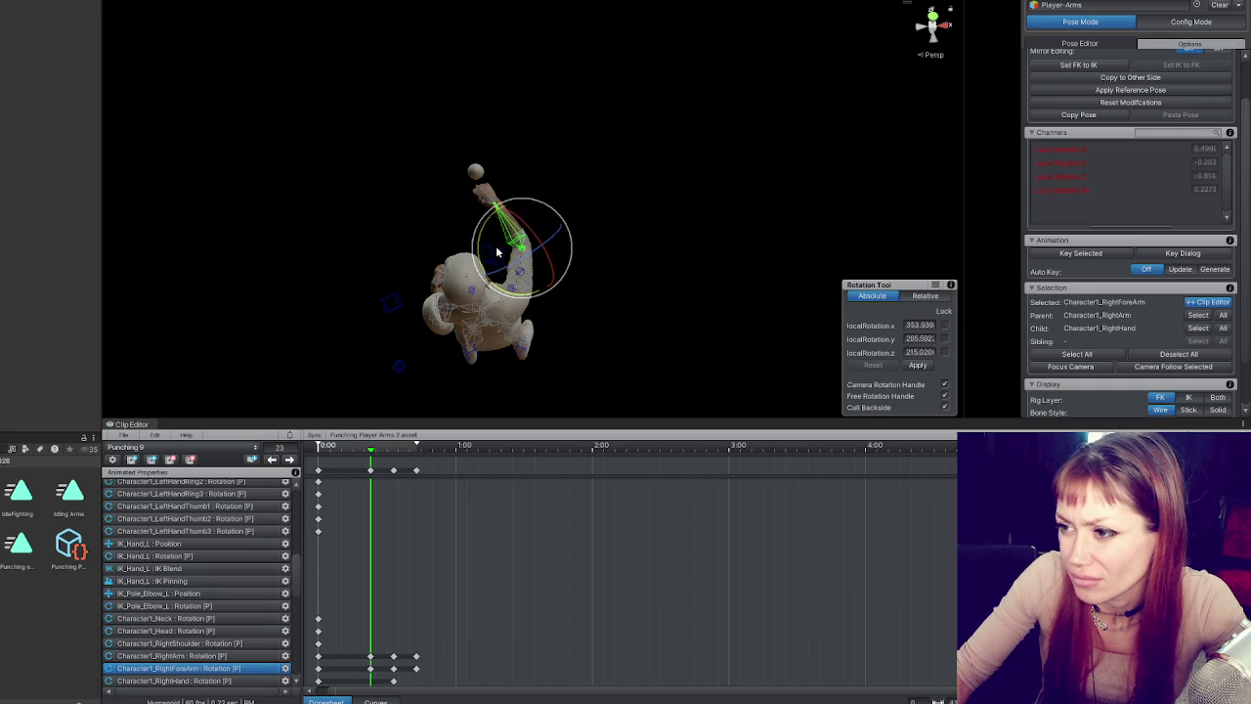
left_click(545, 372)
mouse_move(545, 373)
left_mouse_down()
mouse_move(637, 335)
mouse_move(890, 173)
mouse_move(554, 237)
mouse_move(508, 220)
mouse_move(513, 193)
mouse_move(246, 280)
mouse_move(355, 282)
mouse_move(528, 245)
mouse_move(556, 251)
left_mouse_up()
left_click(500, 249)
left_click(537, 180)
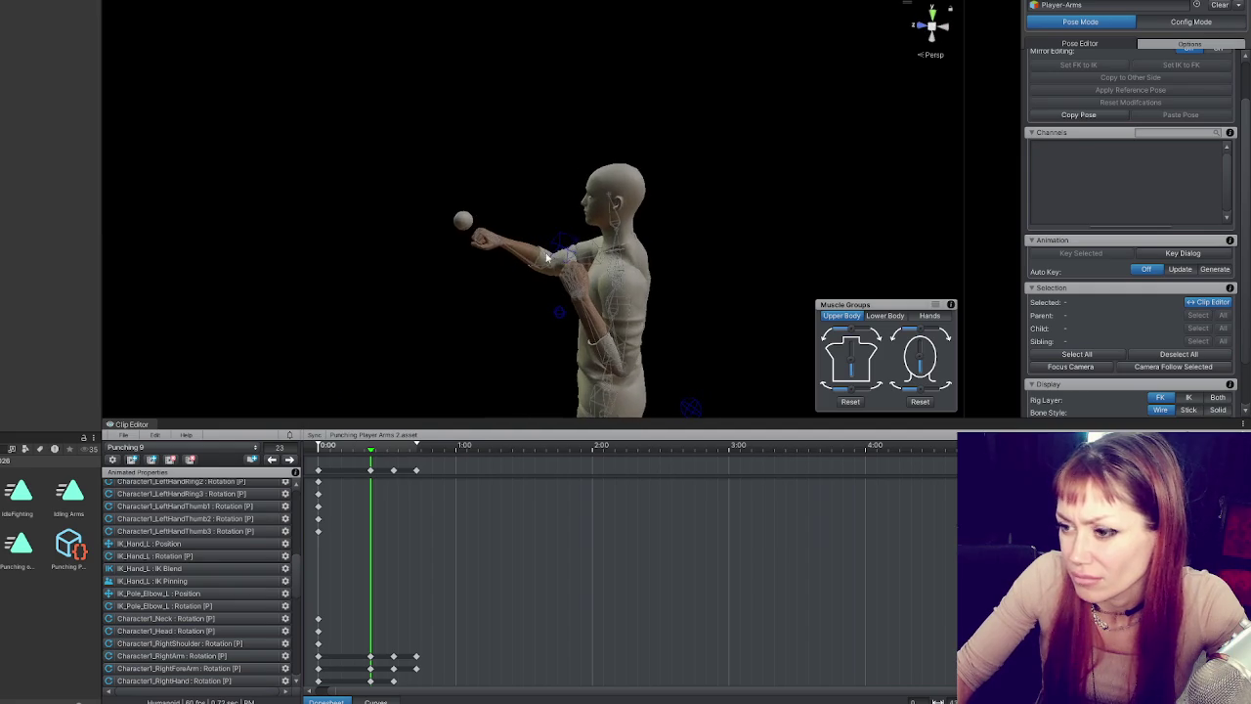
- Tilt the right hand slightly on the frame-23 punch key
left_click(272, 459)
left_click(289, 459)
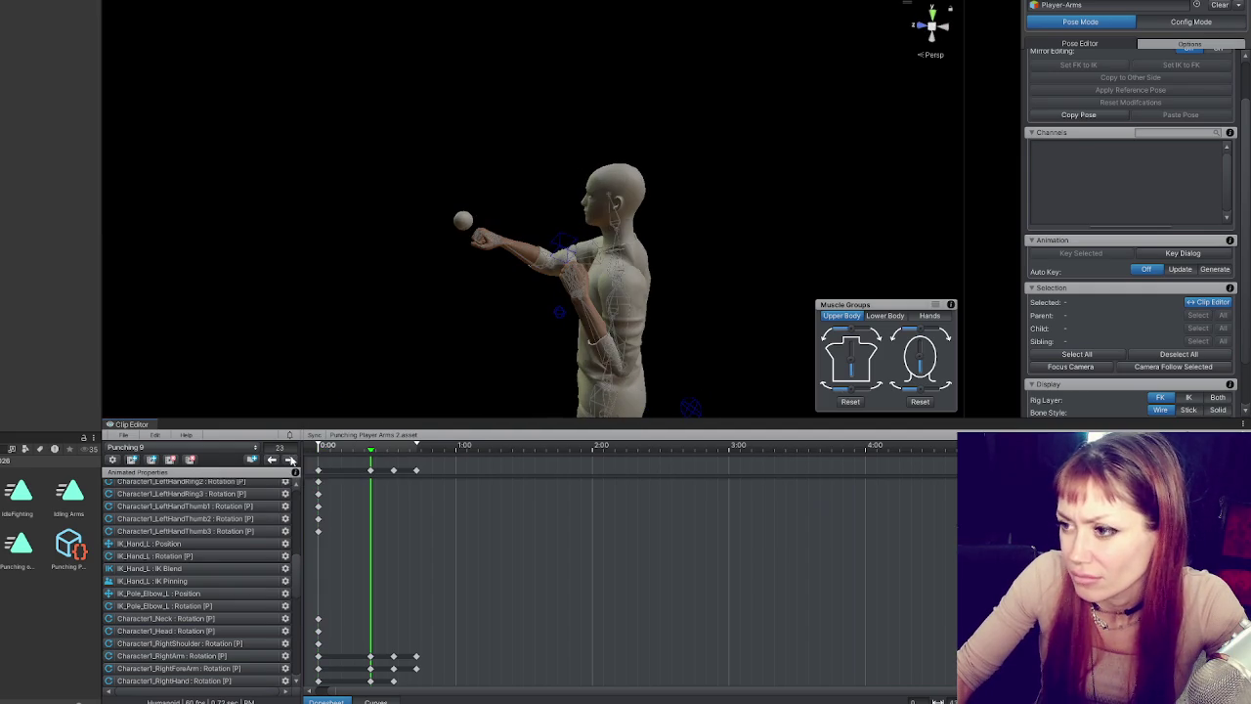
left_click(562, 248)
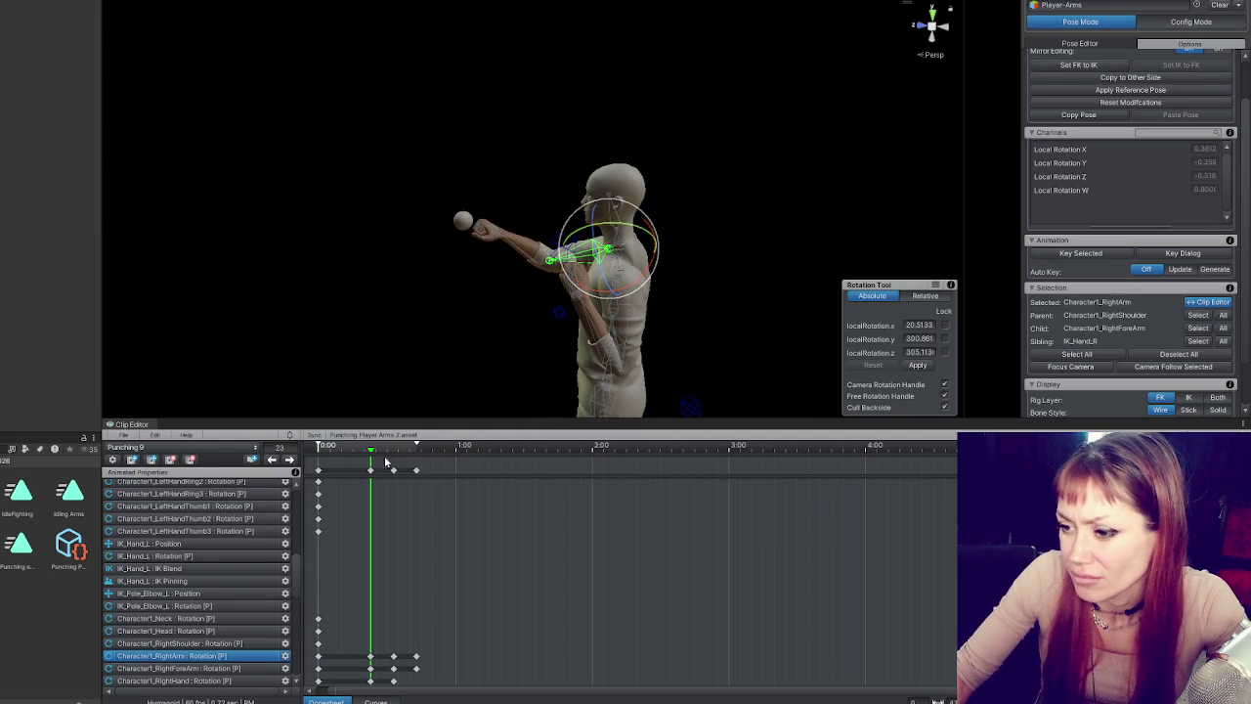
left_click(289, 459)
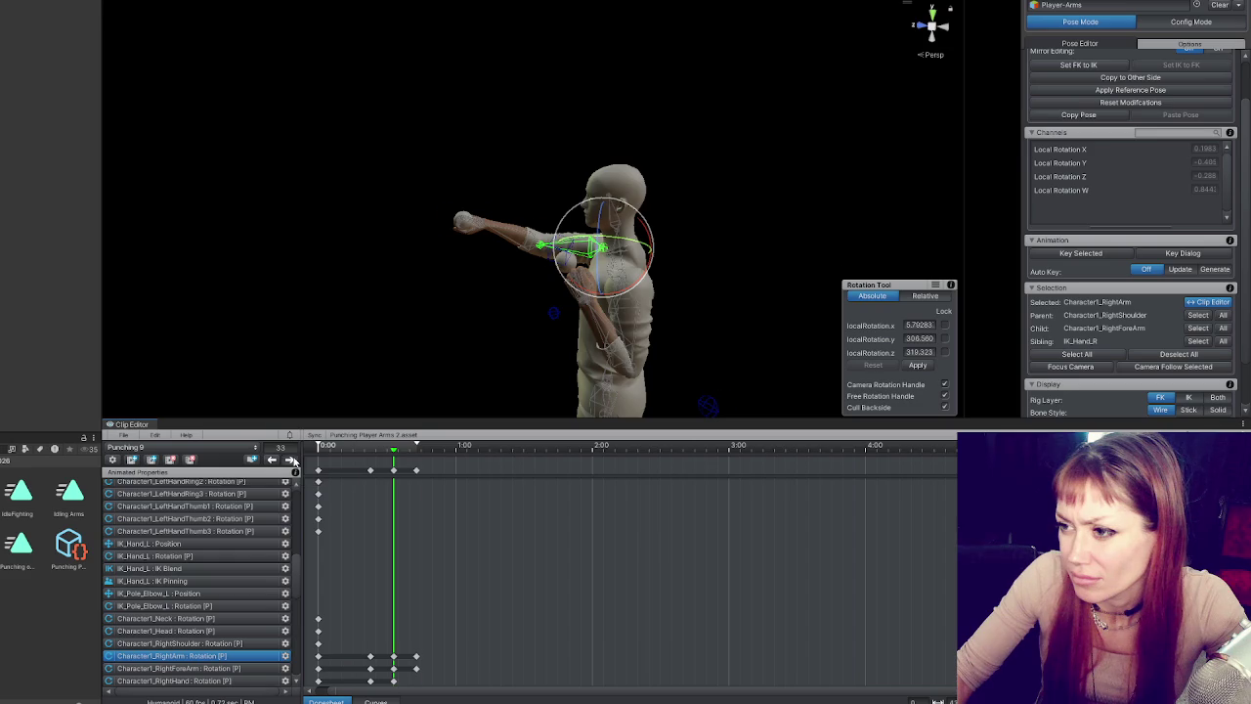
left_click(290, 460)
left_click(273, 461)
left_click(274, 460)
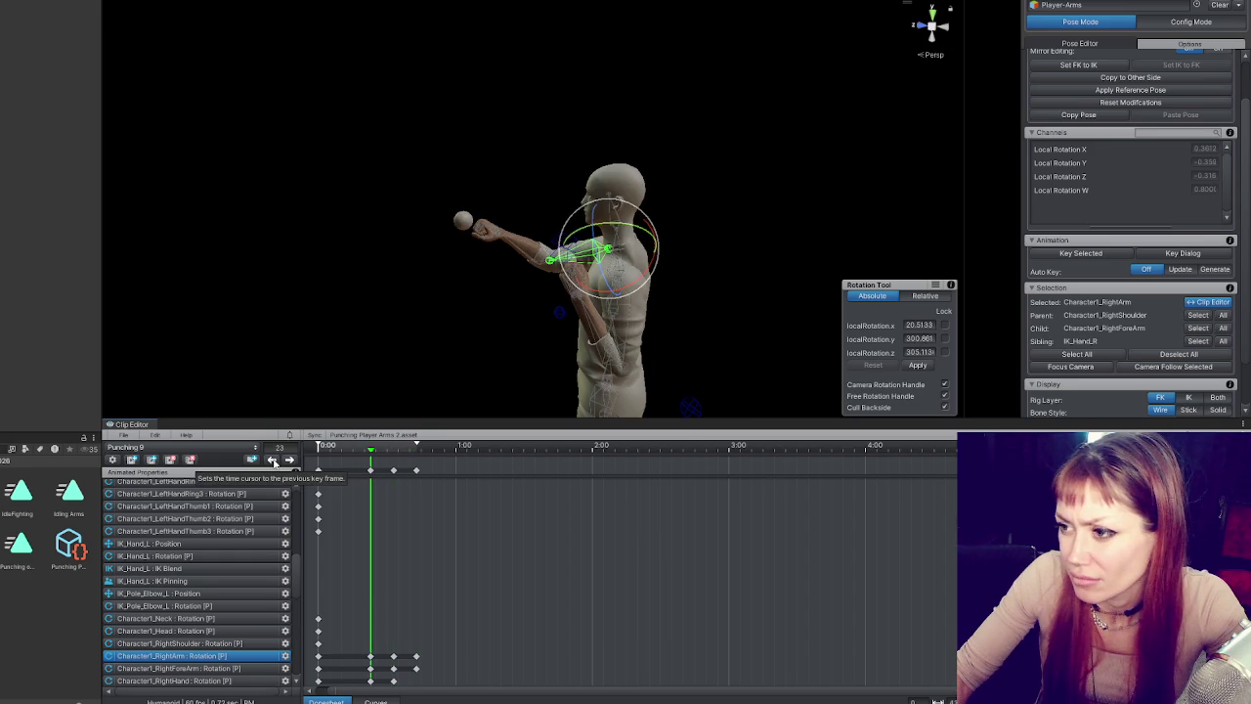
left_click(500, 237)
left_click_drag(533, 252, 545, 227)
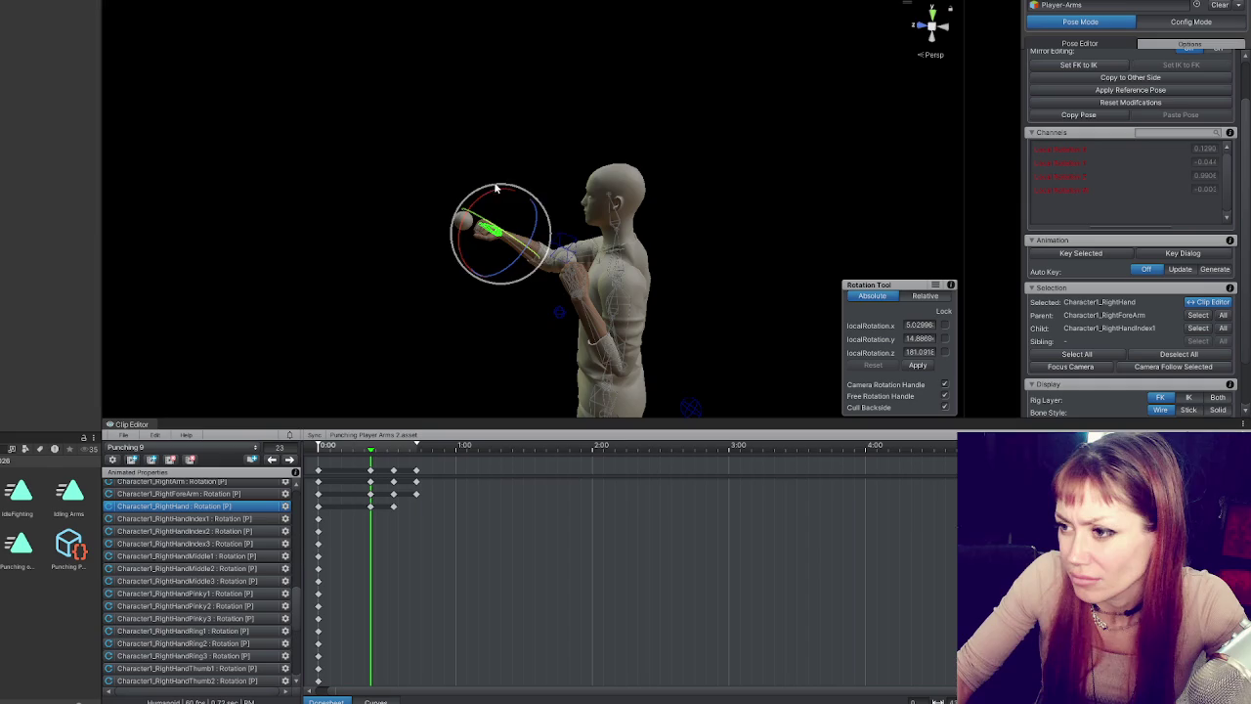
left_click(544, 266)
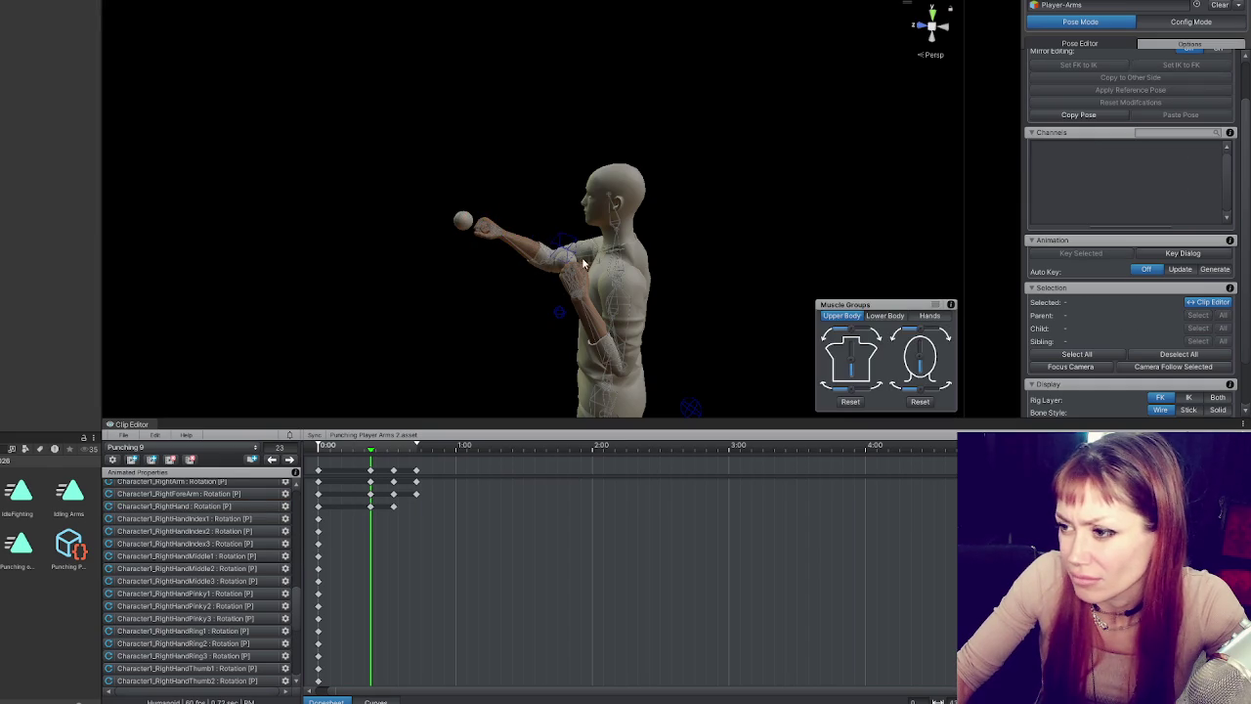
- Scrub to frame 33, play the punch preview, and show the right arm's rotation curve
left_click(582, 259)
left_click_drag(348, 446, 398, 434)
key("space")
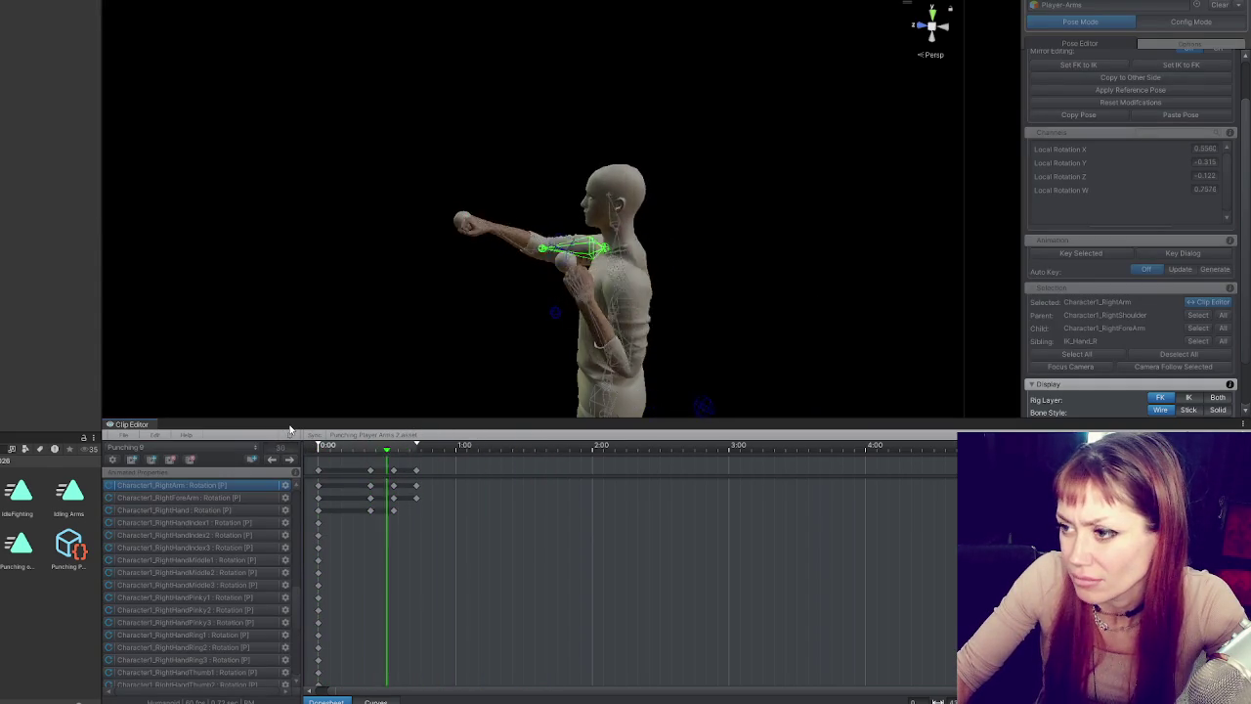
key("space")
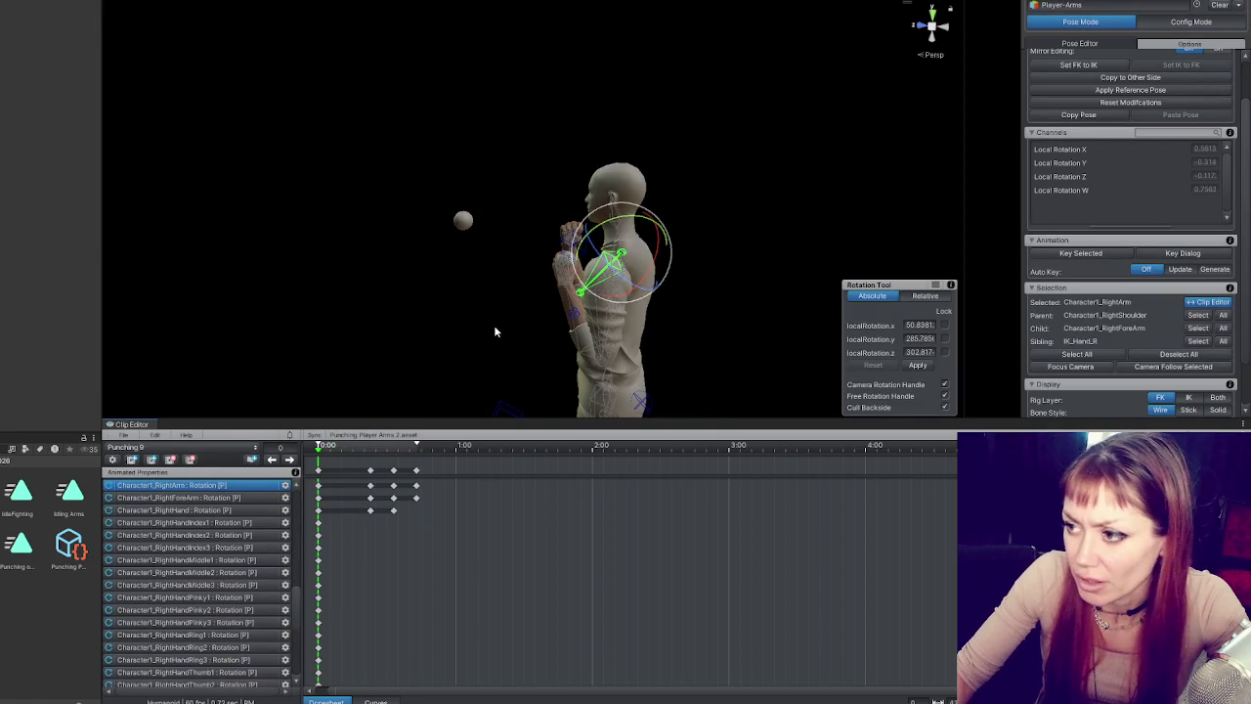
left_click(375, 701)
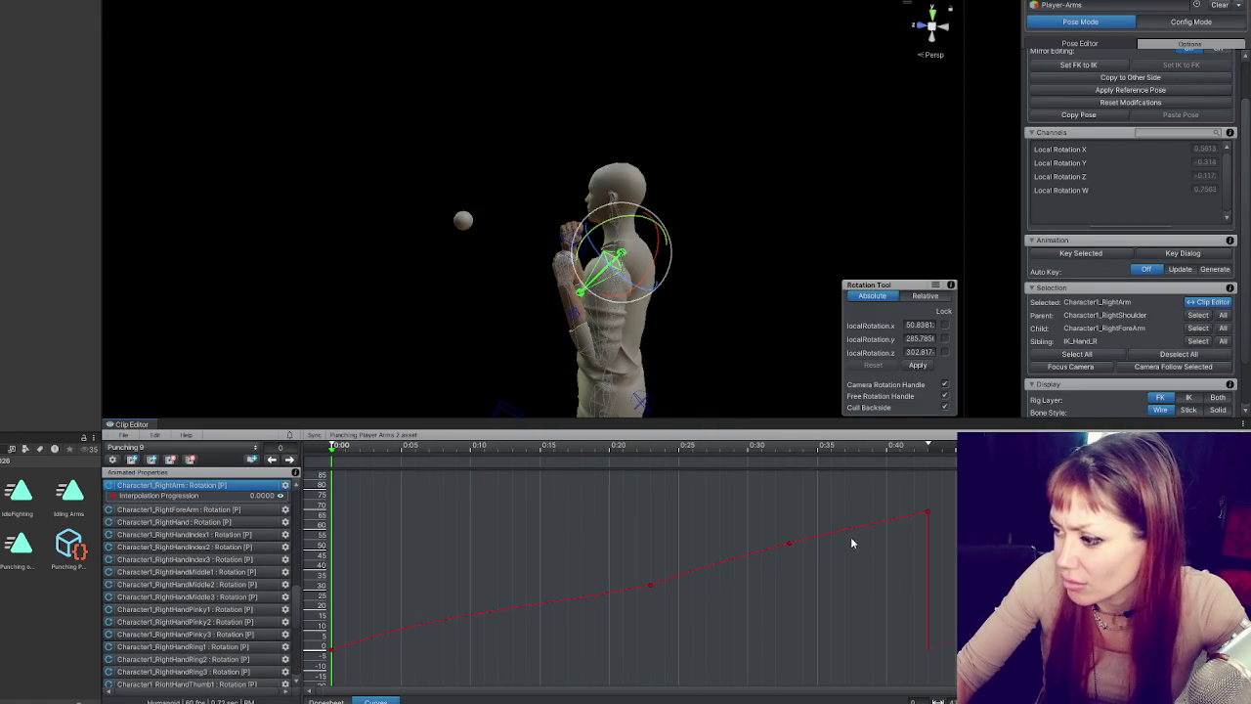
- Change the tangent setting on a key of the right upper arm's rotation curve
left_click(649, 585)
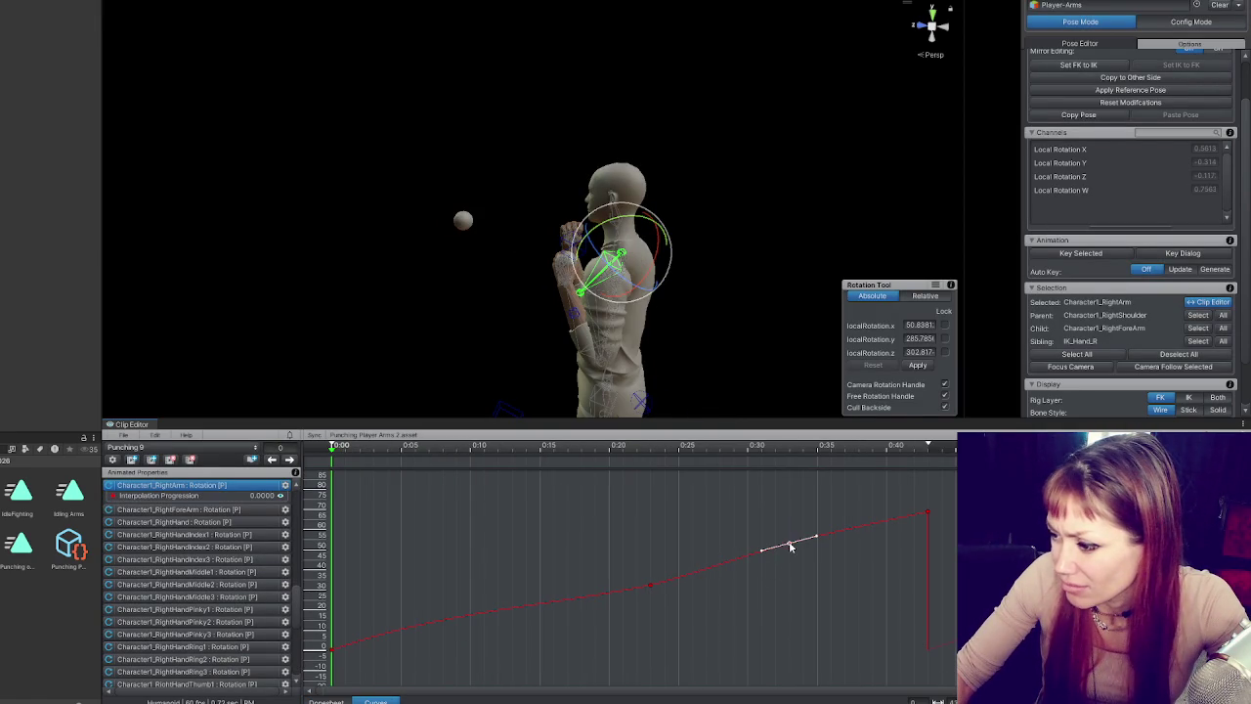
right_click(651, 587)
left_click(704, 508)
left_click(332, 648)
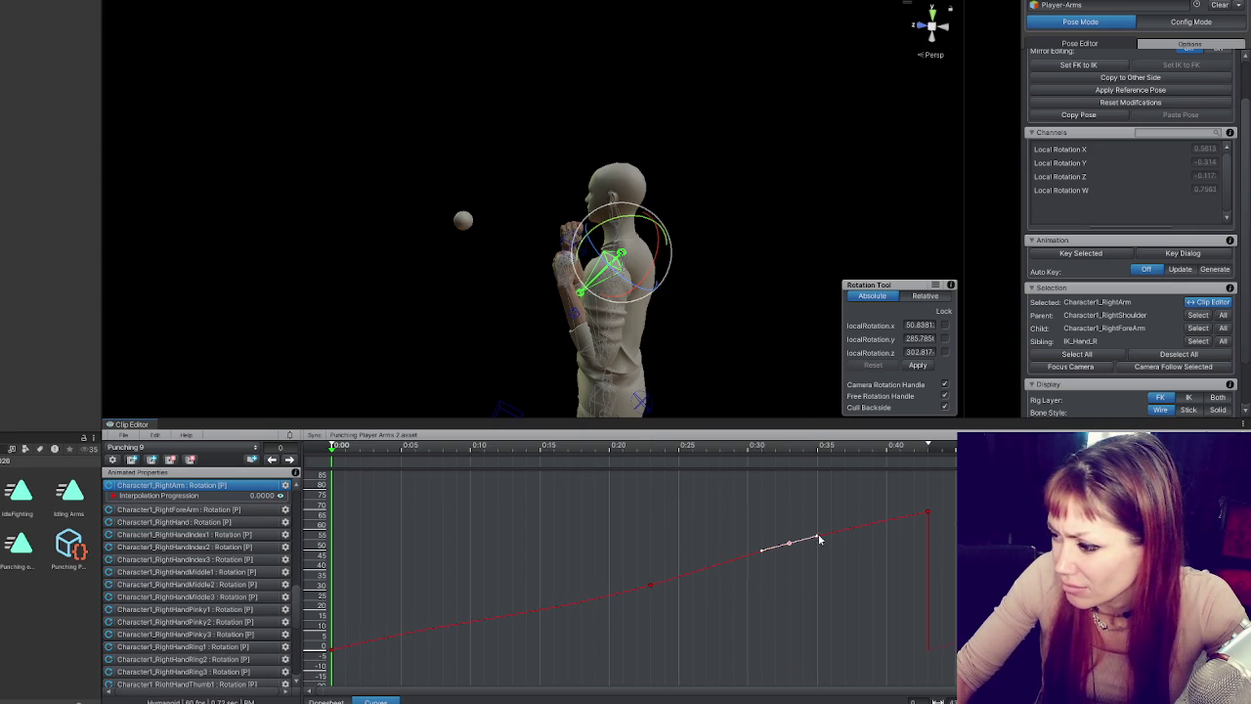
- Change the tangent setting on the right forearm's curve key around frame 33
mouse_move(860, 274)
left_mouse_down()
mouse_move(925, 271)
mouse_move(657, 245)
left_mouse_up()
left_click(657, 244)
left_click(479, 273)
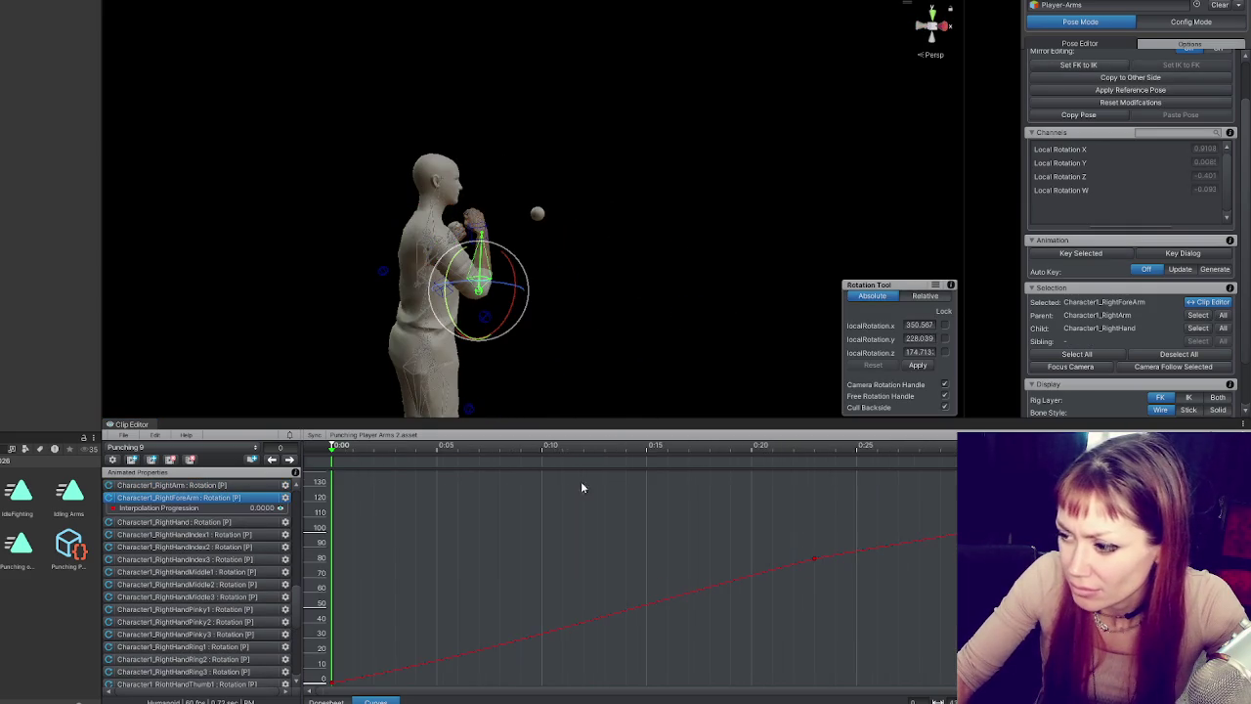
right_click(672, 560)
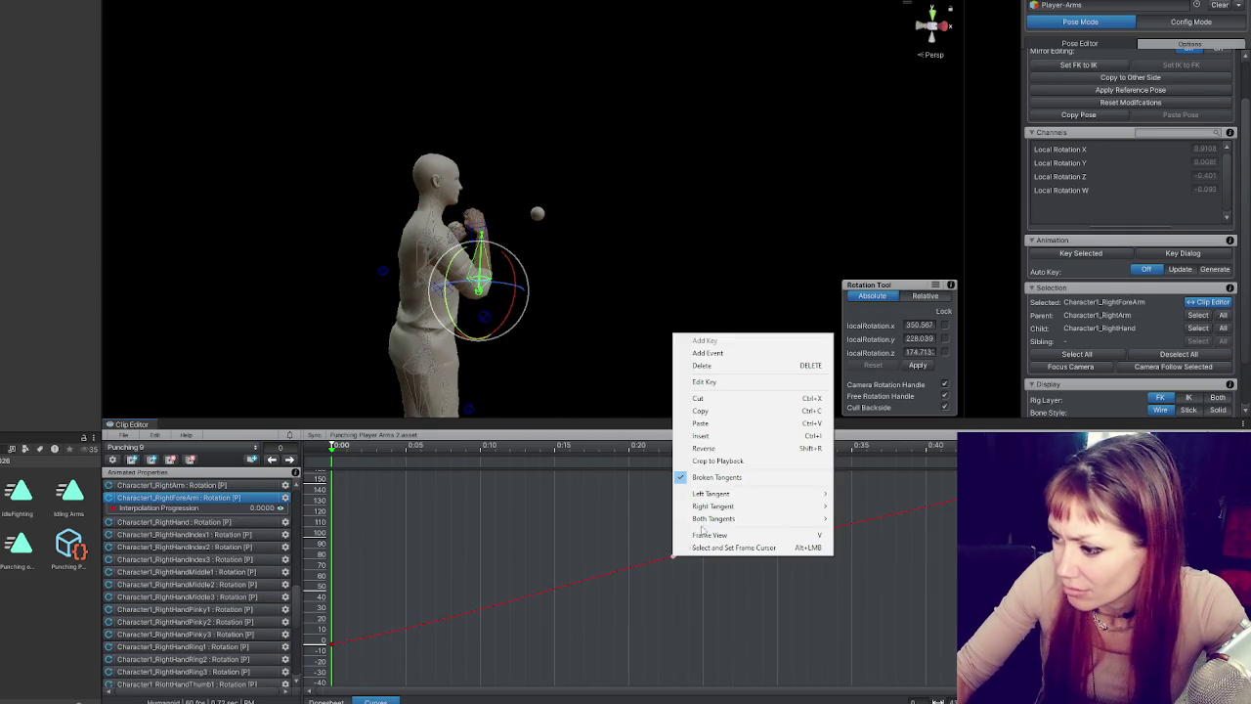
left_click(703, 477)
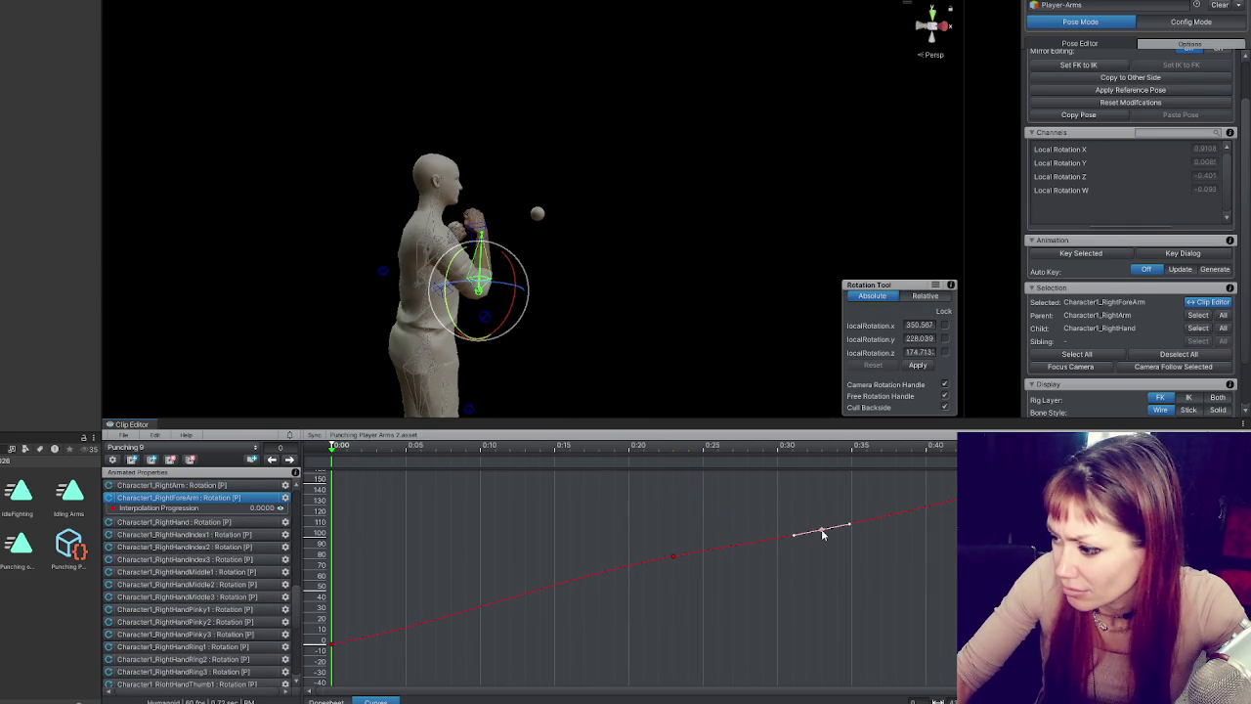
left_click(569, 253)
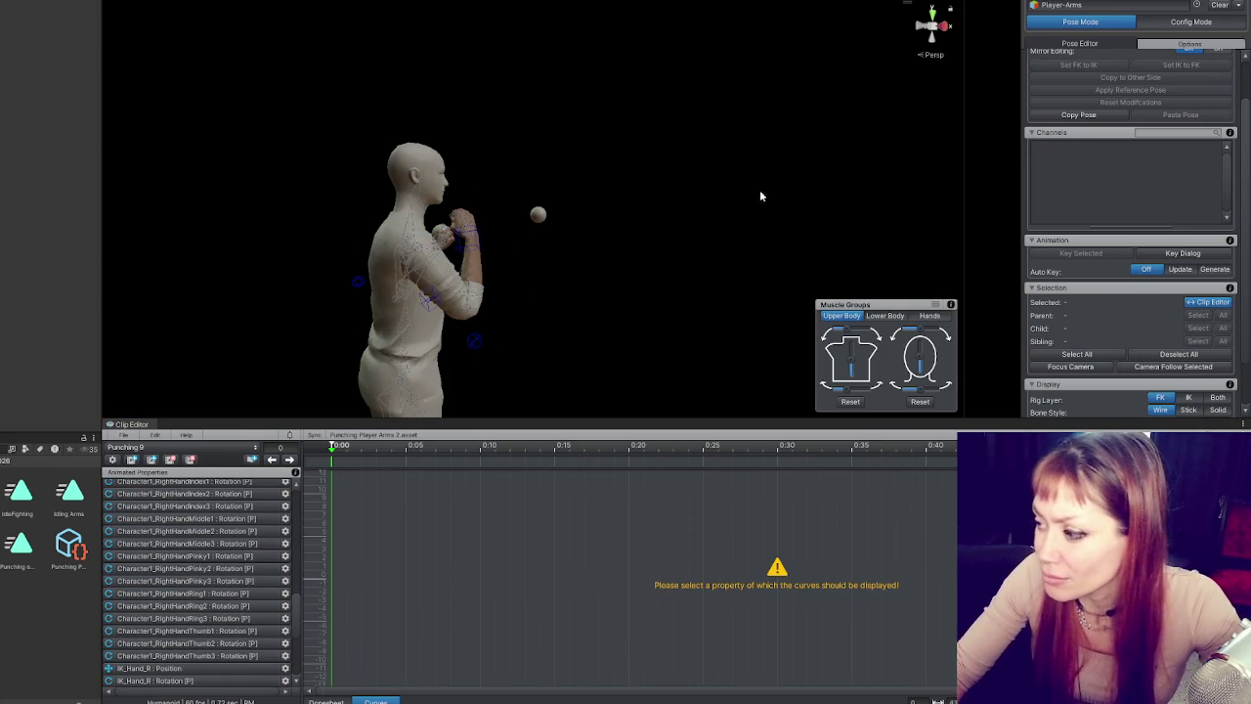
- Break the tangents on the middle key of the right hand's rotation curve
scroll(608, 257, "up", 3)
left_click(1192, 397)
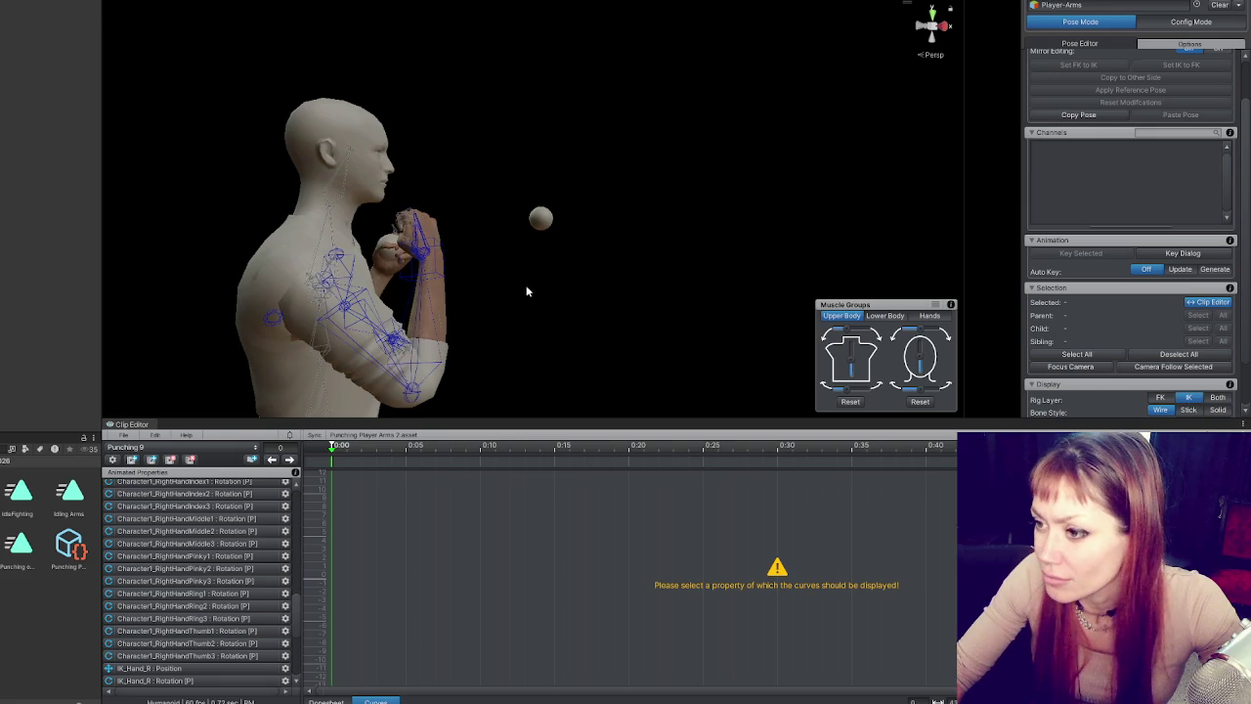
left_click(1157, 398)
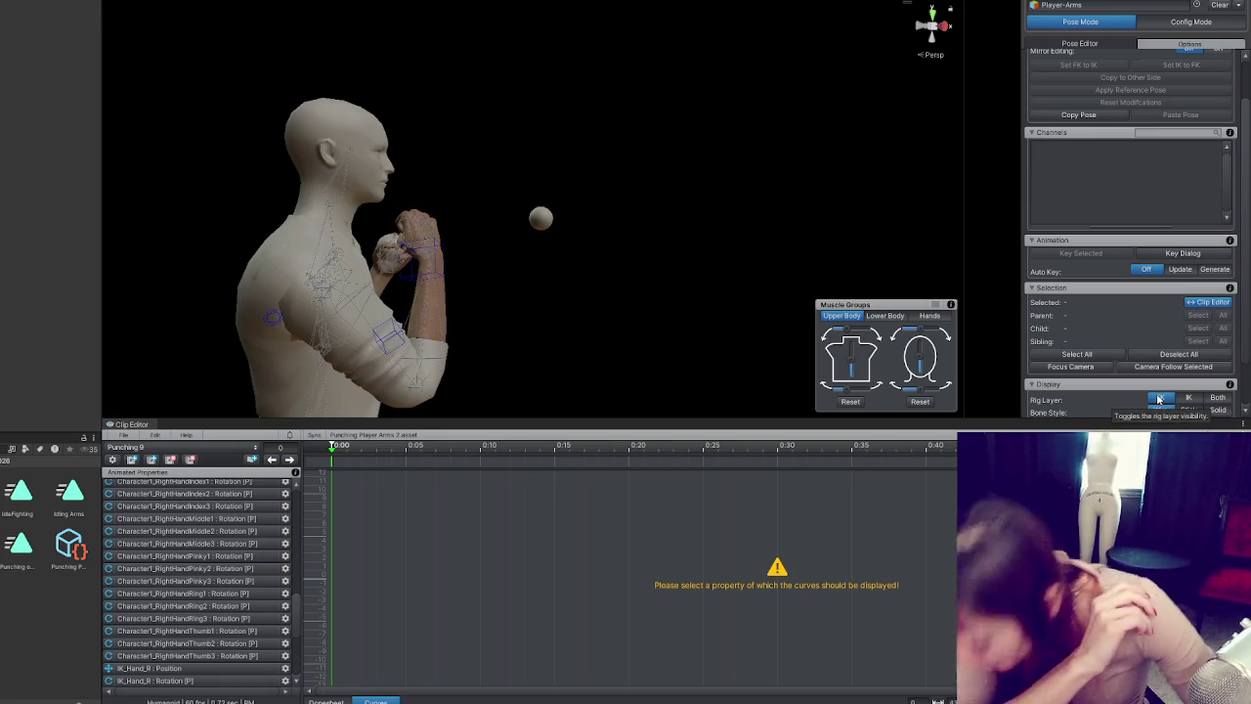
left_click(409, 276)
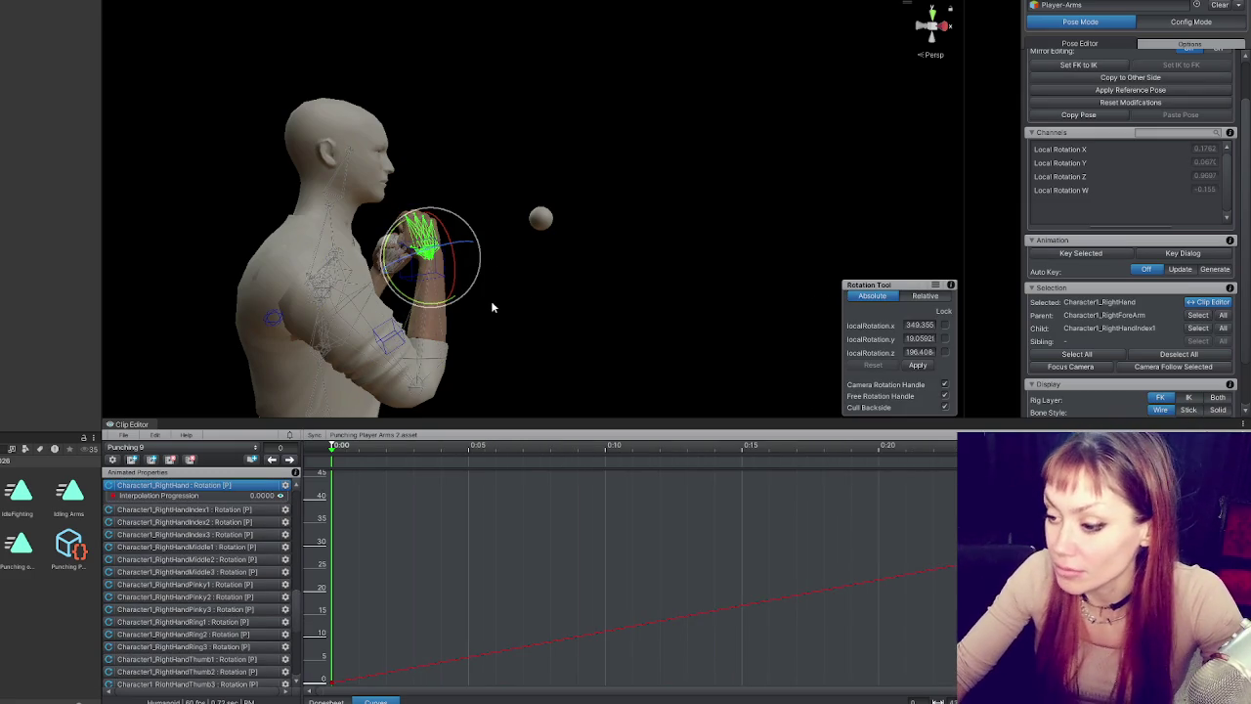
right_click(749, 579)
left_click(749, 581)
right_click(748, 581)
left_click(794, 499)
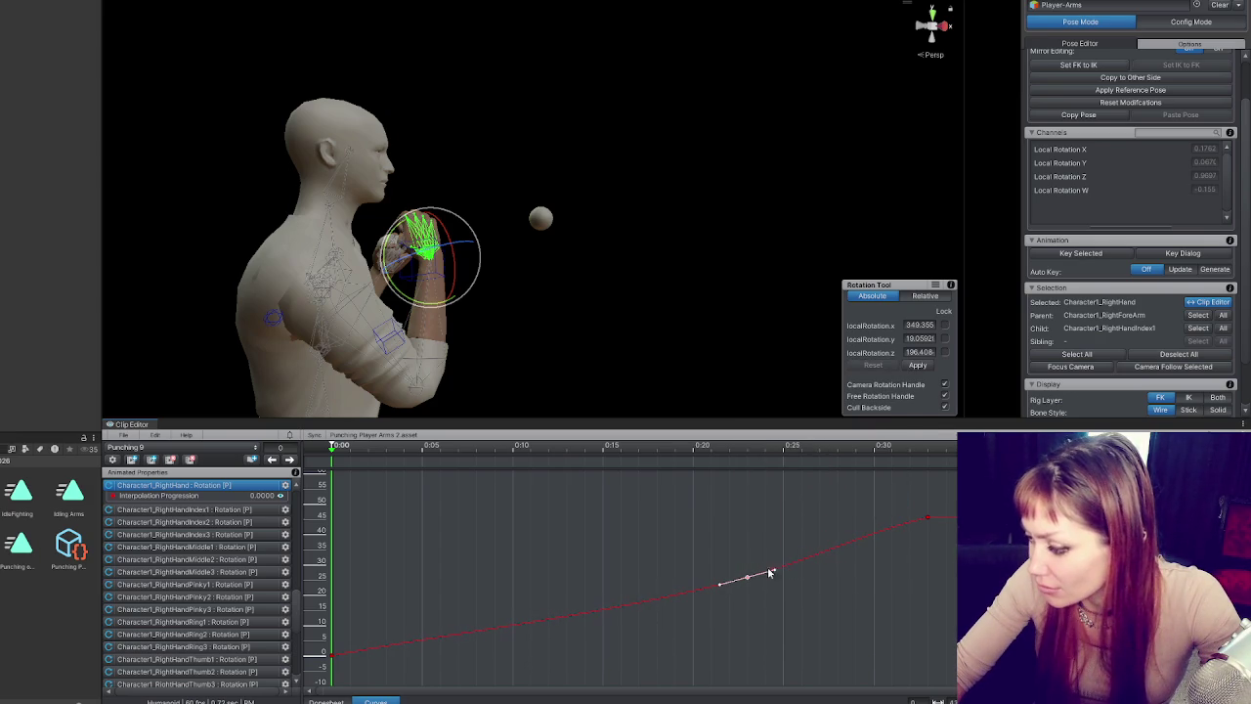
- Change the tangent on the first right-hand key and return to the Dopesheet
right_click(333, 656)
left_click(377, 636)
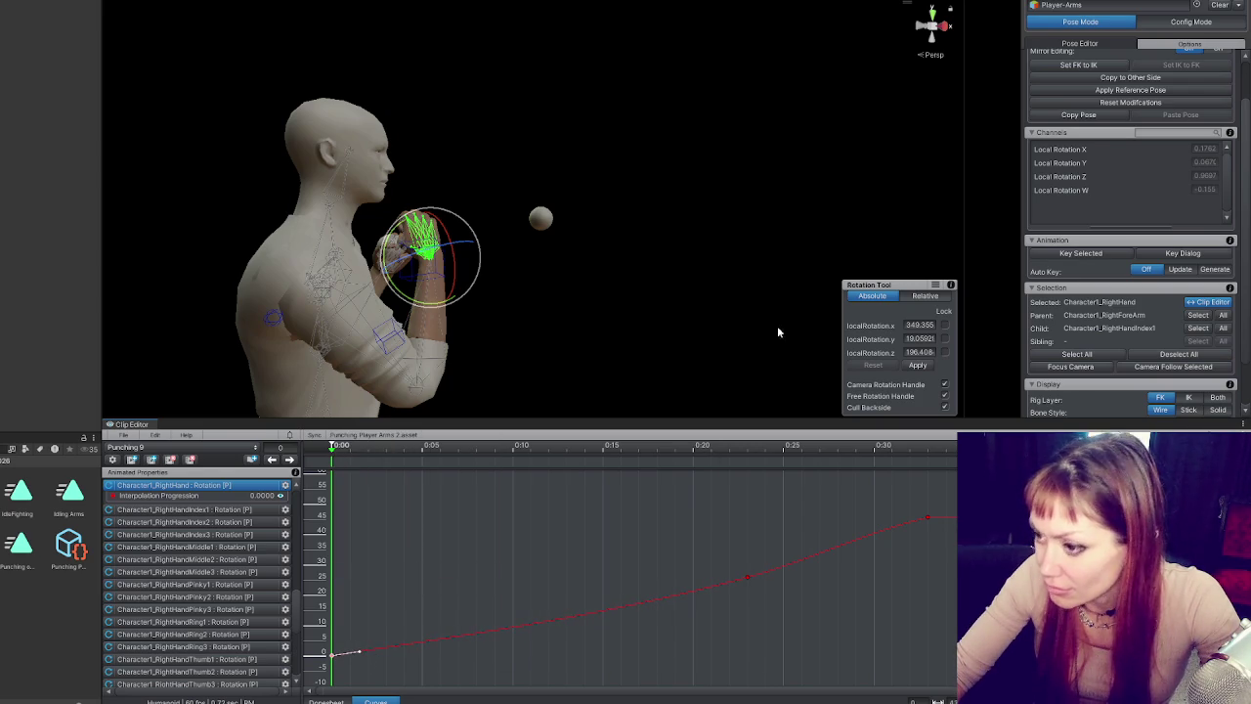
left_click(328, 700)
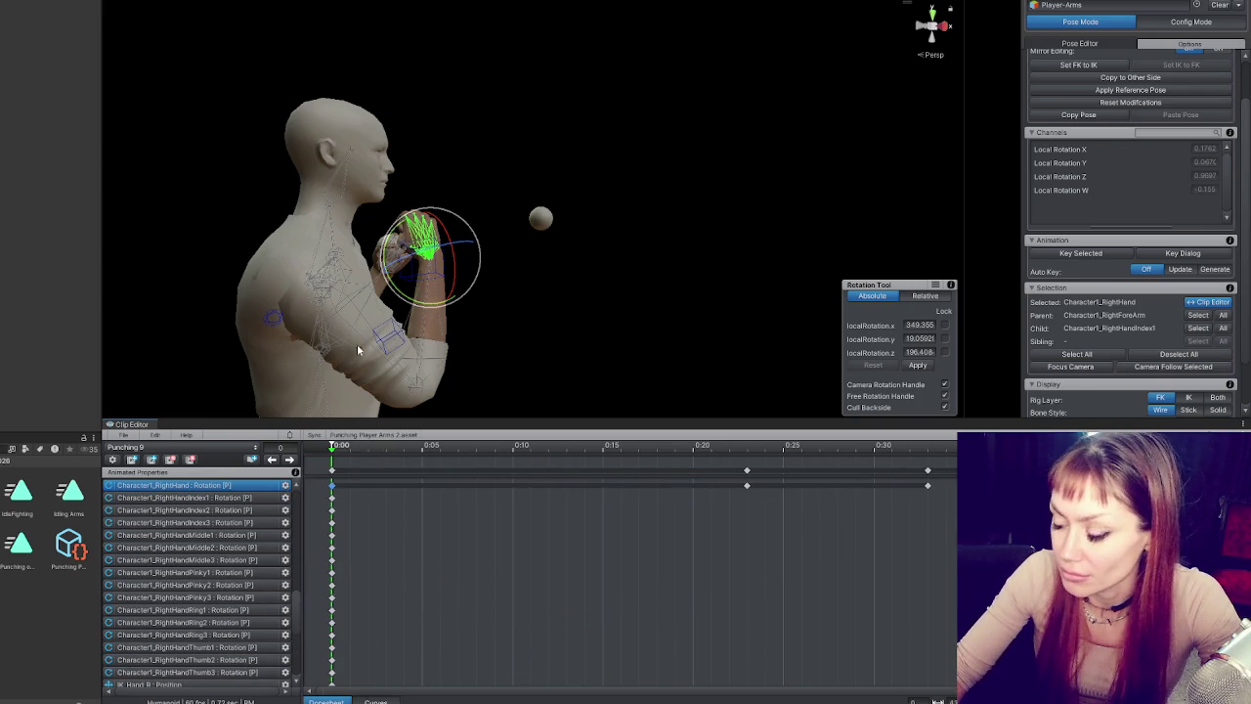
- Key frame 10 with the right upper arm raised and the right hand turned
key("space")
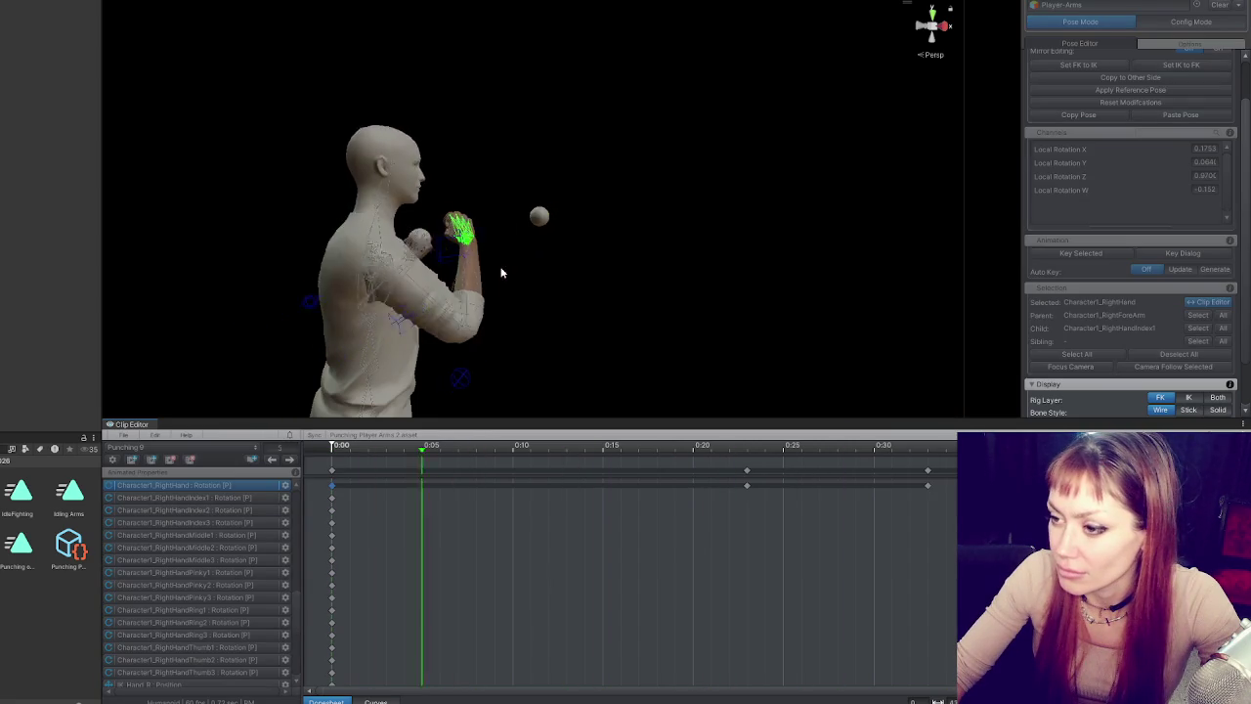
key("space")
mouse_move(350, 454)
left_mouse_down()
mouse_move(963, 479)
mouse_move(796, 508)
mouse_move(723, 478)
mouse_move(337, 474)
mouse_move(917, 471)
mouse_move(750, 491)
mouse_move(337, 478)
mouse_move(782, 479)
mouse_move(509, 482)
left_mouse_up()
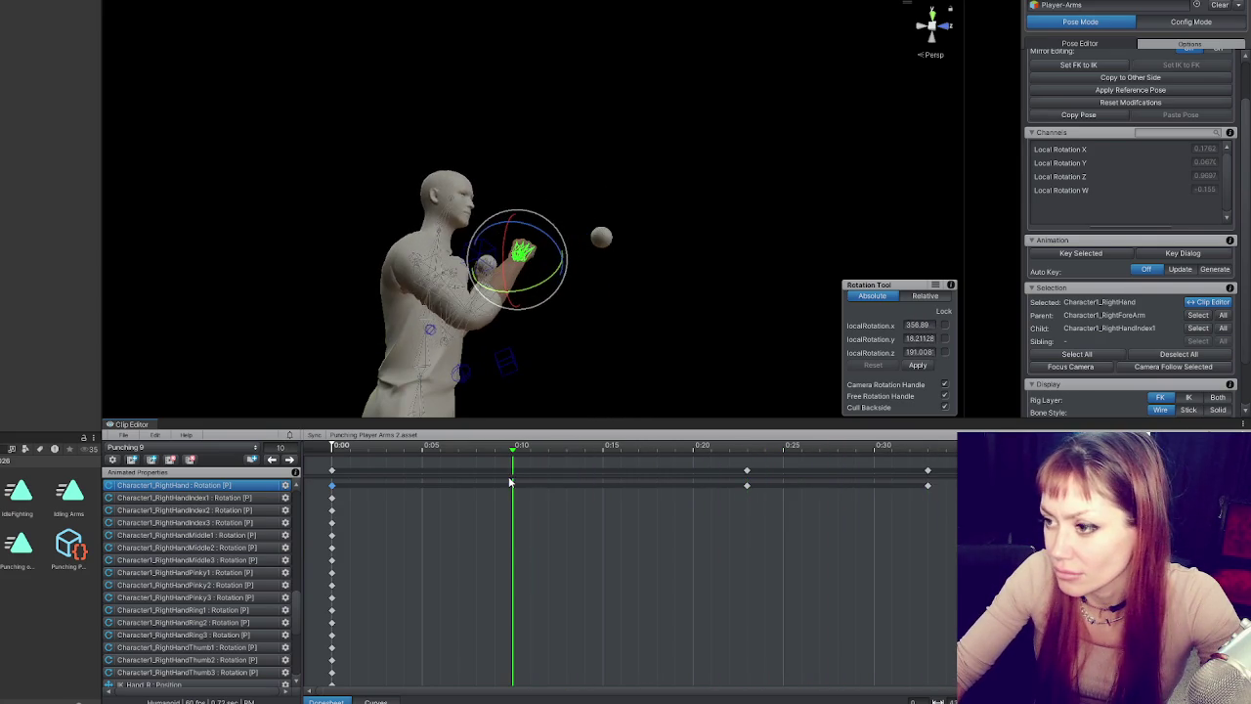
mouse_move(581, 299)
left_mouse_down()
mouse_move(609, 326)
mouse_move(553, 245)
mouse_move(785, 275)
left_mouse_up()
left_click(507, 347)
left_click_drag(518, 337, 507, 347)
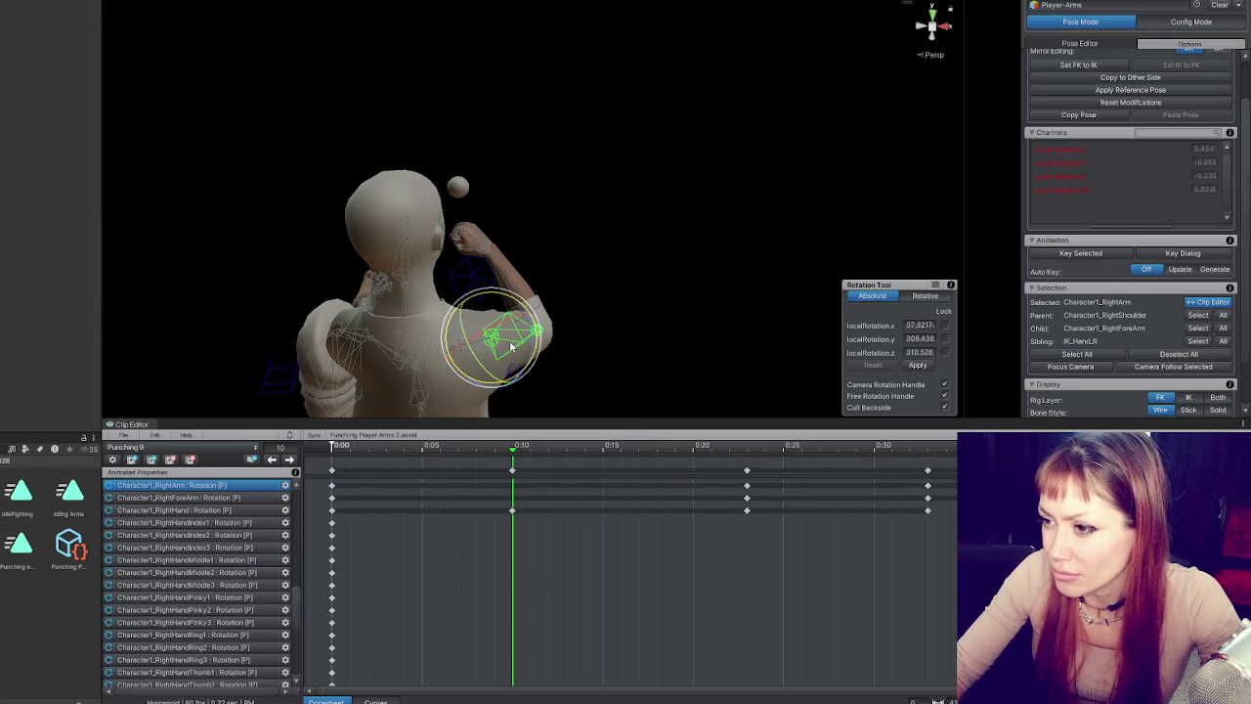
left_click(496, 266)
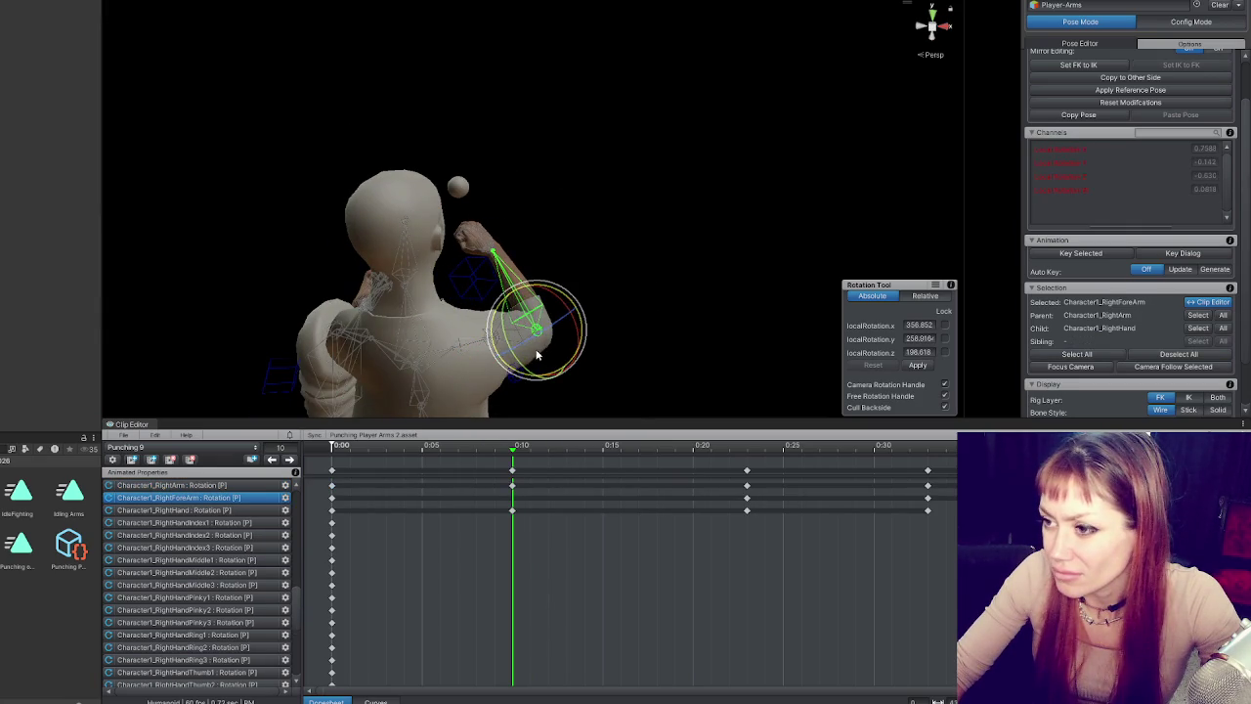
left_click(488, 250)
left_click_drag(512, 302, 499, 282)
- Replay the punch, then show the right hand's rotation curve framed in full
key("space")
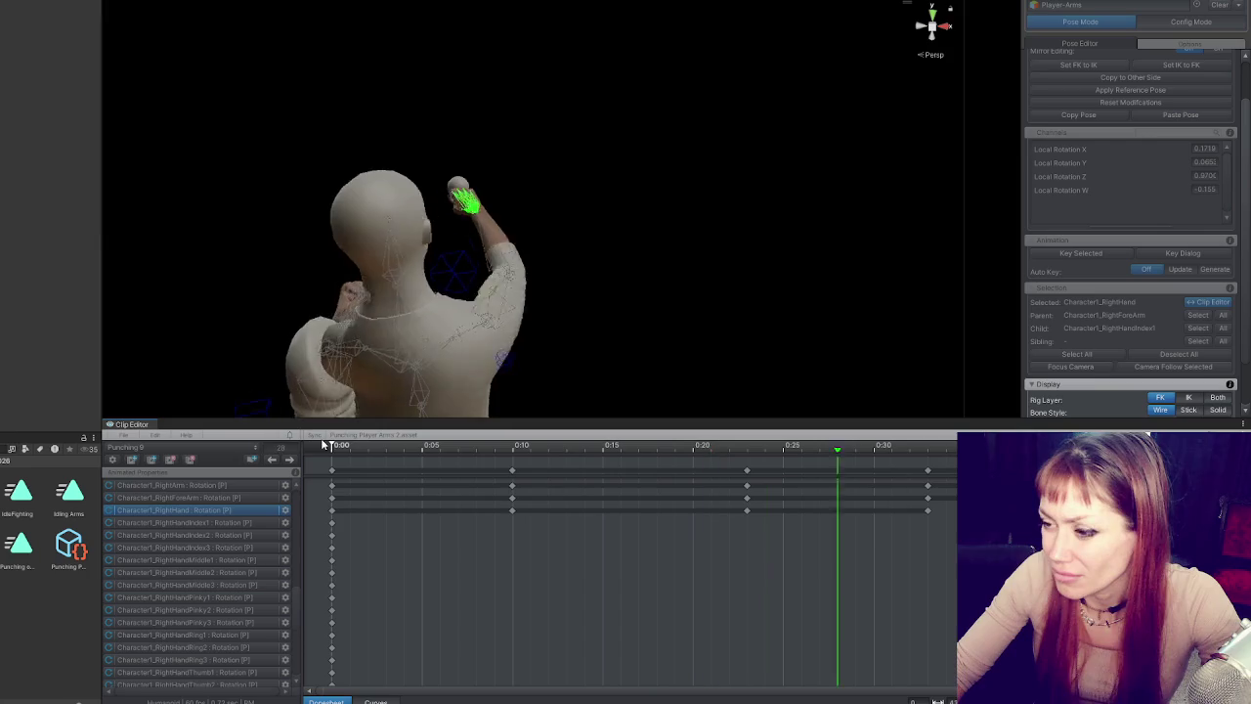
key("space")
left_click(375, 701)
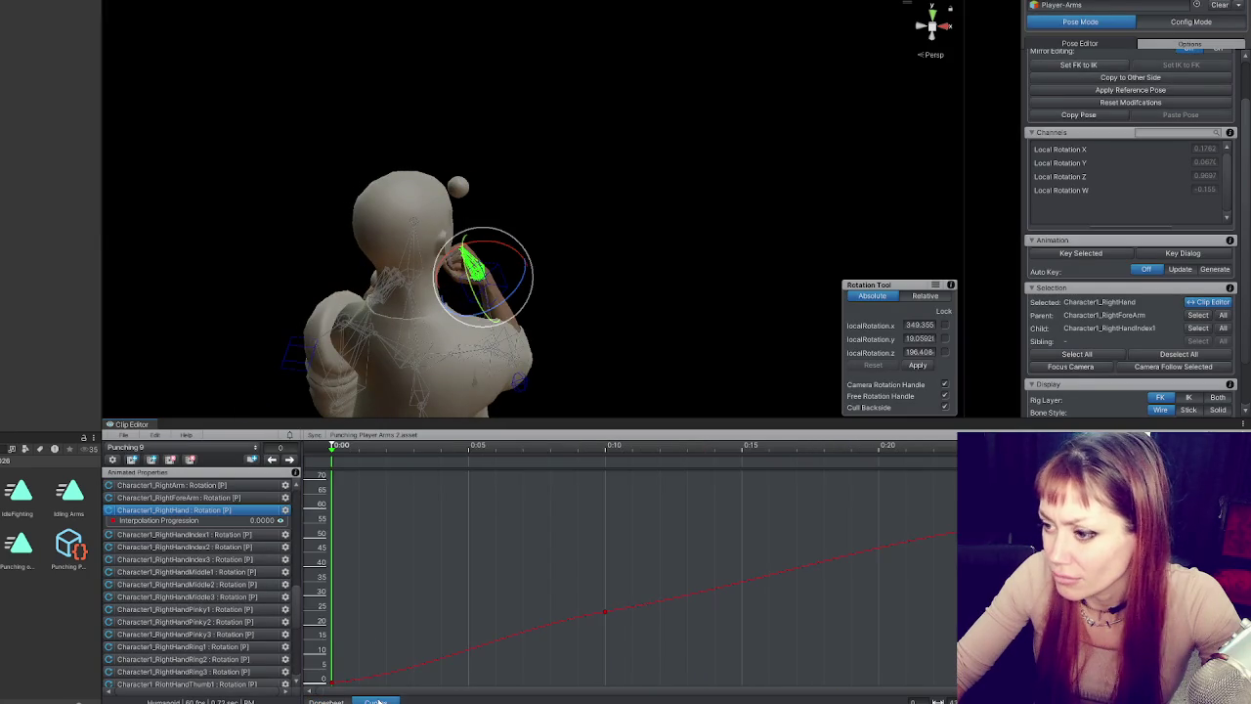
key("f")
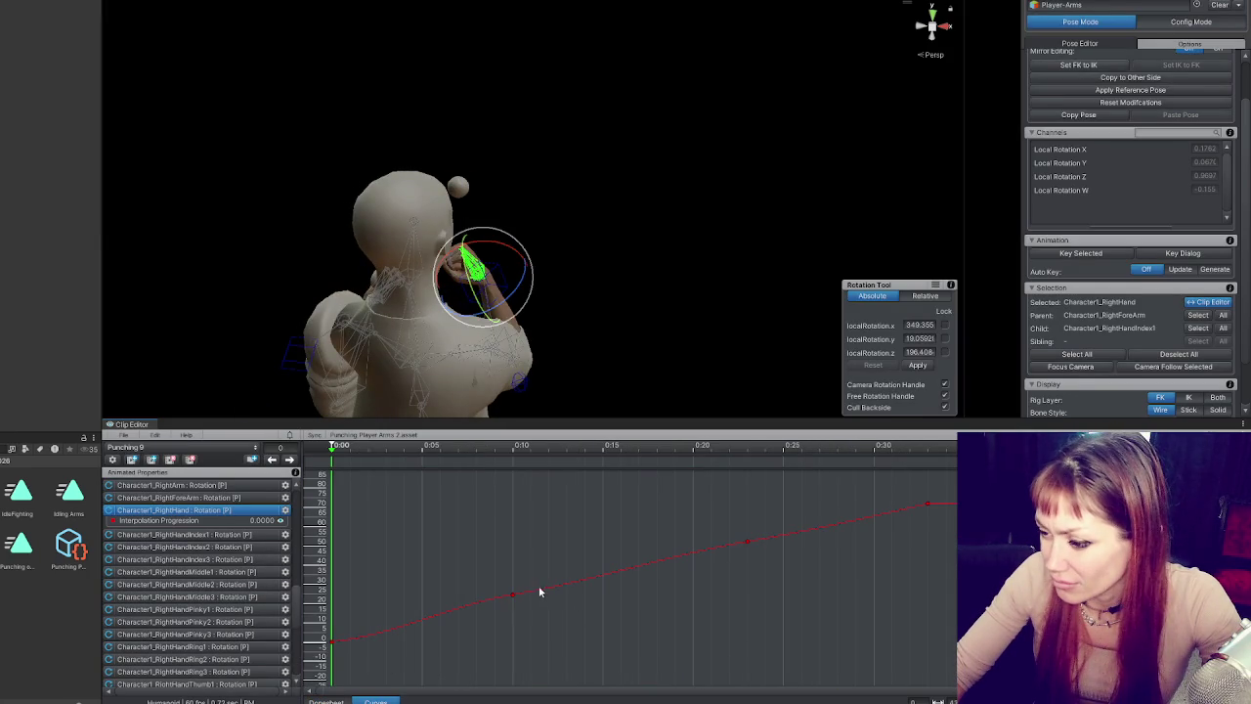
- Select keys on the right hand and right forearm rotation curves
left_click(747, 541)
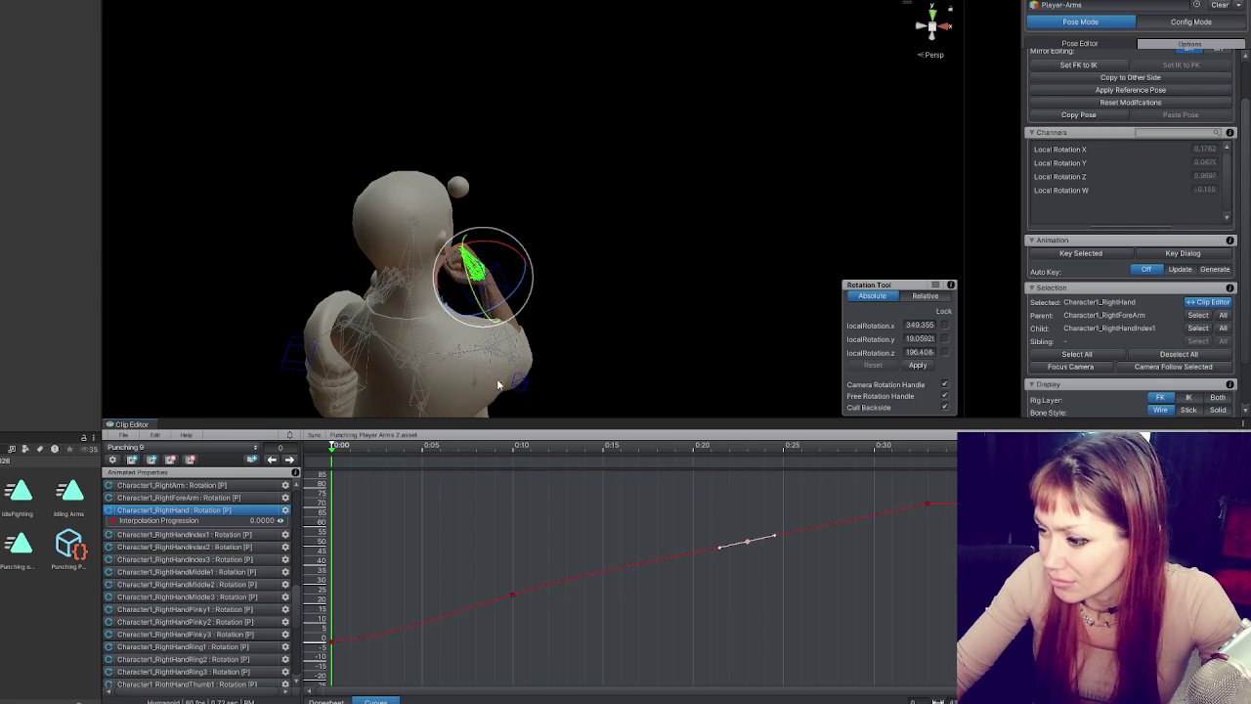
scroll(458, 589, "down", 10)
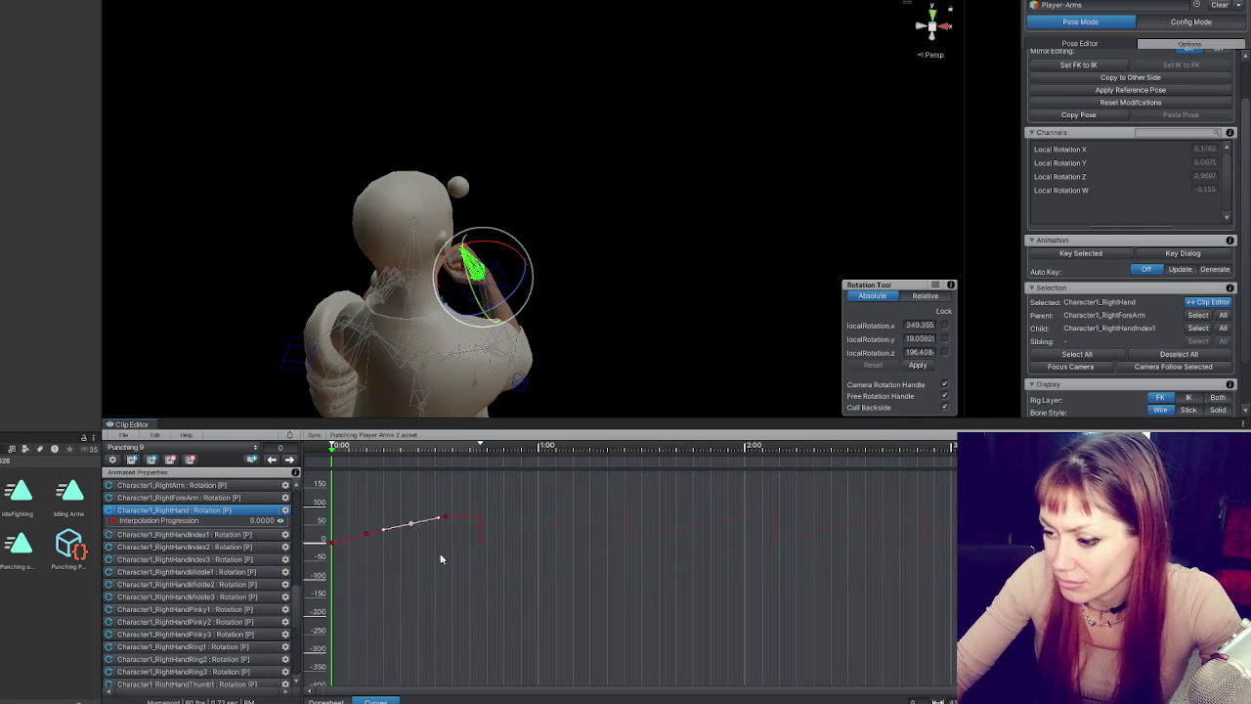
left_click(517, 271)
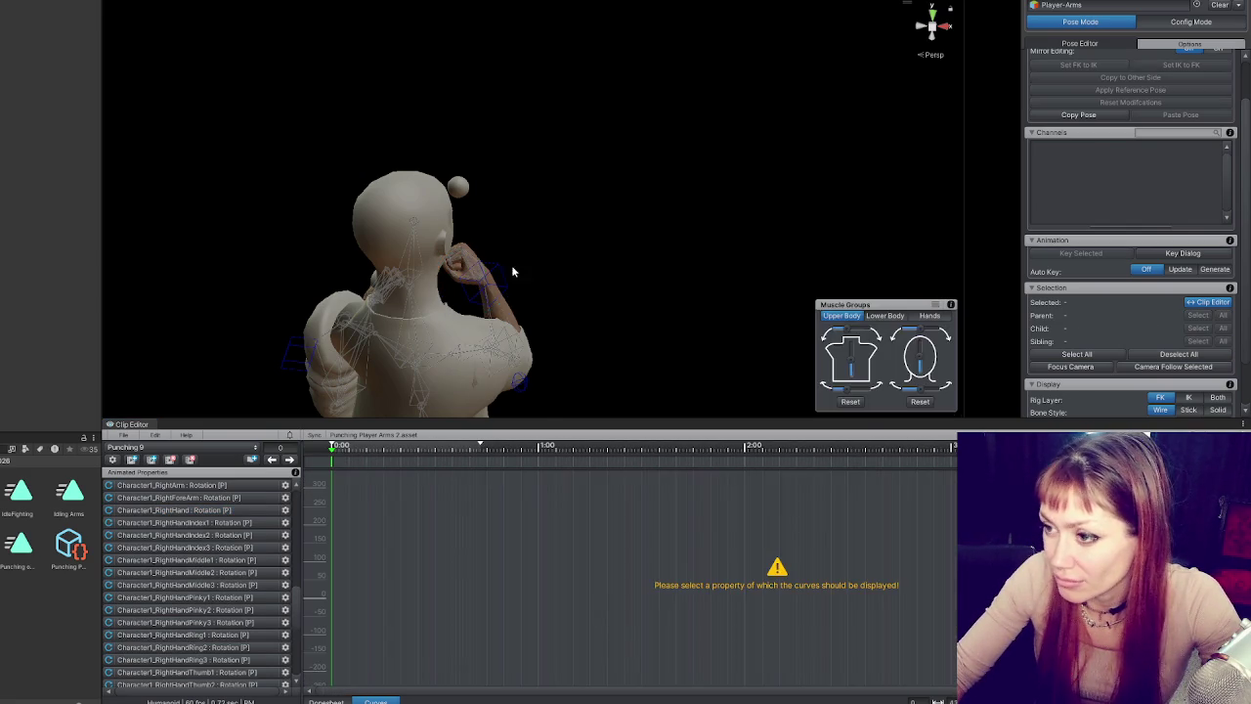
left_click(517, 270)
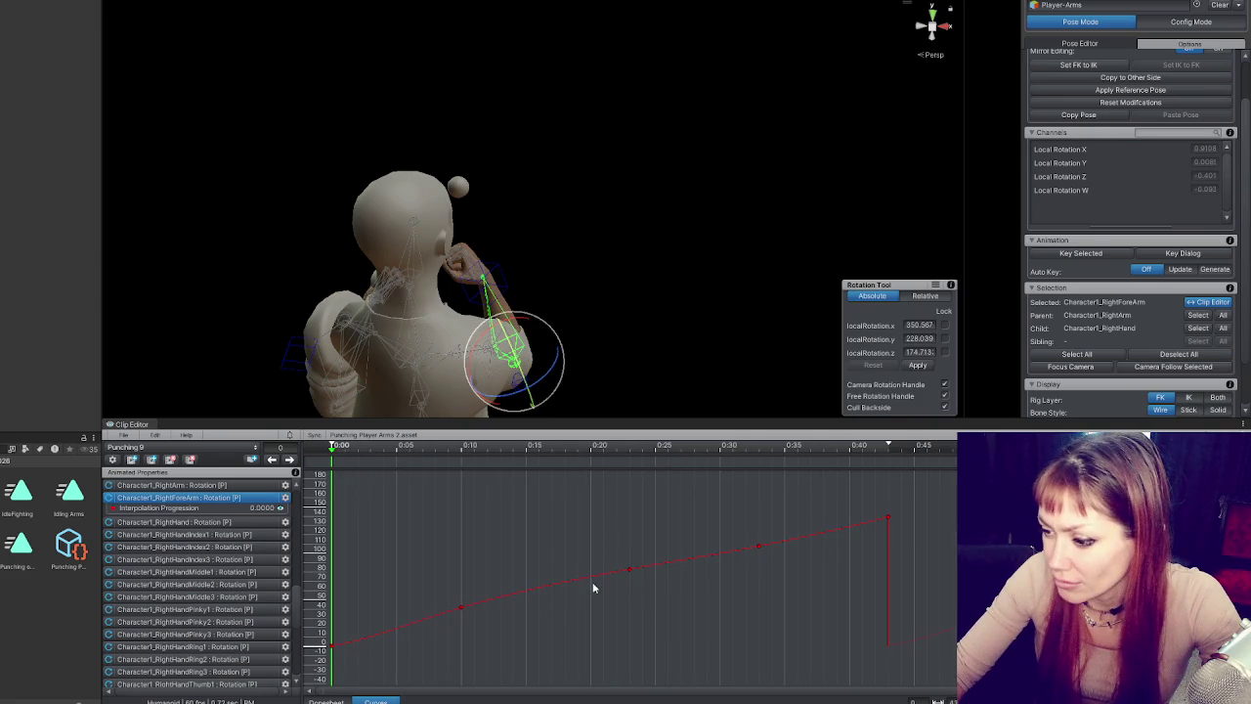
left_click(462, 608)
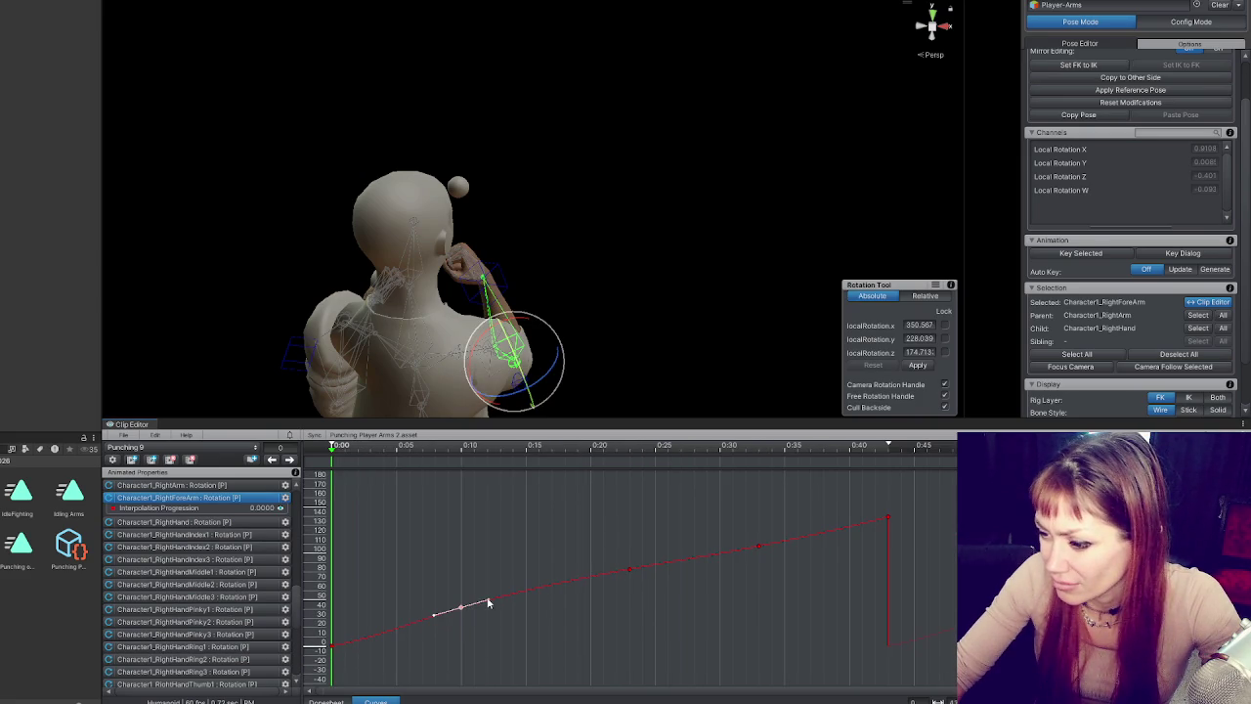
left_click(631, 570)
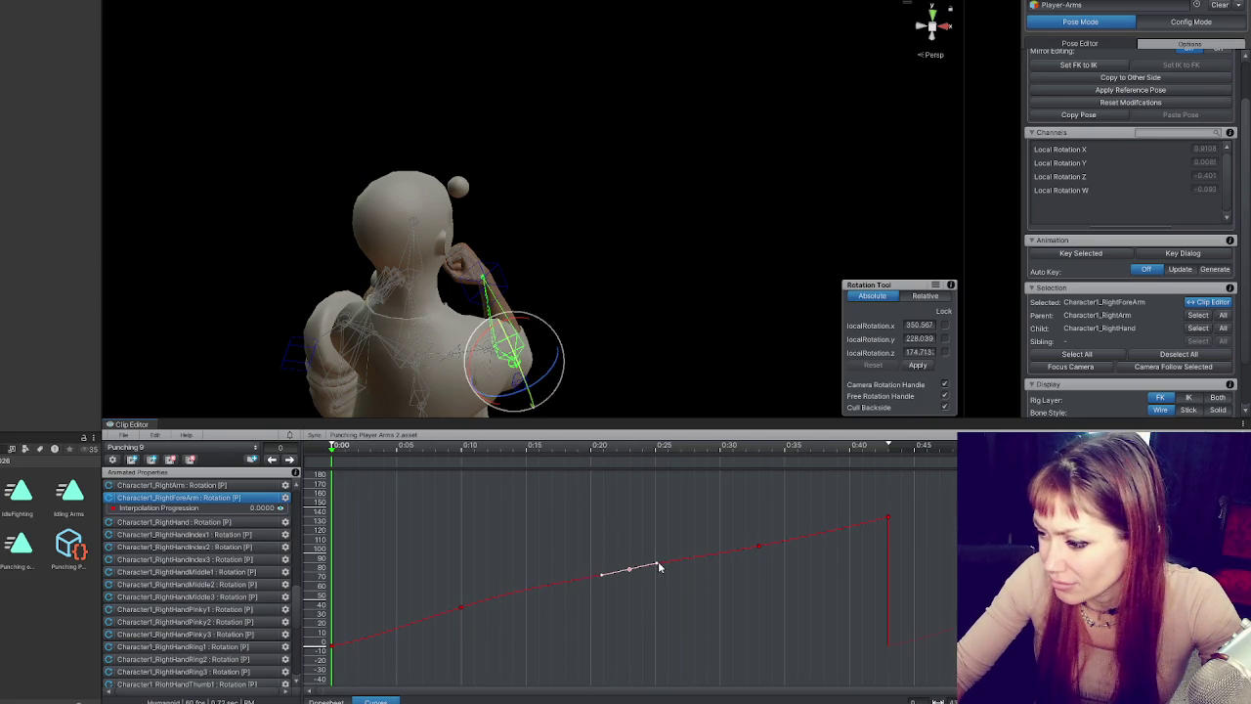
- Reshape the tangent on the upper arm's frame-10 curve key, then return to the Dopesheet
left_click(488, 333)
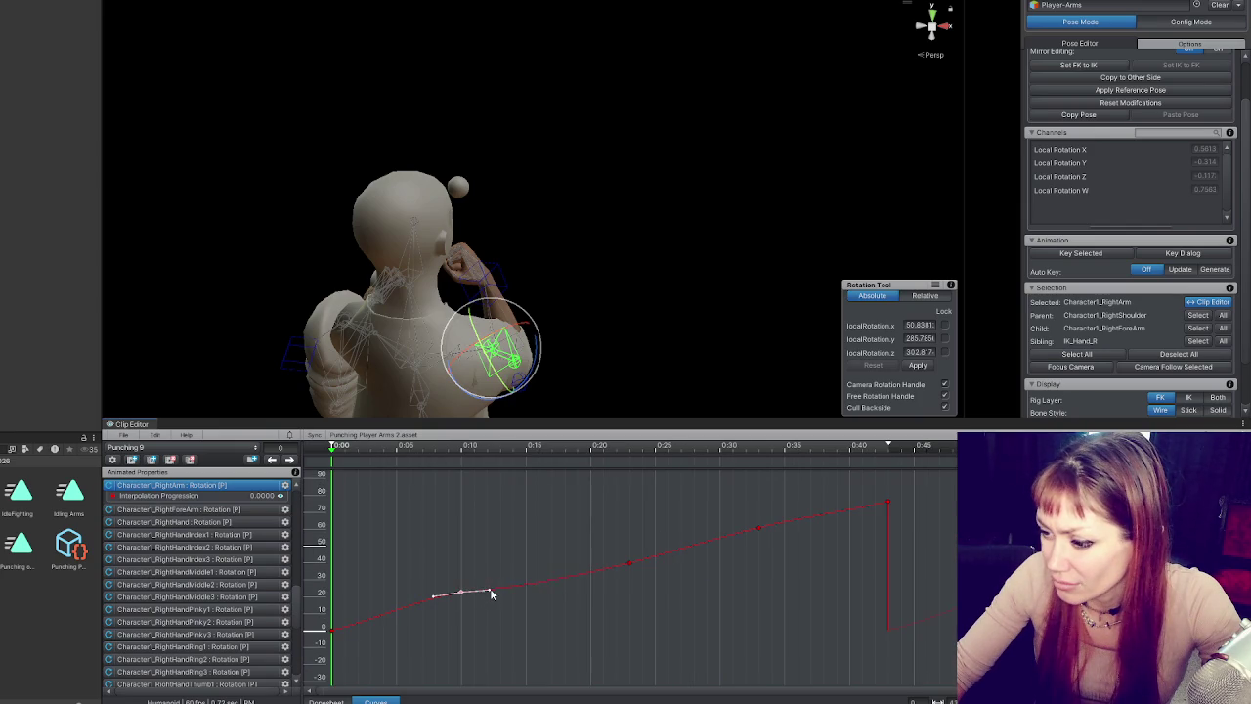
right_click(457, 595)
left_click(484, 511)
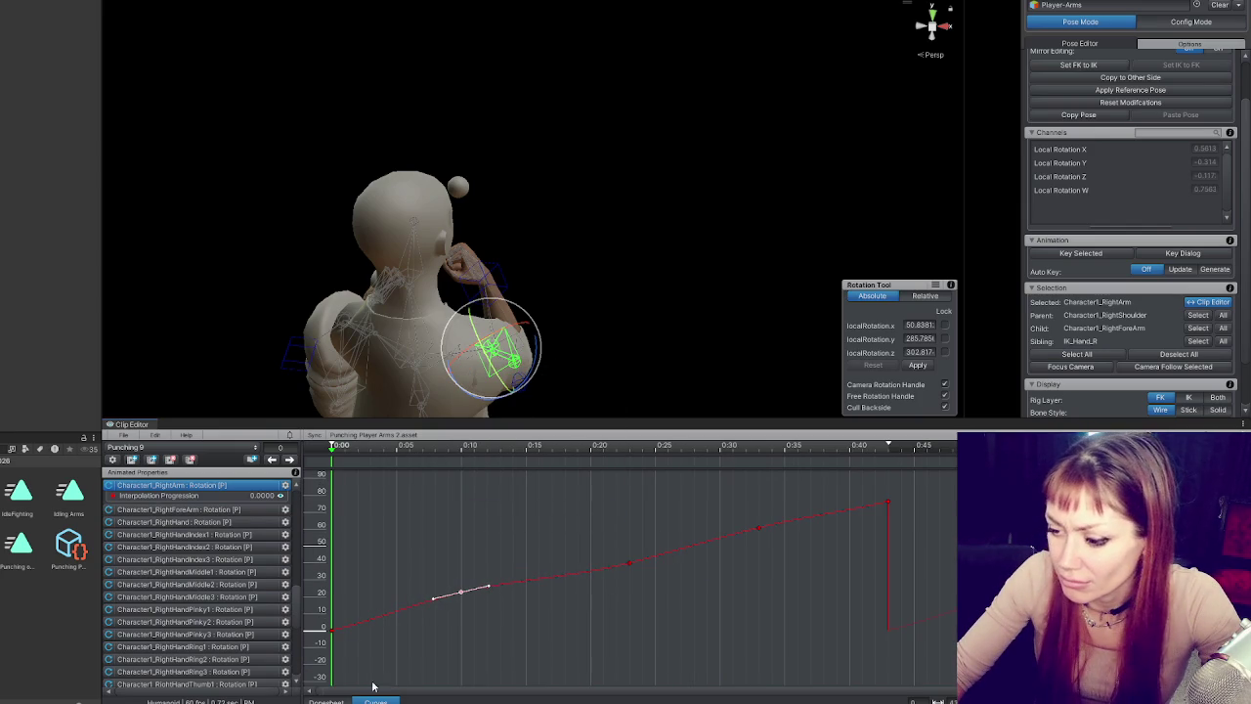
left_click(326, 700)
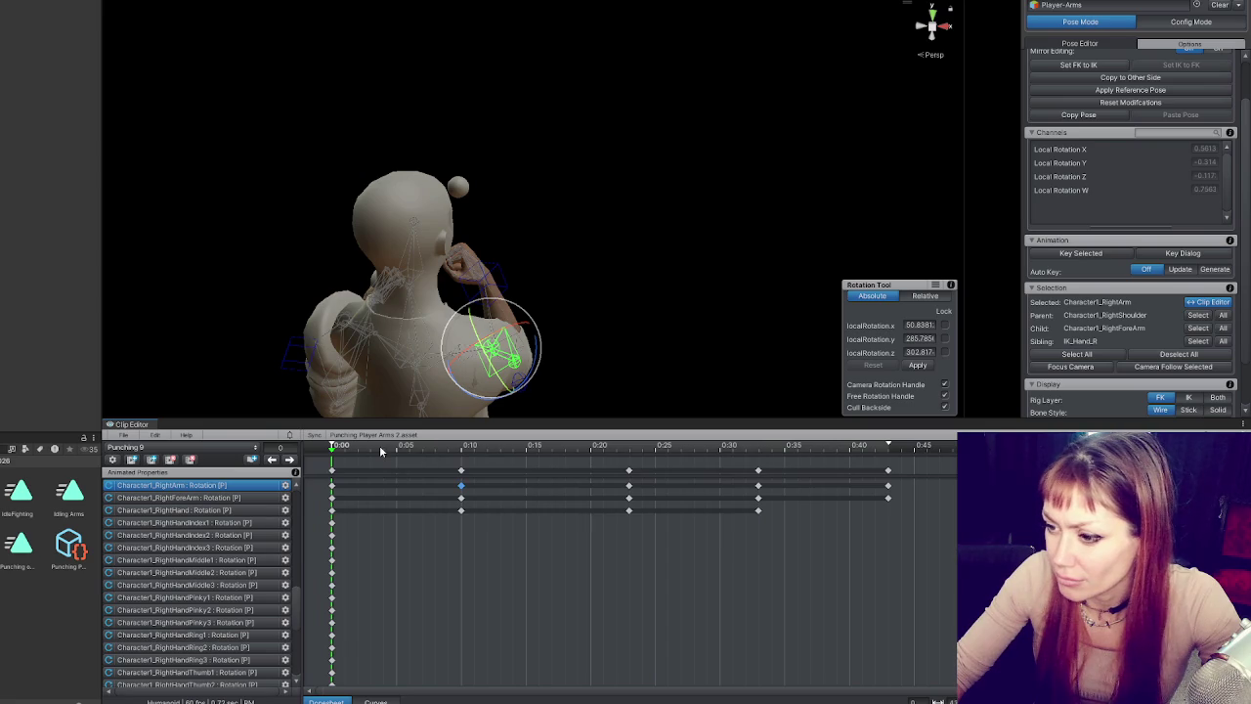
- Play the punch animation and watch it from the side and front
key("space")
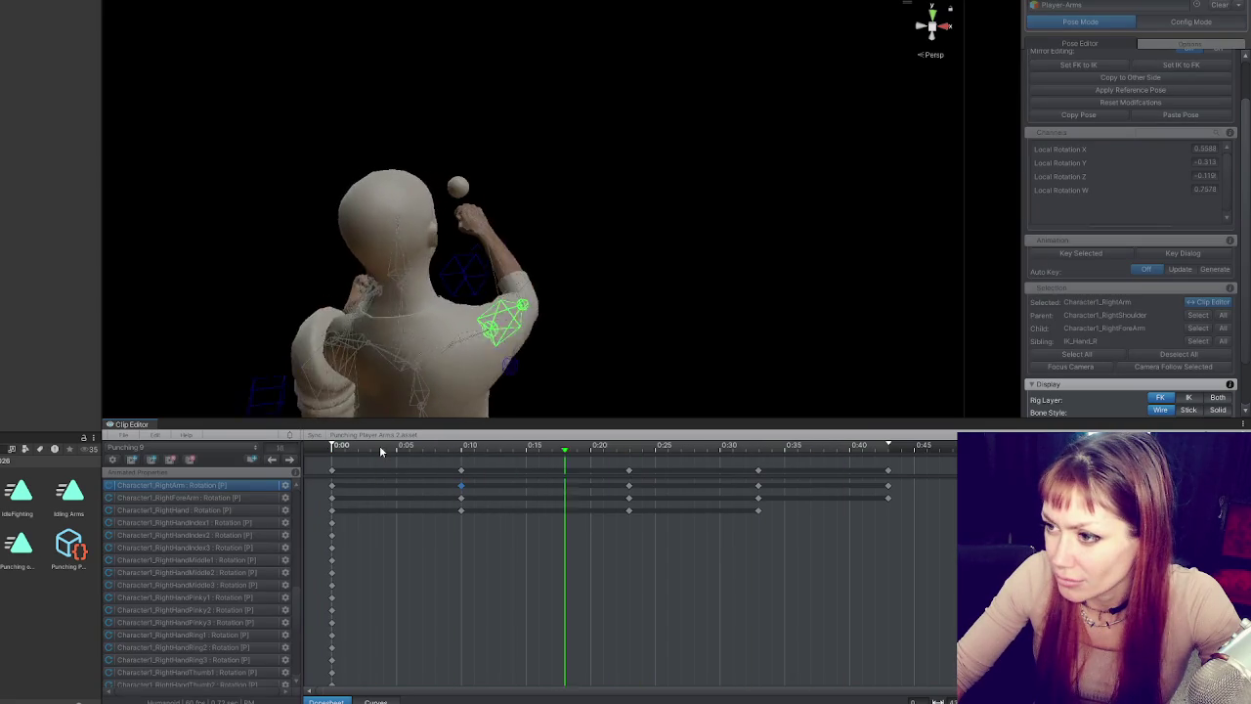
left_click_drag(671, 252, 322, 187)
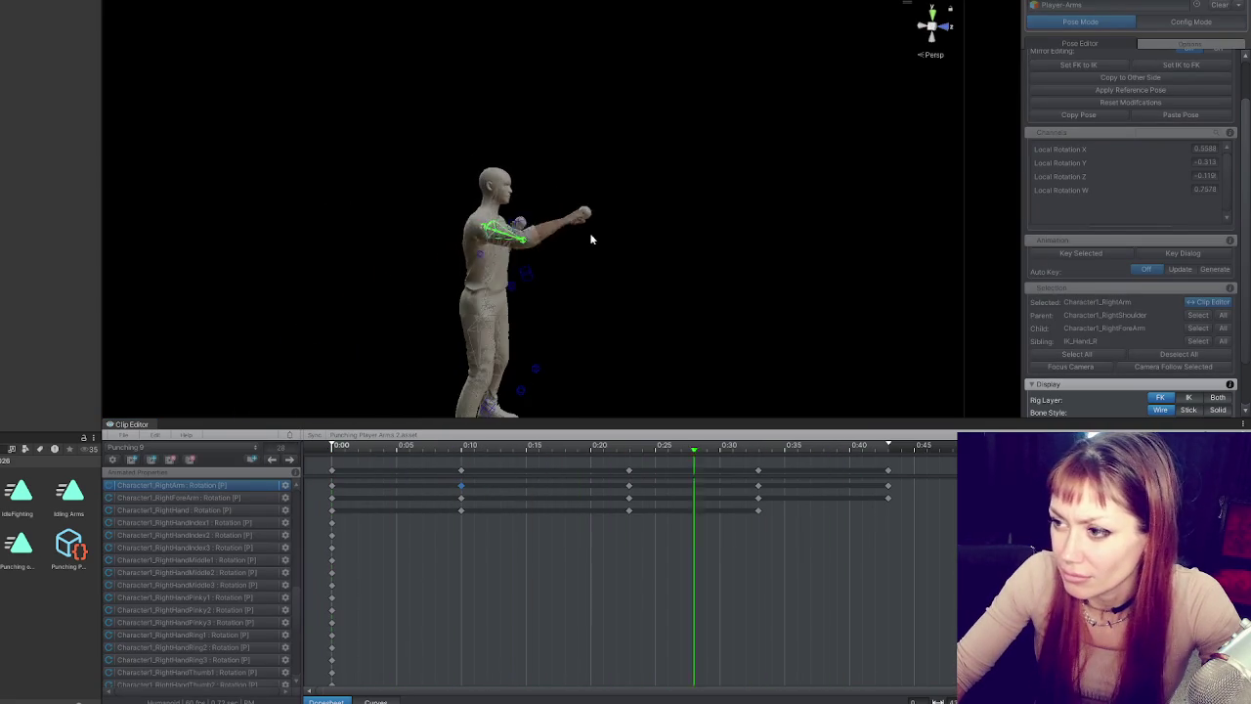
mouse_move(585, 254)
left_mouse_down()
mouse_move(575, 284)
mouse_move(831, 316)
mouse_move(1089, 307)
left_mouse_up()
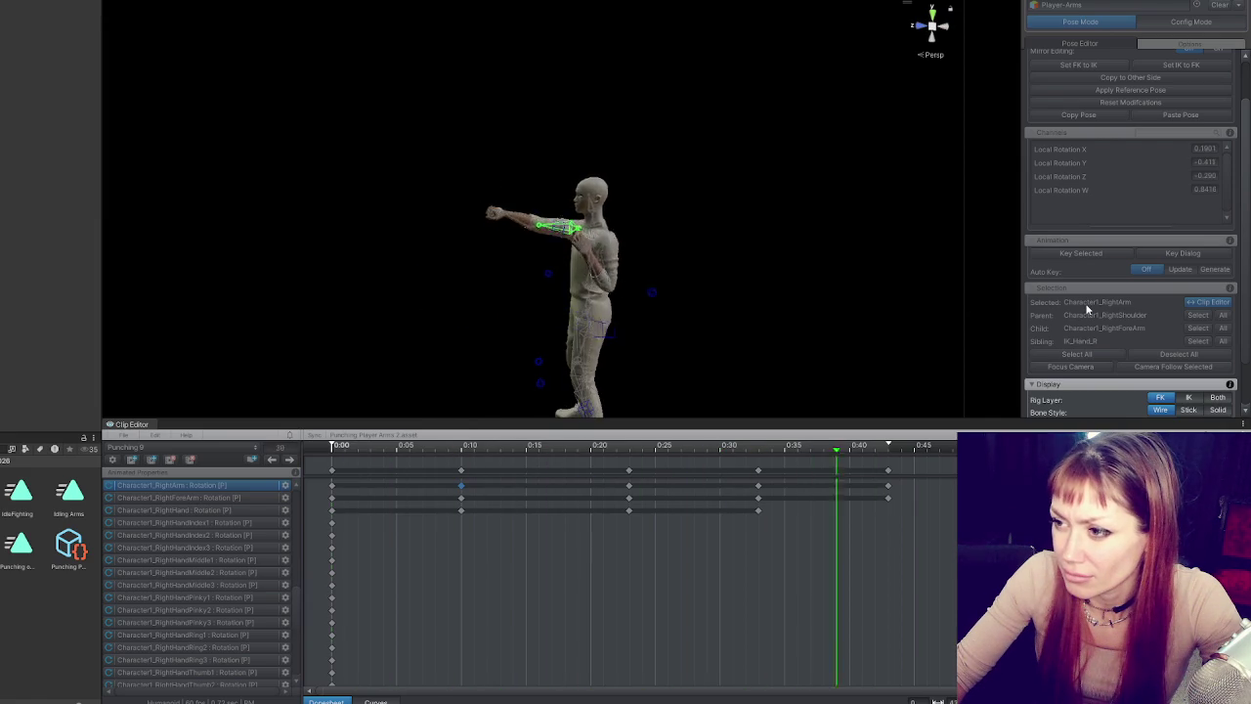
key("space")
- Rotate the right upper arm further forward at the 0:10 key, to about 24.76, 307.79, 307.02
mouse_move(367, 449)
left_mouse_down()
mouse_move(470, 452)
mouse_move(456, 457)
left_mouse_up()
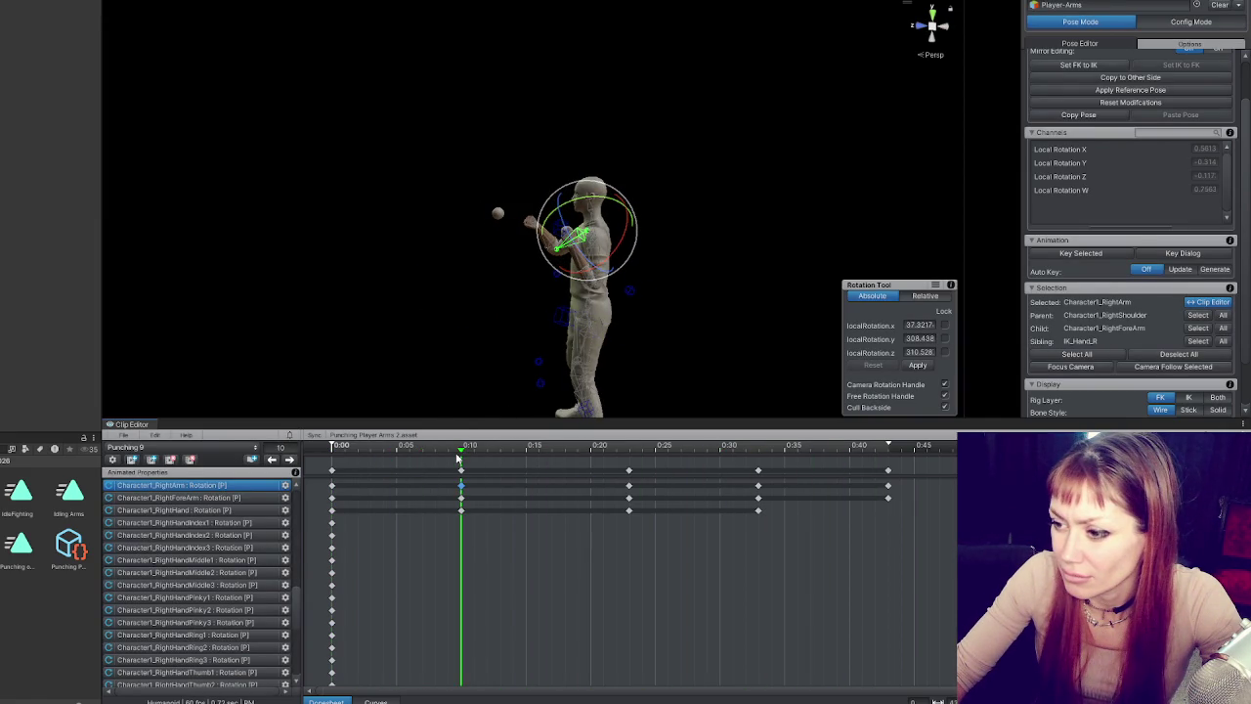
left_click_drag(596, 252, 606, 266)
left_click(508, 293)
mouse_move(508, 294)
left_mouse_down()
mouse_move(559, 225)
mouse_move(516, 271)
mouse_move(496, 260)
mouse_move(494, 227)
mouse_move(539, 247)
mouse_move(488, 245)
mouse_move(470, 293)
mouse_move(472, 251)
mouse_move(518, 283)
mouse_move(572, 266)
mouse_move(539, 272)
mouse_move(535, 249)
mouse_move(565, 243)
mouse_move(548, 235)
left_mouse_up()
left_click(516, 270)
- Nudge the right upper arm and forearm at frame 10 to lift the fist by the face, then scrub to check
left_click_drag(524, 309, 524, 315)
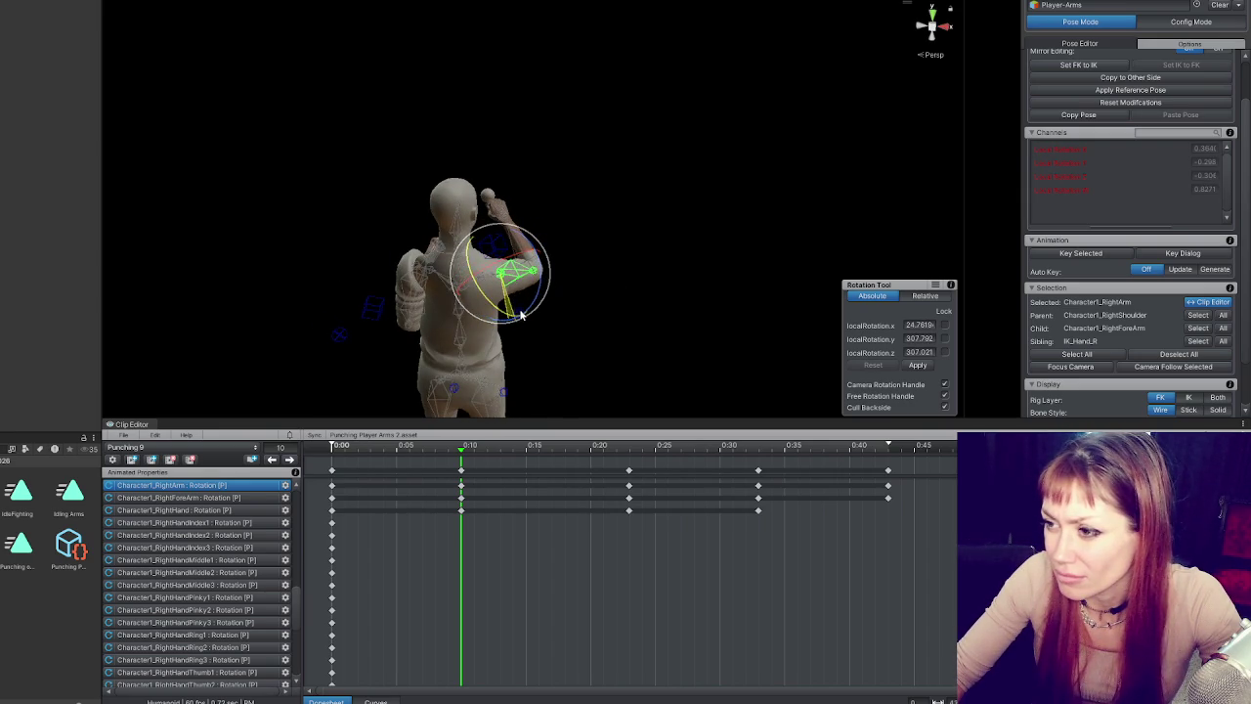
left_click(521, 246)
left_click(521, 246)
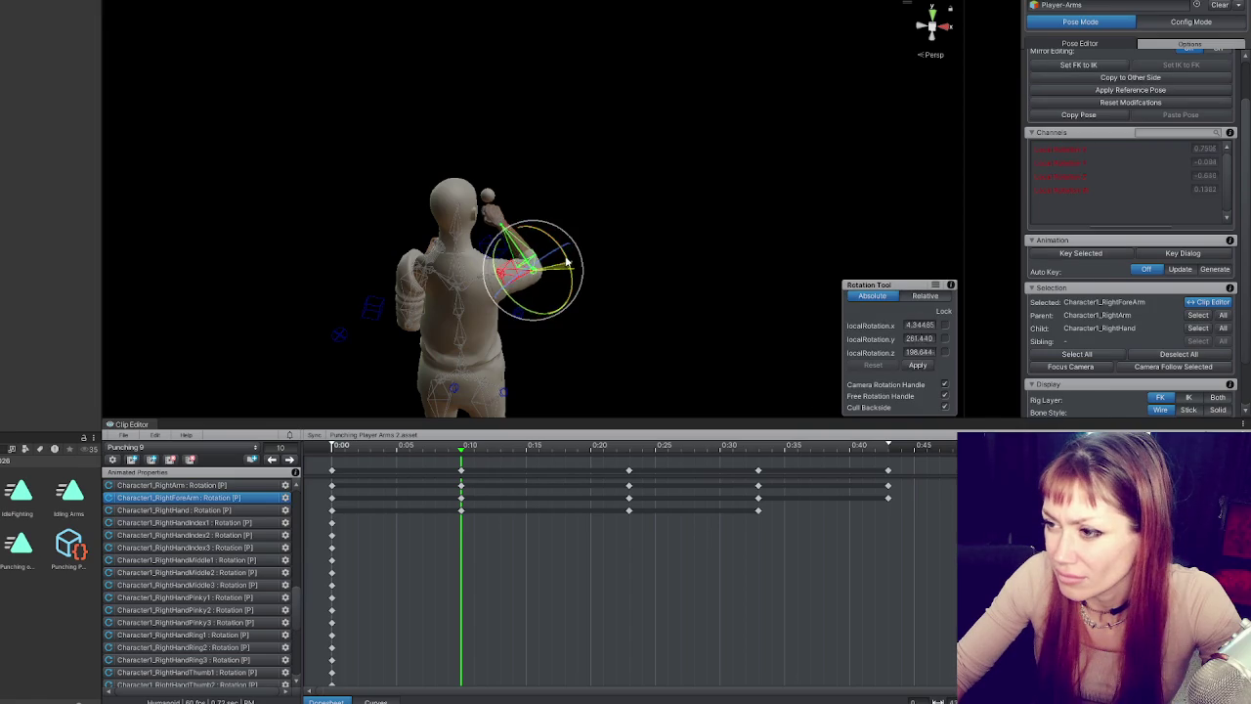
left_click_drag(529, 313, 519, 310)
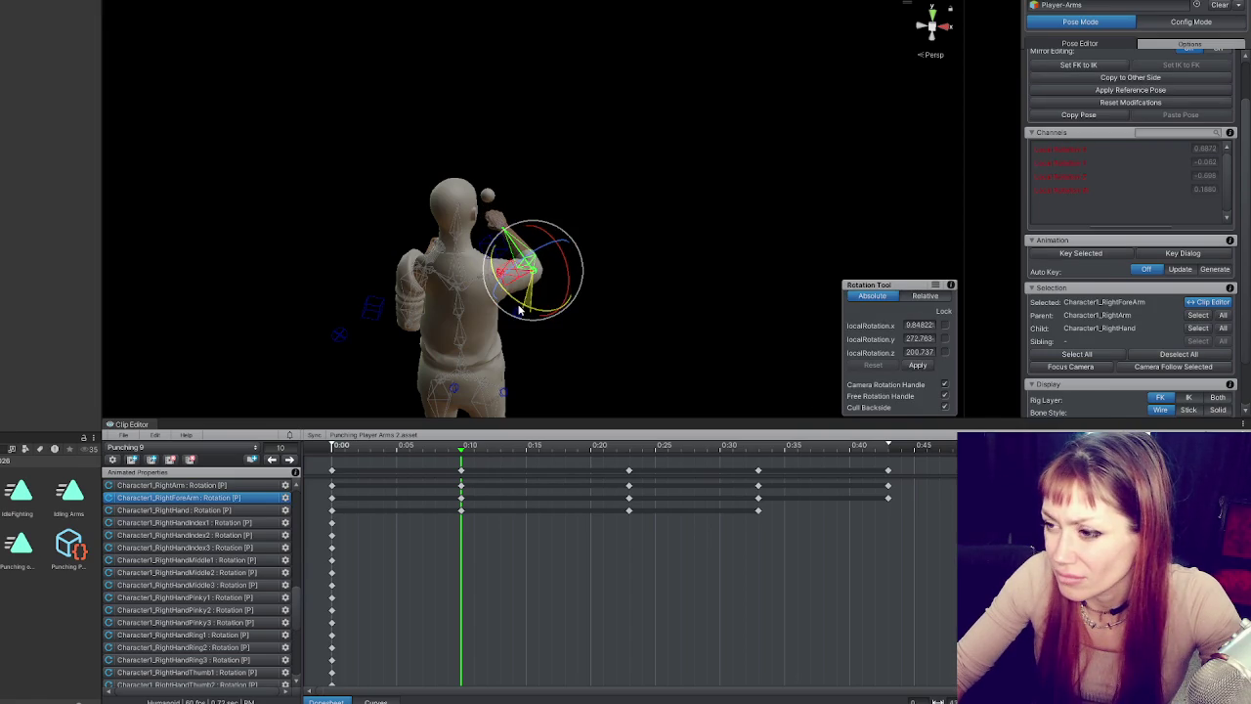
left_click(454, 398)
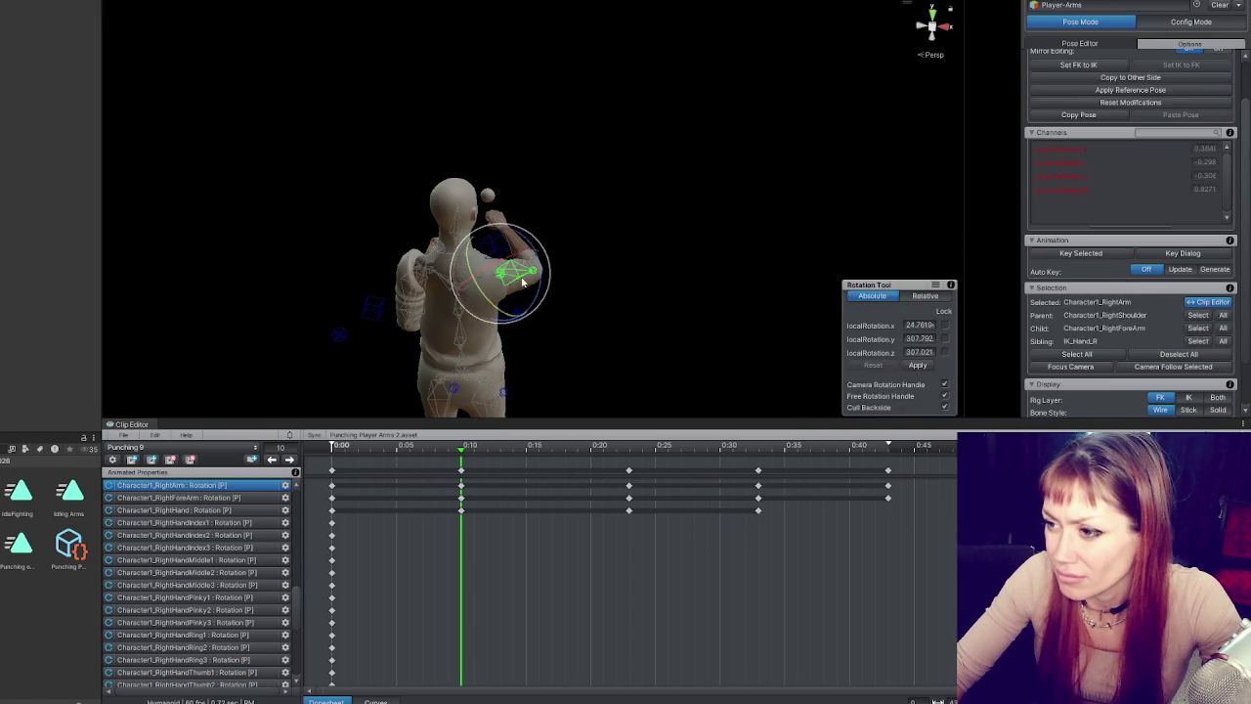
mouse_move(362, 450)
left_mouse_down()
mouse_move(327, 451)
mouse_move(460, 452)
mouse_move(342, 461)
left_mouse_up()
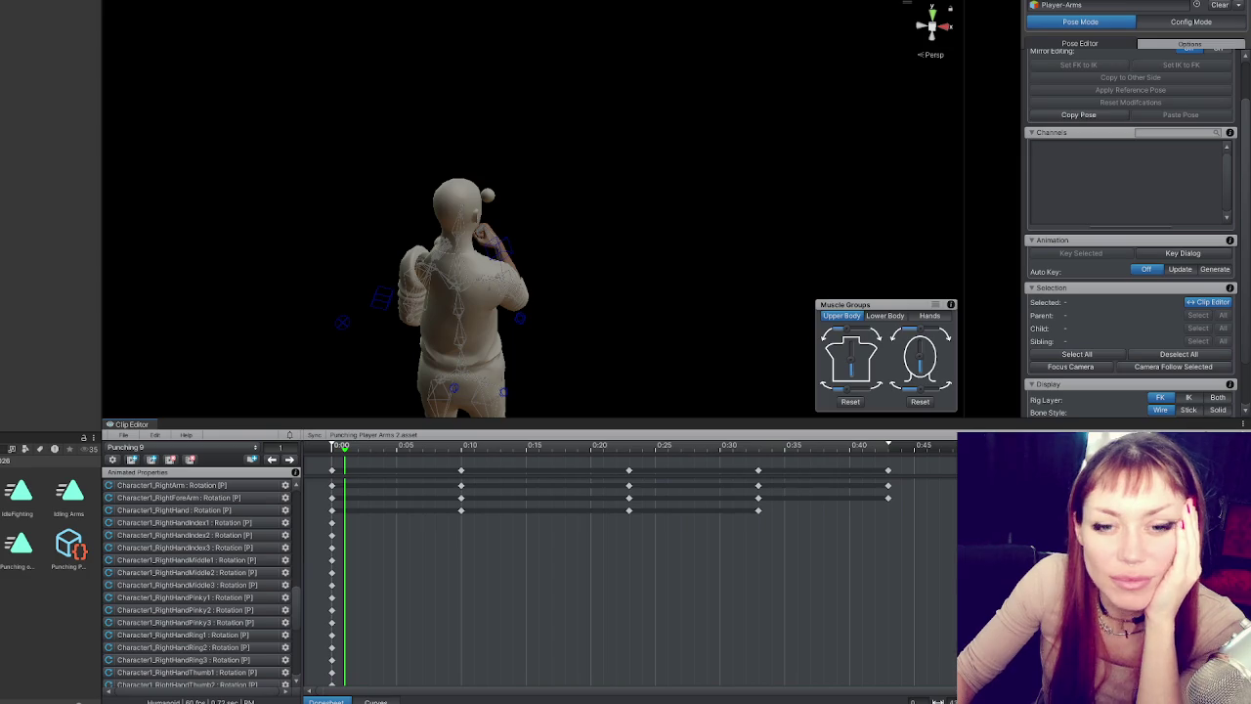
scroll(479, 236, "up", 5)
mouse_move(479, 235)
left_mouse_down()
mouse_move(415, 276)
mouse_move(422, 288)
mouse_move(550, 218)
mouse_move(596, 235)
left_mouse_up()
left_click(461, 442)
mouse_move(461, 442)
left_mouse_down()
mouse_move(575, 443)
mouse_move(336, 443)
mouse_move(954, 424)
mouse_move(266, 410)
mouse_move(302, 221)
mouse_move(556, 238)
mouse_move(516, 242)
left_mouse_up()
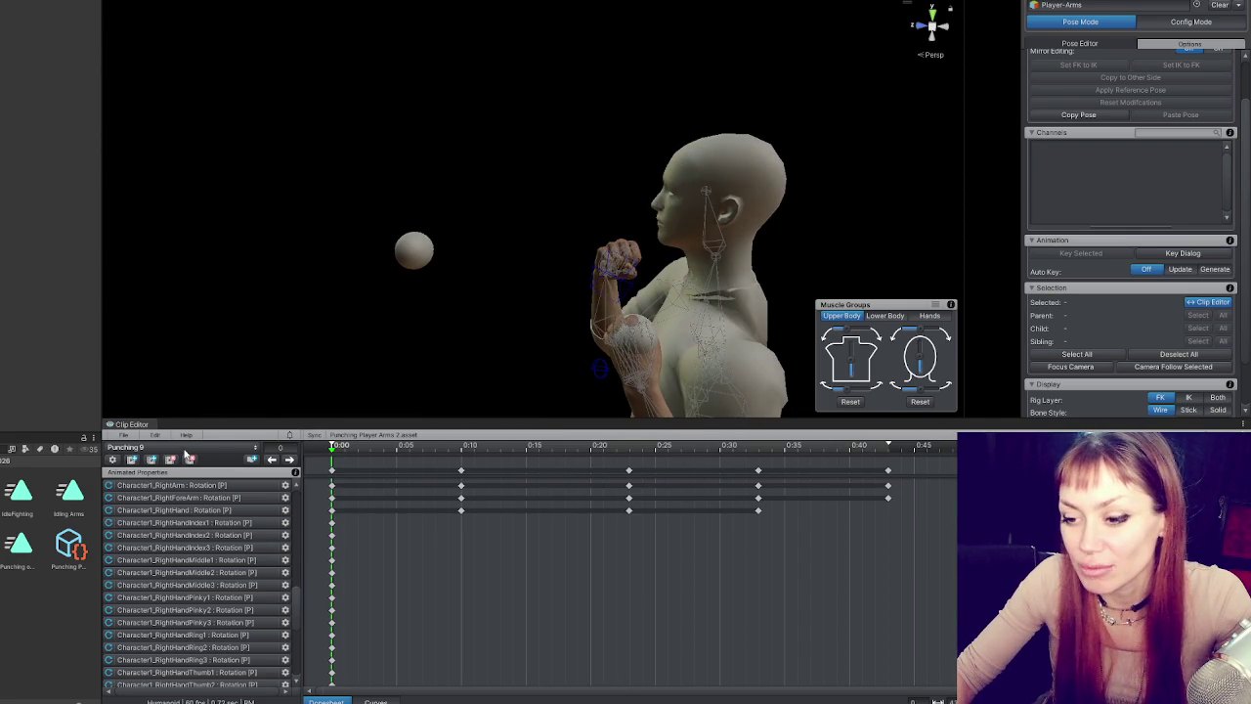
mouse_move(373, 349)
left_mouse_down()
mouse_move(549, 219)
mouse_move(540, 178)
mouse_move(319, 204)
mouse_move(238, 250)
mouse_move(142, 209)
mouse_move(37, 111)
mouse_move(338, 260)
mouse_move(348, 358)
mouse_move(276, 251)
left_mouse_up()
scroll(548, 220, "up", 2)
left_click(517, 335)
mouse_move(517, 335)
left_mouse_down()
mouse_move(470, 255)
mouse_move(372, 323)
left_mouse_up()
left_click(289, 459)
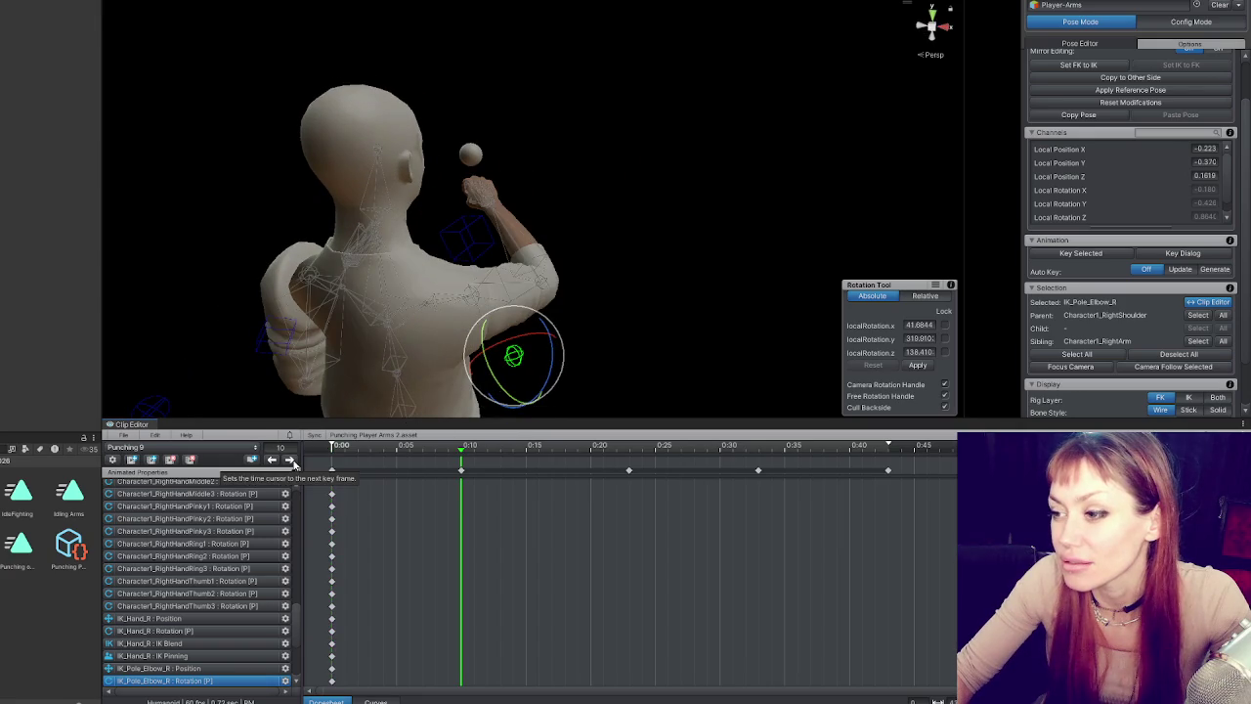
left_click(328, 446)
mouse_move(329, 447)
left_mouse_down()
mouse_move(915, 448)
mouse_move(511, 447)
mouse_move(873, 427)
mouse_move(899, 447)
mouse_move(450, 469)
mouse_move(809, 469)
mouse_move(329, 472)
left_mouse_up()
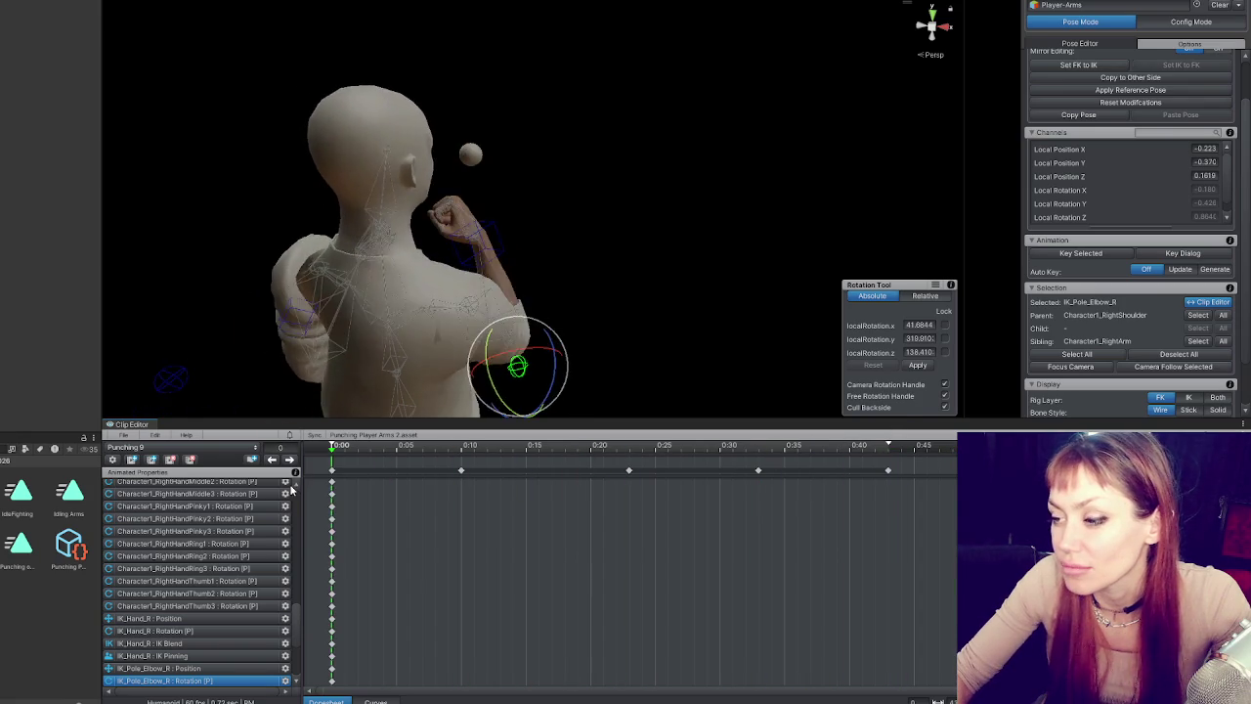
left_click(151, 460)
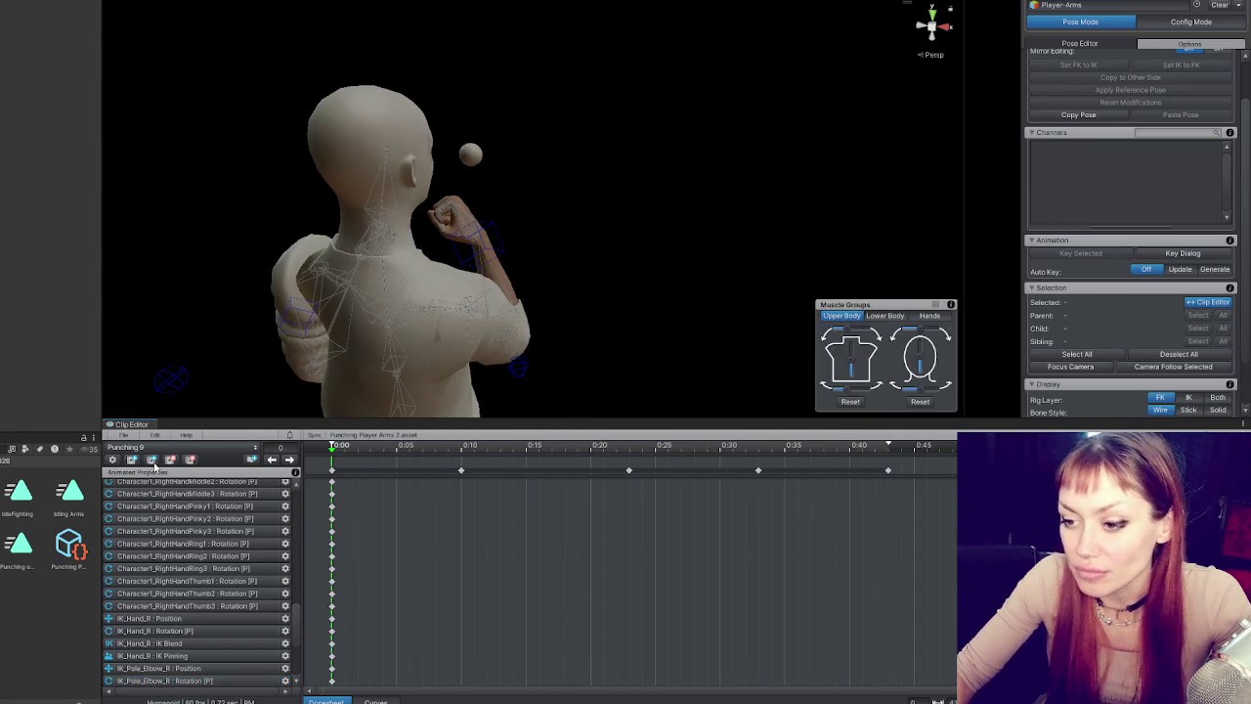
- Name the duplicate clip 'Punching 10', then delete its in-between keys, keeping only frames 0 and 43
type("Punchin")
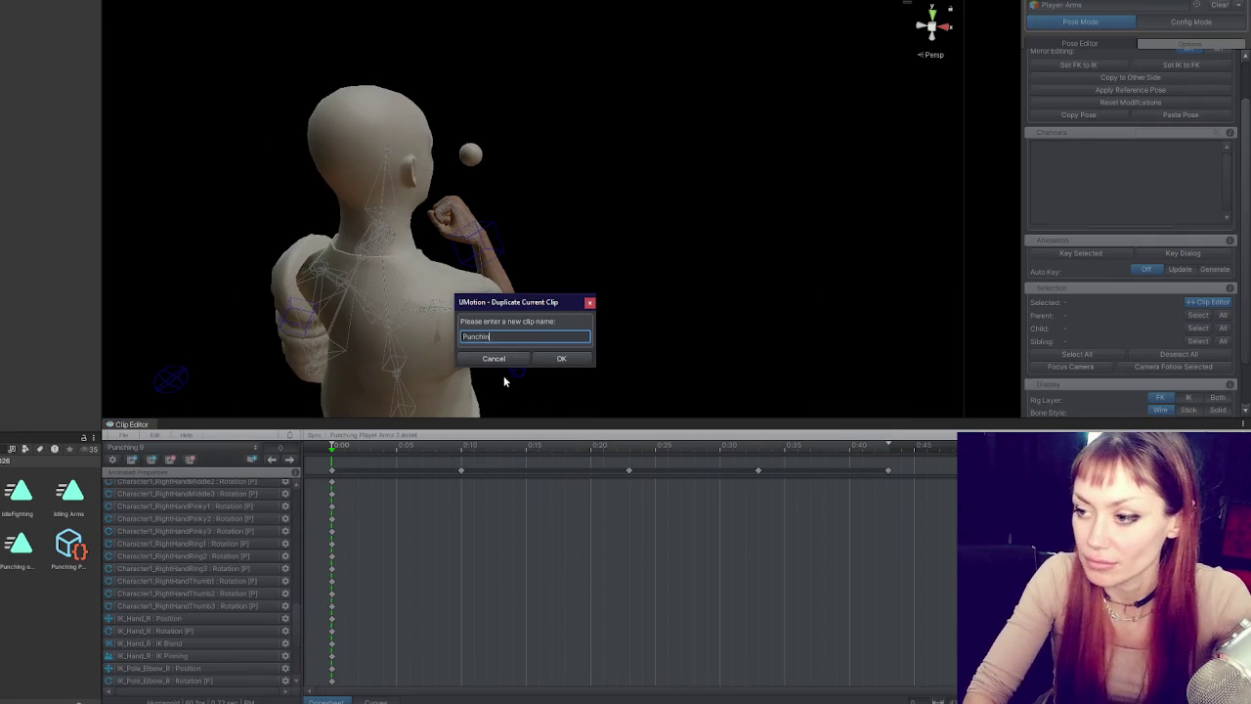
type("g 10")
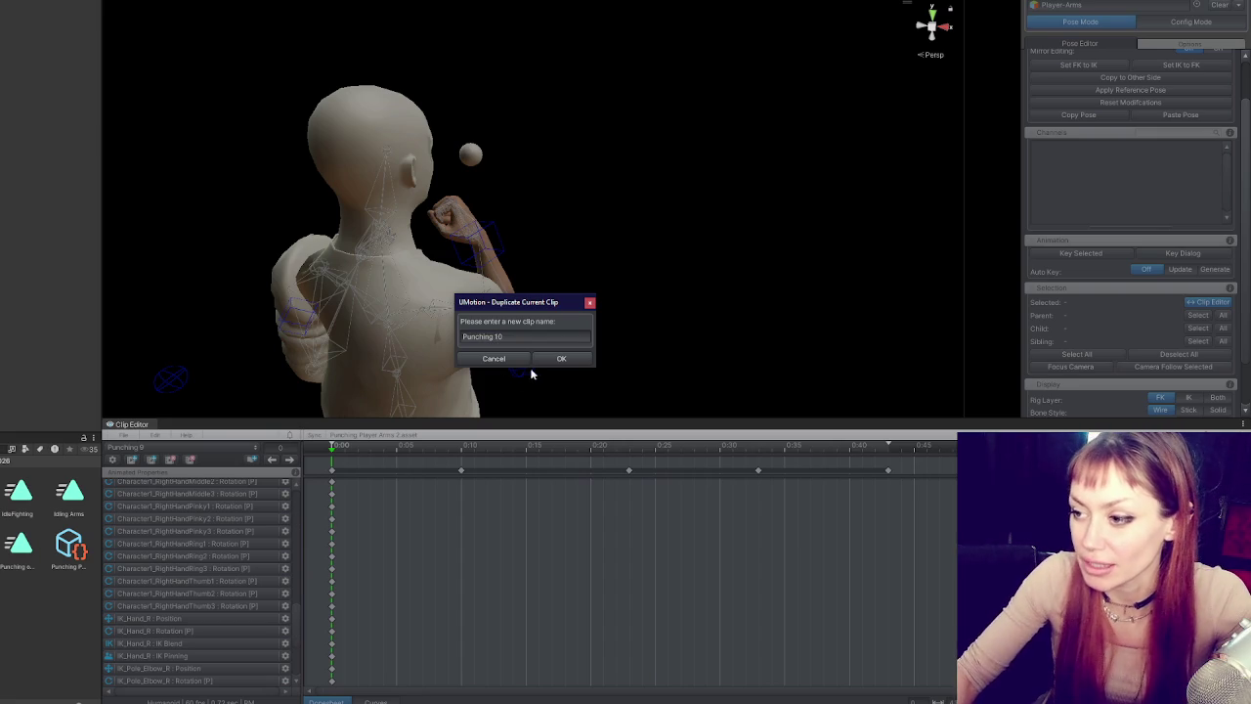
left_click(561, 358)
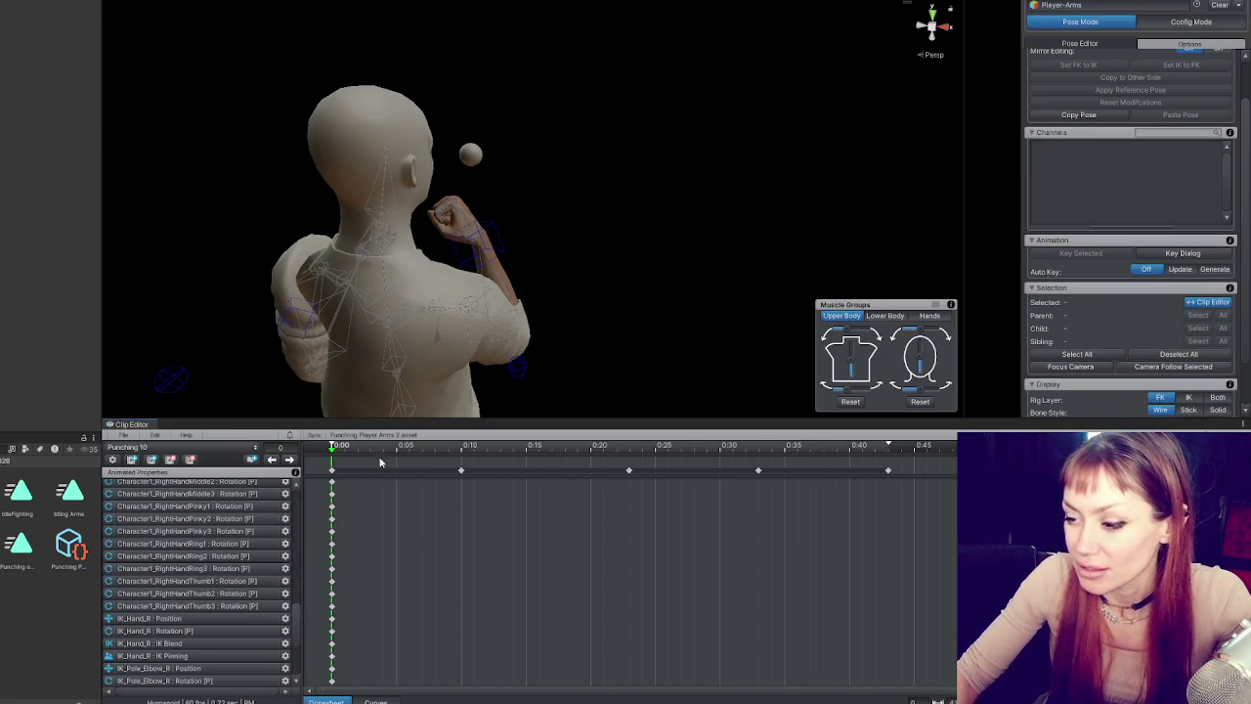
left_click_drag(576, 269, 589, 396)
left_click_drag(469, 450, 887, 450)
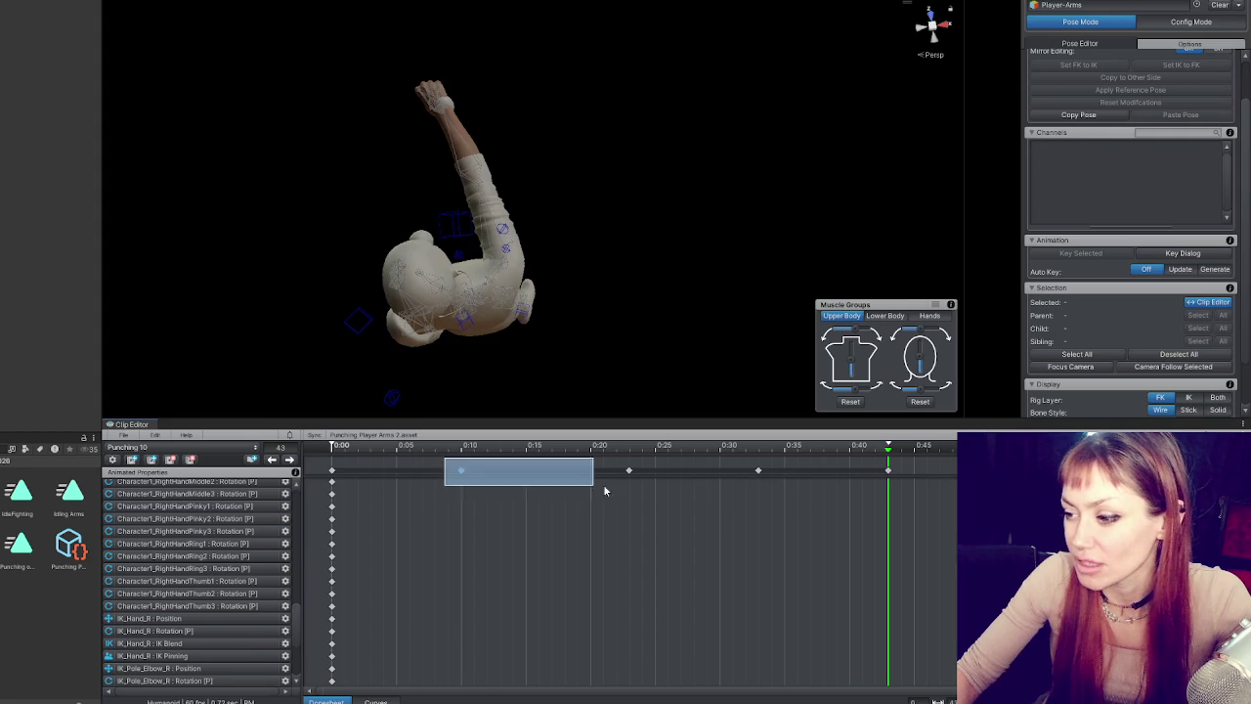
left_click_drag(491, 479, 809, 489)
key("Delete")
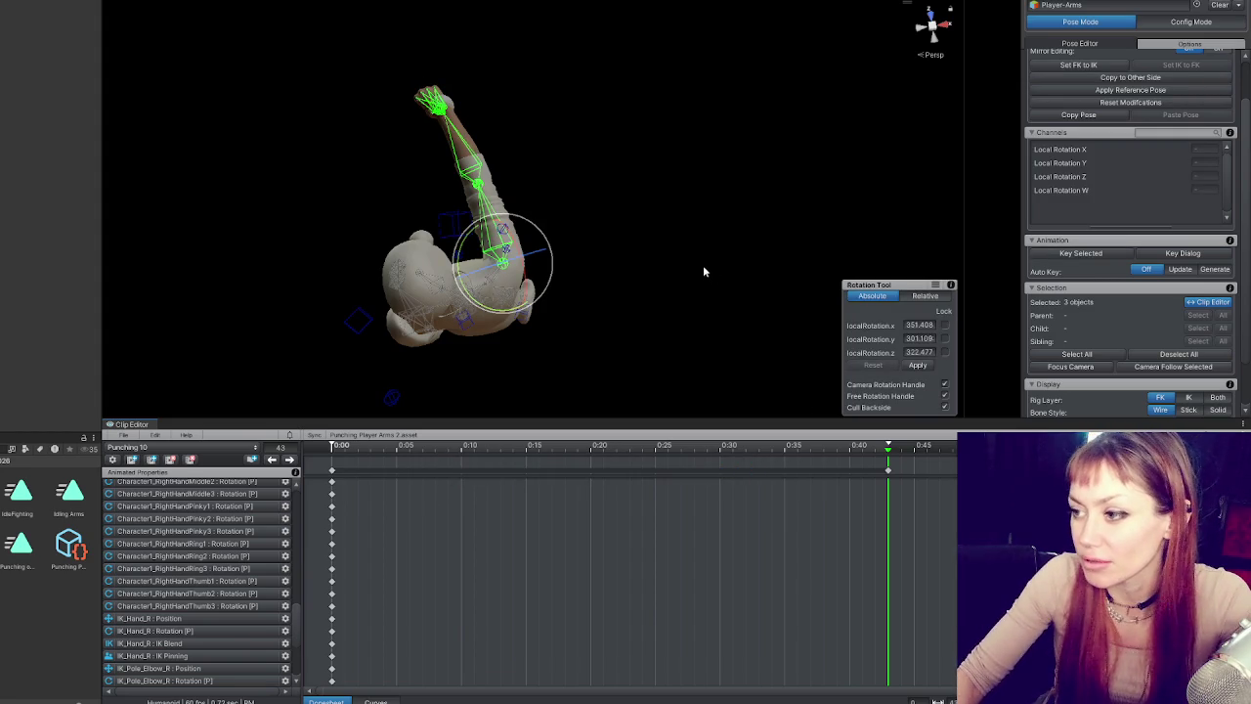
left_click(430, 102)
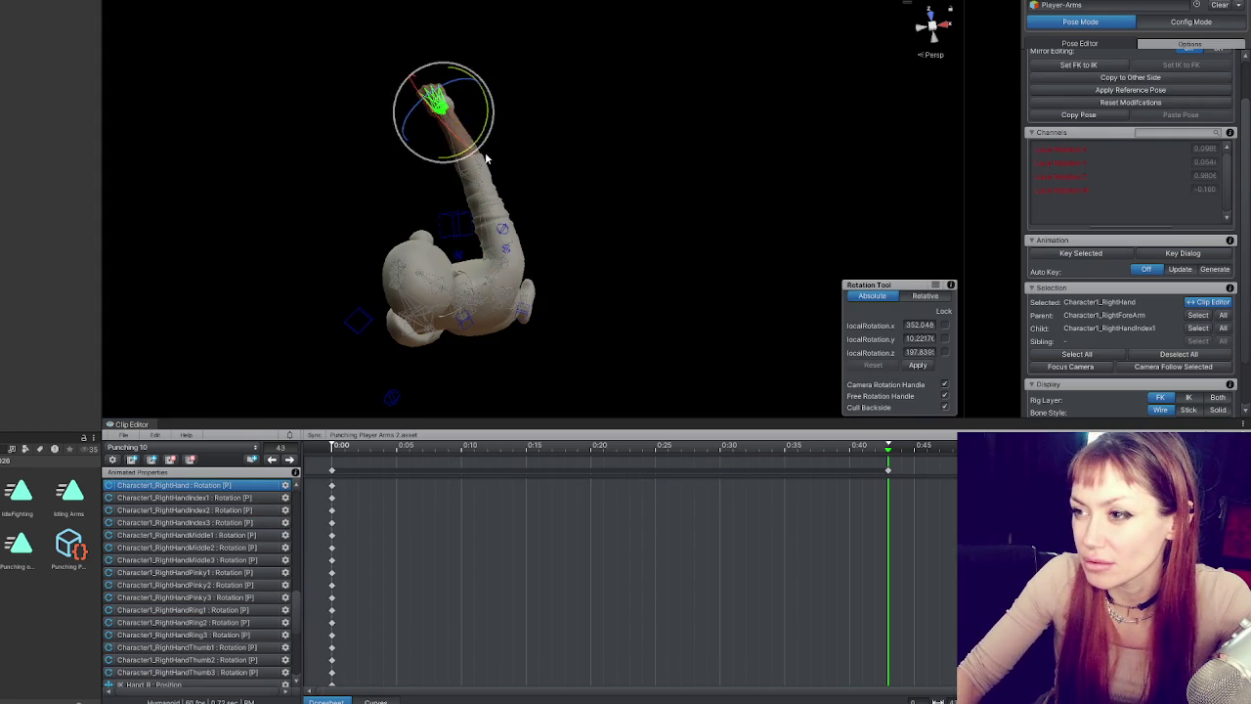
- Rotate the right hand into the punch at frame 43 and key its new rotation
mouse_move(526, 164)
left_mouse_down()
mouse_move(522, 176)
mouse_move(653, 195)
mouse_move(902, 176)
mouse_move(852, 186)
mouse_move(703, 293)
mouse_move(531, 382)
mouse_move(636, 321)
mouse_move(417, 269)
mouse_move(173, 263)
mouse_move(156, 190)
mouse_move(244, 220)
left_mouse_up()
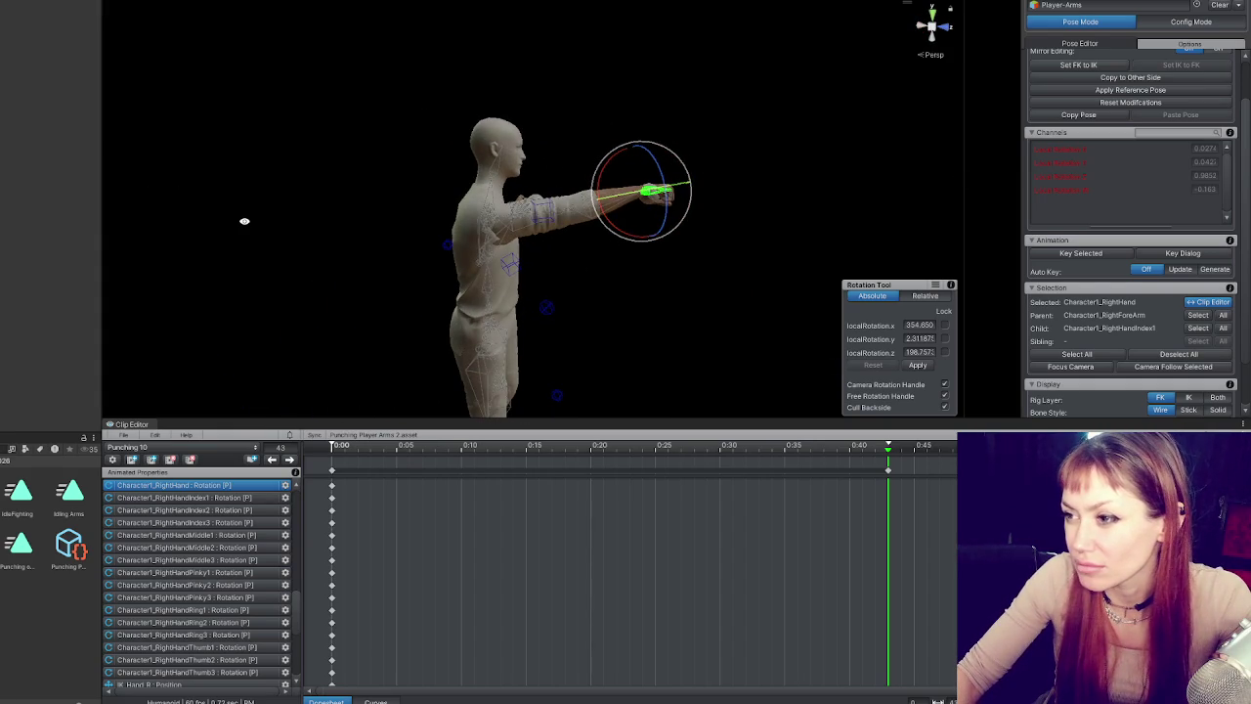
mouse_move(619, 241)
left_mouse_down()
mouse_move(648, 202)
mouse_move(628, 238)
left_mouse_up()
key("k")
mouse_move(697, 260)
left_mouse_down()
mouse_move(173, 271)
mouse_move(98, 211)
left_mouse_up()
left_click_drag(426, 183, 426, 186)
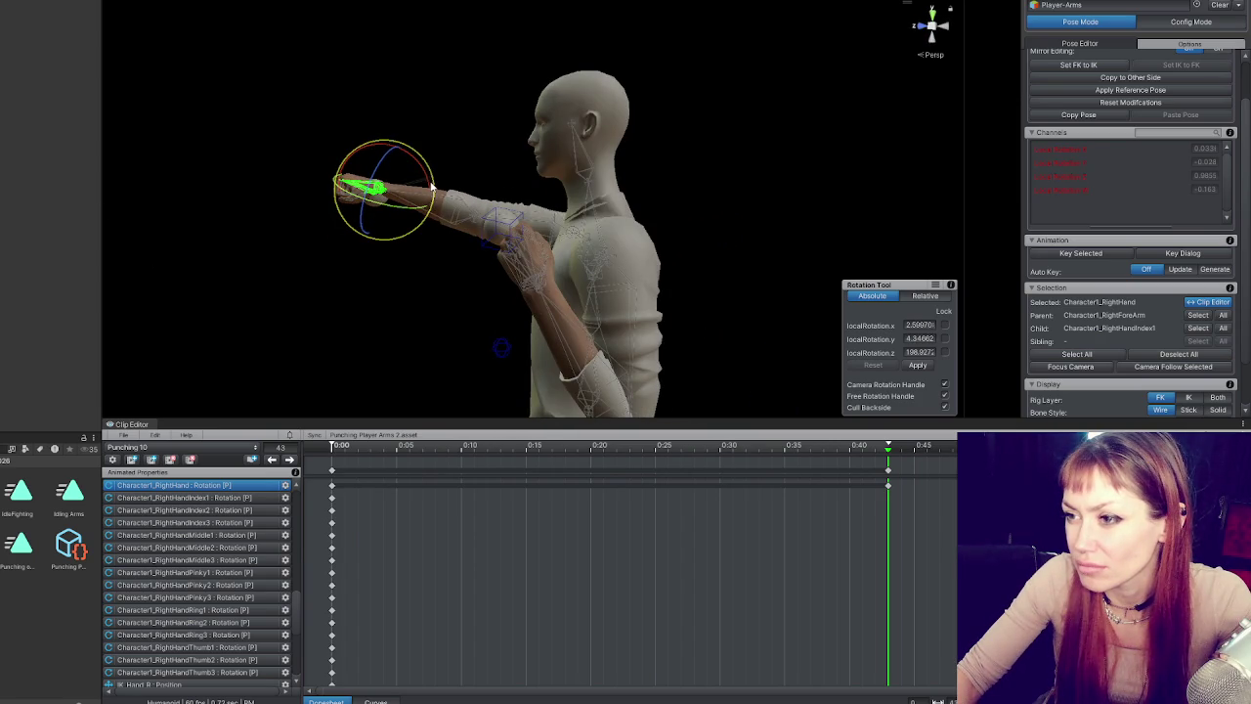
key("k")
- Tilt the right hand further and check the forearm, hand and upper arm from several angles
mouse_move(323, 256)
left_mouse_down()
mouse_move(668, 271)
mouse_move(651, 256)
mouse_move(631, 282)
left_mouse_up()
mouse_move(620, 238)
left_mouse_down()
mouse_move(697, 204)
mouse_move(687, 220)
mouse_move(371, 313)
mouse_move(405, 246)
left_mouse_up()
left_click(459, 223)
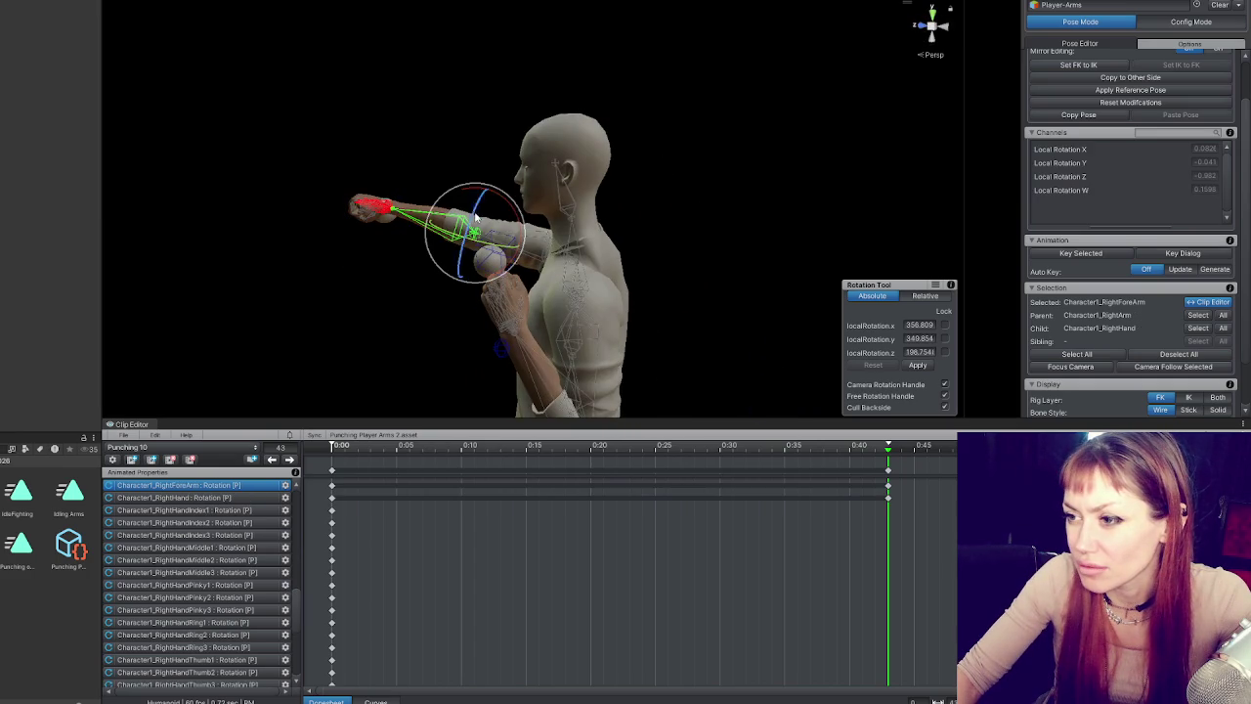
mouse_move(518, 220)
left_mouse_down()
mouse_move(671, 257)
mouse_move(869, 257)
left_mouse_up()
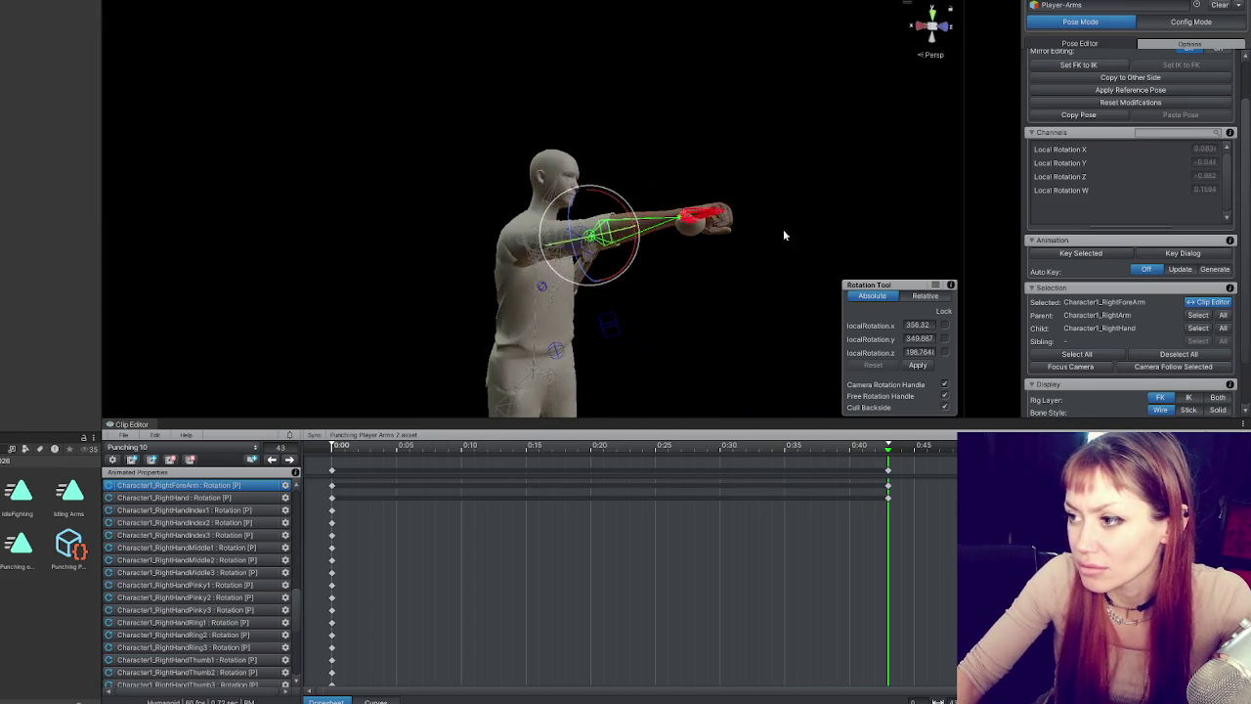
left_click(697, 217)
mouse_move(697, 217)
left_mouse_down()
mouse_move(805, 285)
mouse_move(742, 279)
left_mouse_up()
left_click(479, 210)
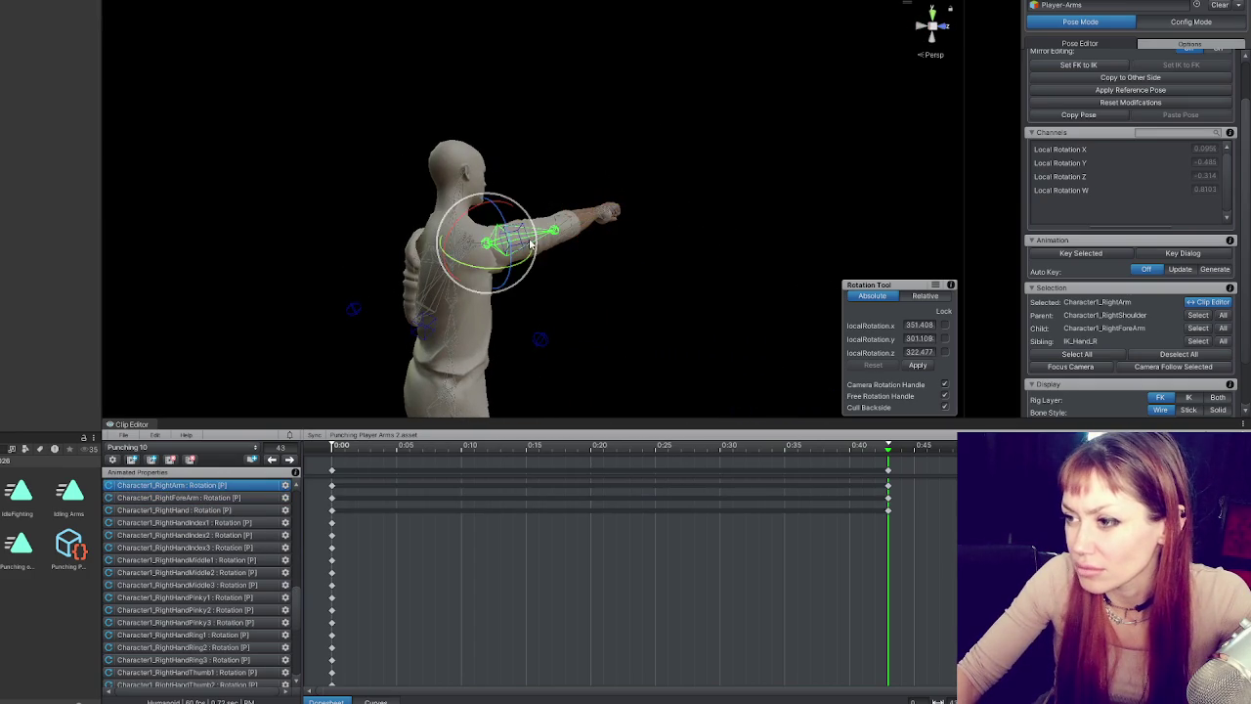
left_click_drag(480, 210, 438, 195)
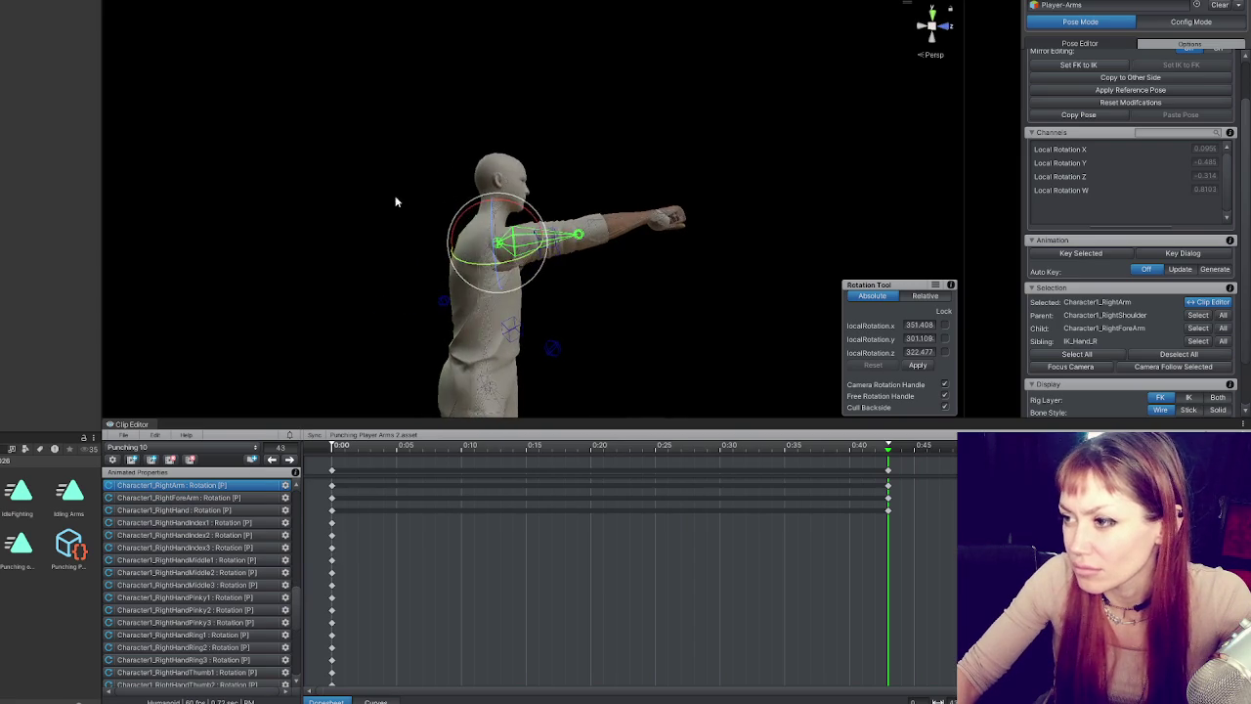
left_click(748, 215)
mouse_move(748, 215)
left_mouse_down()
mouse_move(588, 205)
mouse_move(315, 223)
mouse_move(69, 269)
mouse_move(104, 310)
mouse_move(269, 290)
left_mouse_up()
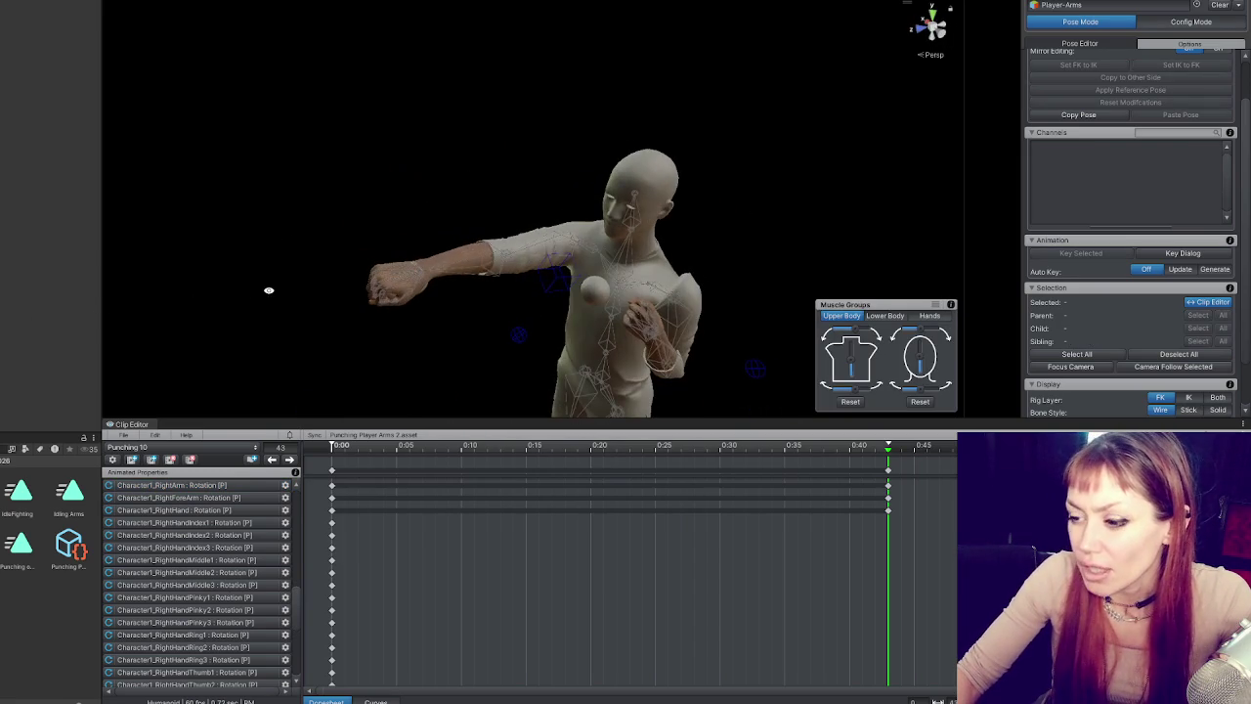
- At frame 0, try bending the right forearm up toward the face, then restore its angle
left_click(273, 460)
mouse_move(283, 322)
left_mouse_down()
mouse_move(564, 306)
mouse_move(528, 279)
mouse_move(593, 257)
mouse_move(615, 265)
mouse_move(511, 241)
mouse_move(543, 260)
left_mouse_up()
left_click(541, 271)
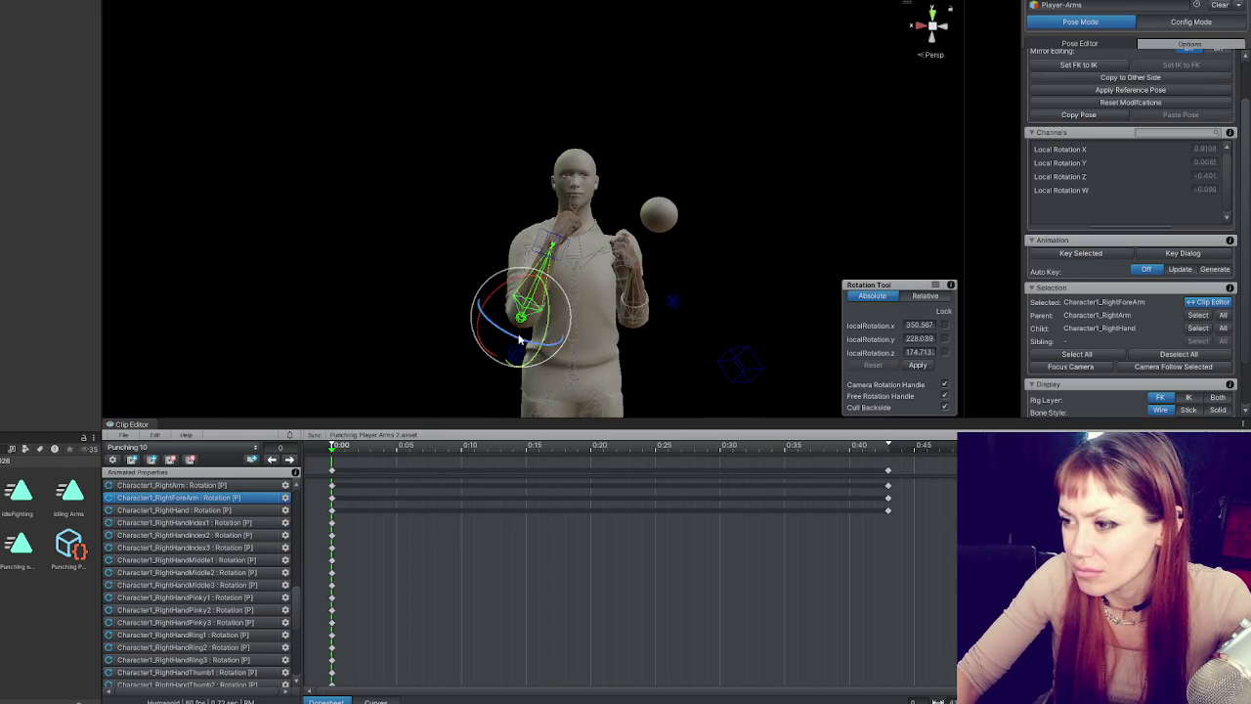
mouse_move(474, 335)
left_mouse_down()
mouse_move(456, 323)
mouse_move(528, 351)
mouse_move(678, 341)
mouse_move(616, 349)
left_mouse_up()
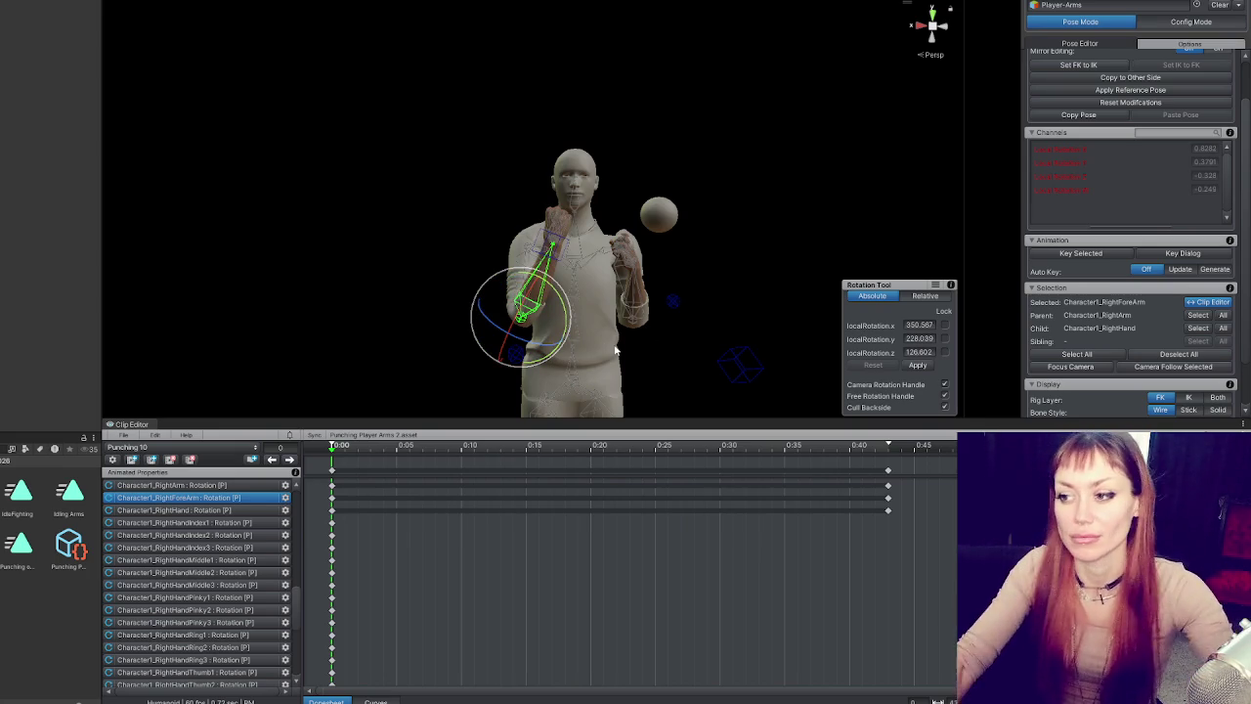
left_click_drag(565, 310, 554, 338)
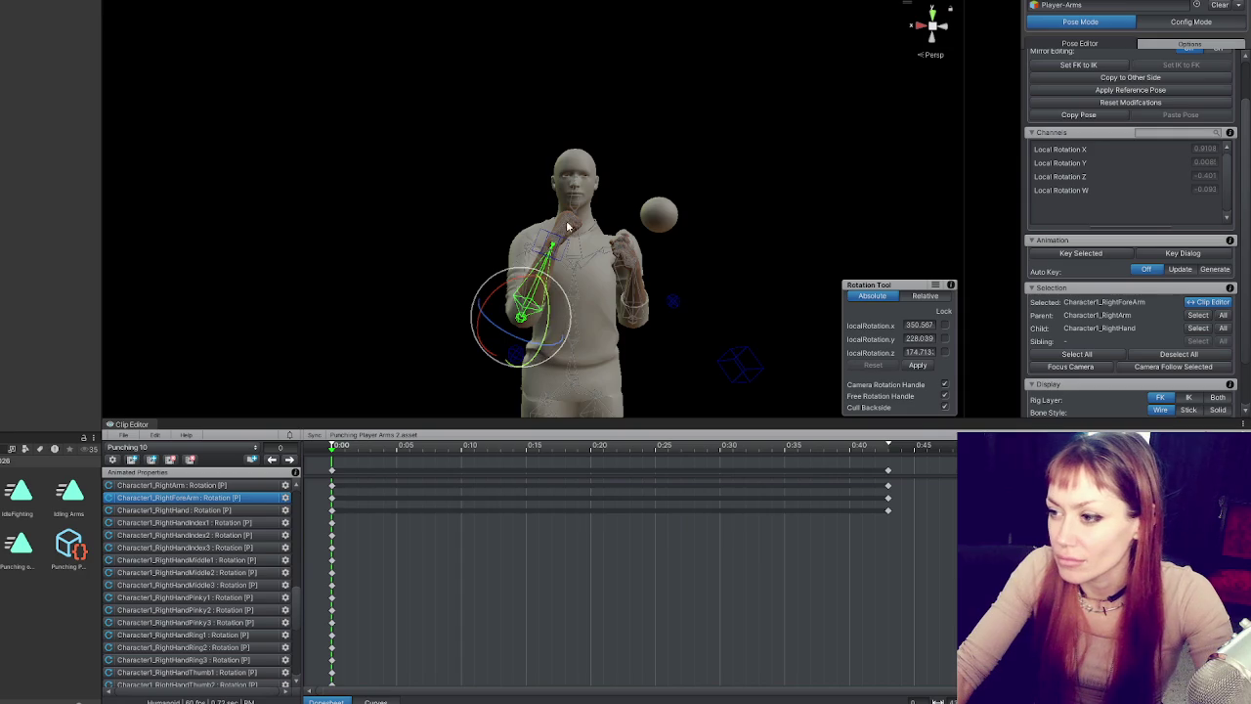
- Raise the right upper arm and bend the forearm into a tucked guard pose
left_click(527, 275)
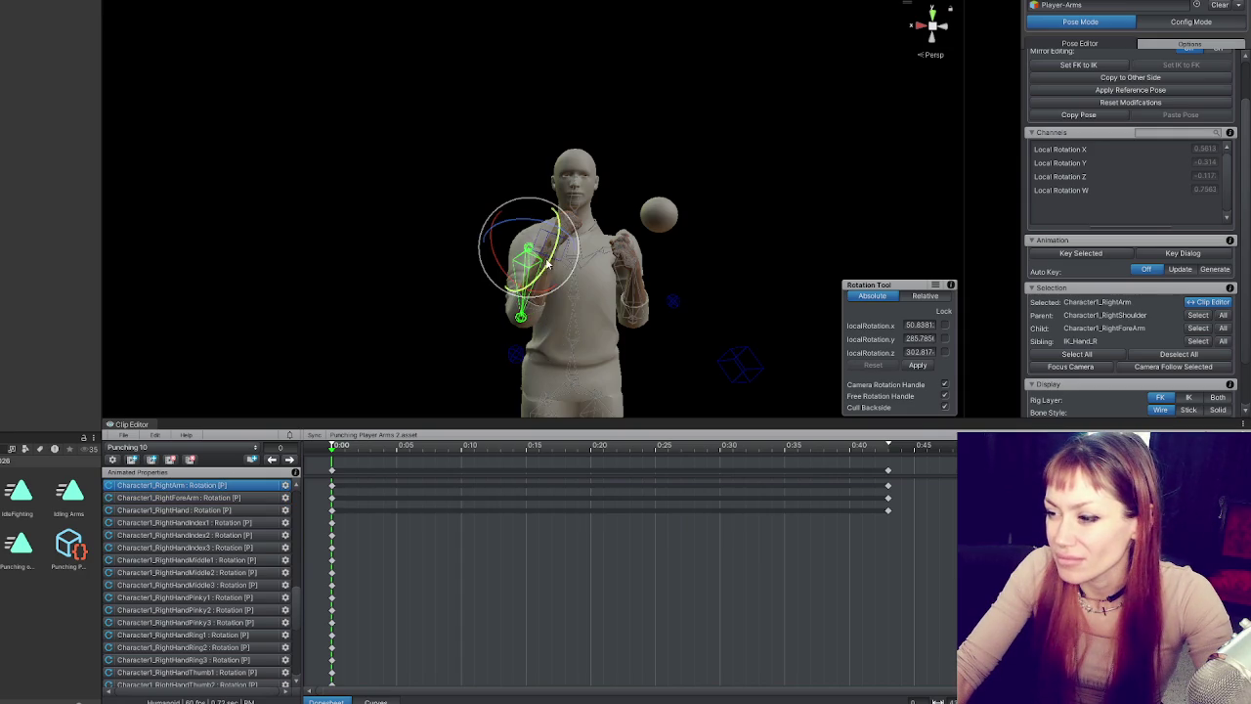
mouse_move(560, 252)
left_mouse_down()
mouse_move(525, 255)
mouse_move(571, 269)
left_mouse_up()
left_click(519, 285)
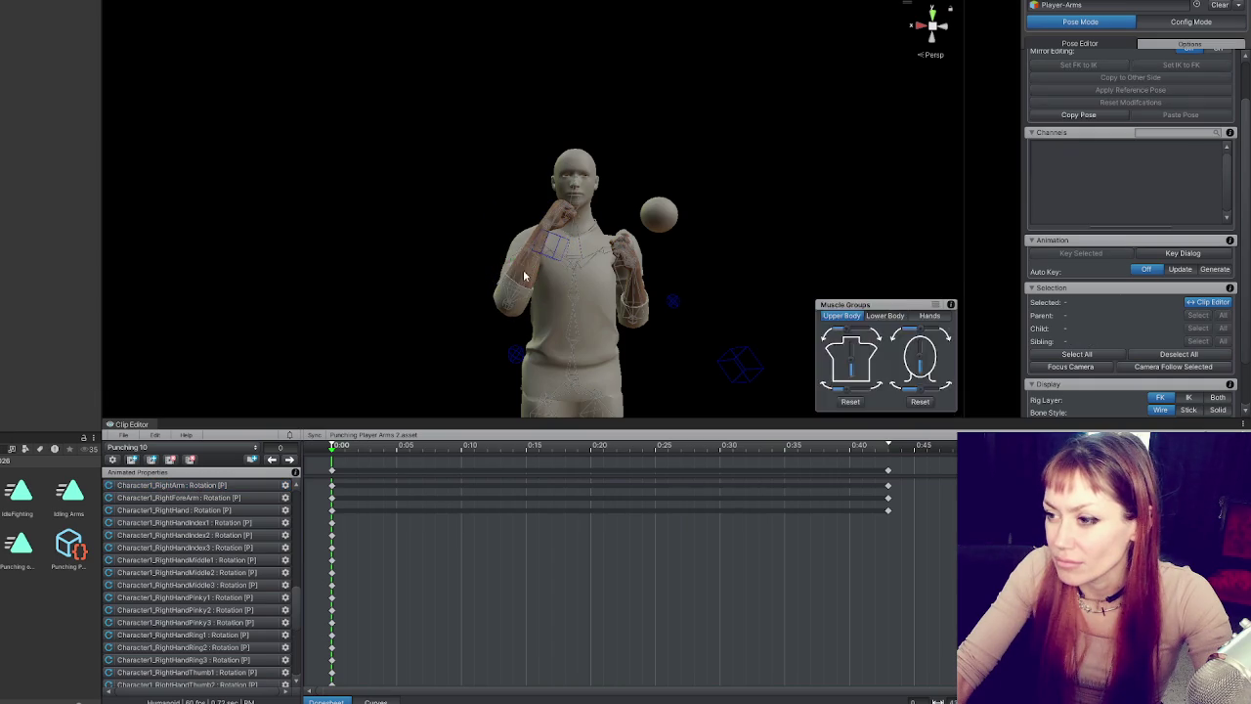
left_click_drag(547, 277, 542, 275)
mouse_move(543, 322)
left_mouse_down()
mouse_move(548, 291)
mouse_move(606, 337)
mouse_move(700, 362)
mouse_move(678, 310)
left_mouse_up()
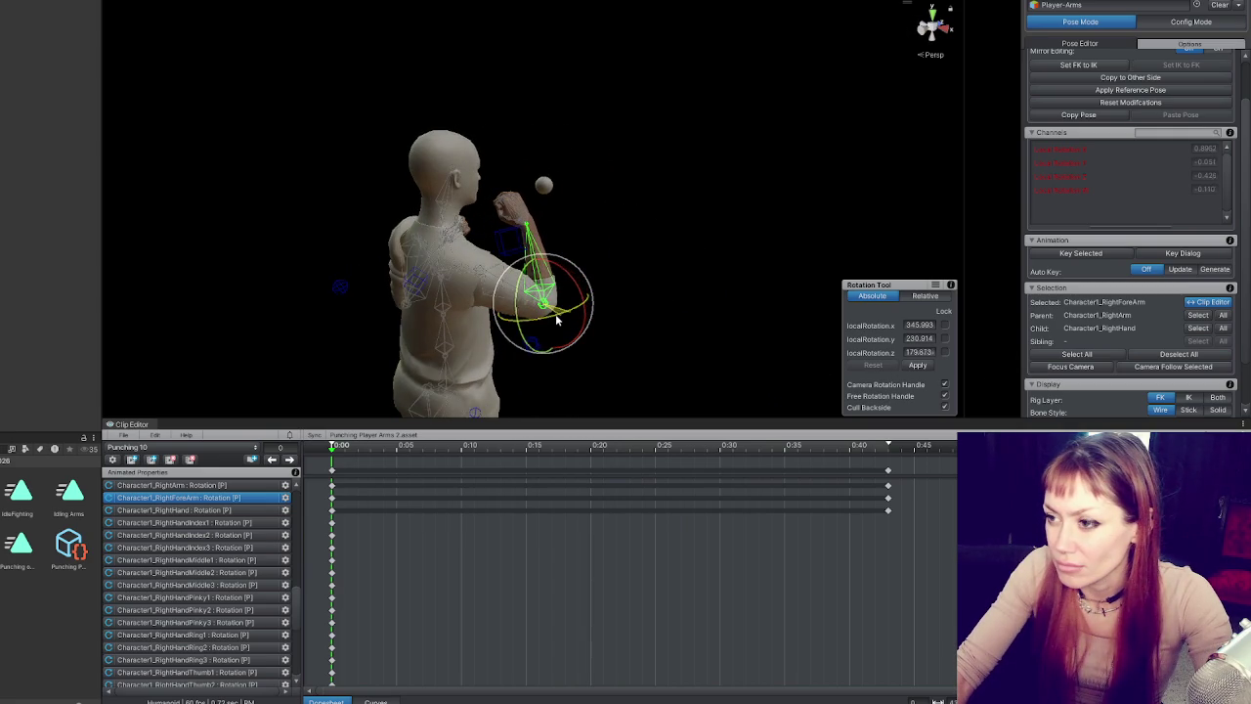
left_click(494, 280)
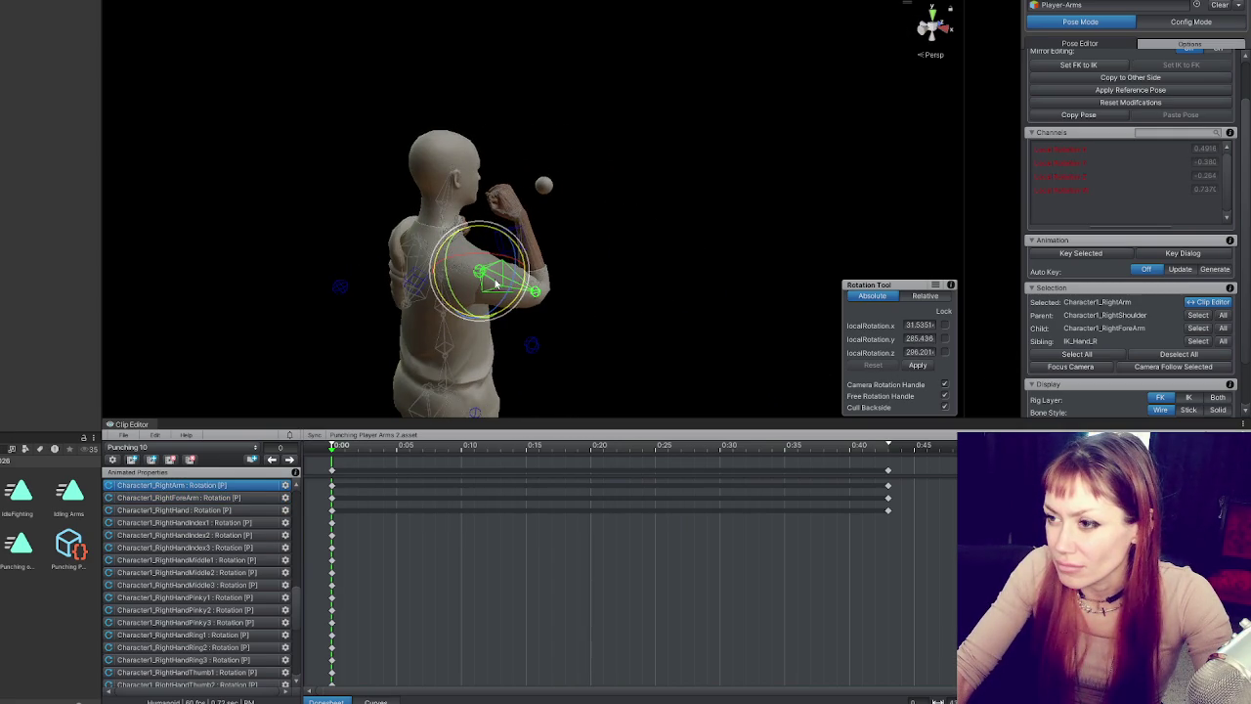
mouse_move(514, 238)
left_mouse_down()
mouse_move(500, 234)
mouse_move(494, 271)
mouse_move(404, 244)
mouse_move(485, 246)
mouse_move(410, 249)
left_mouse_up()
- Rotate the right hand, set the upper arm to about 42.23, 286.02, 309.81, and preview the clip
left_click(528, 217)
left_click_drag(528, 217, 547, 234)
left_click(533, 292)
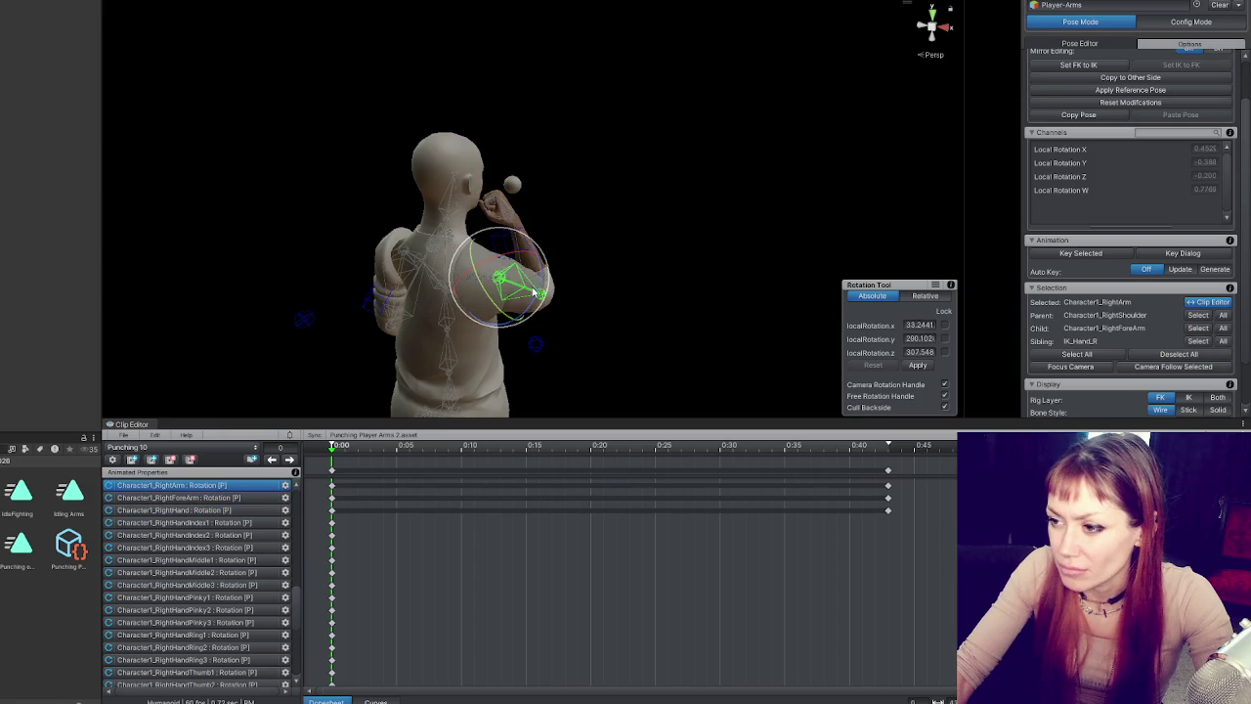
mouse_move(532, 292)
left_mouse_down()
mouse_move(511, 235)
mouse_move(486, 291)
mouse_move(526, 259)
mouse_move(535, 271)
mouse_move(540, 260)
mouse_move(498, 258)
mouse_move(541, 213)
left_mouse_up()
left_click(511, 236)
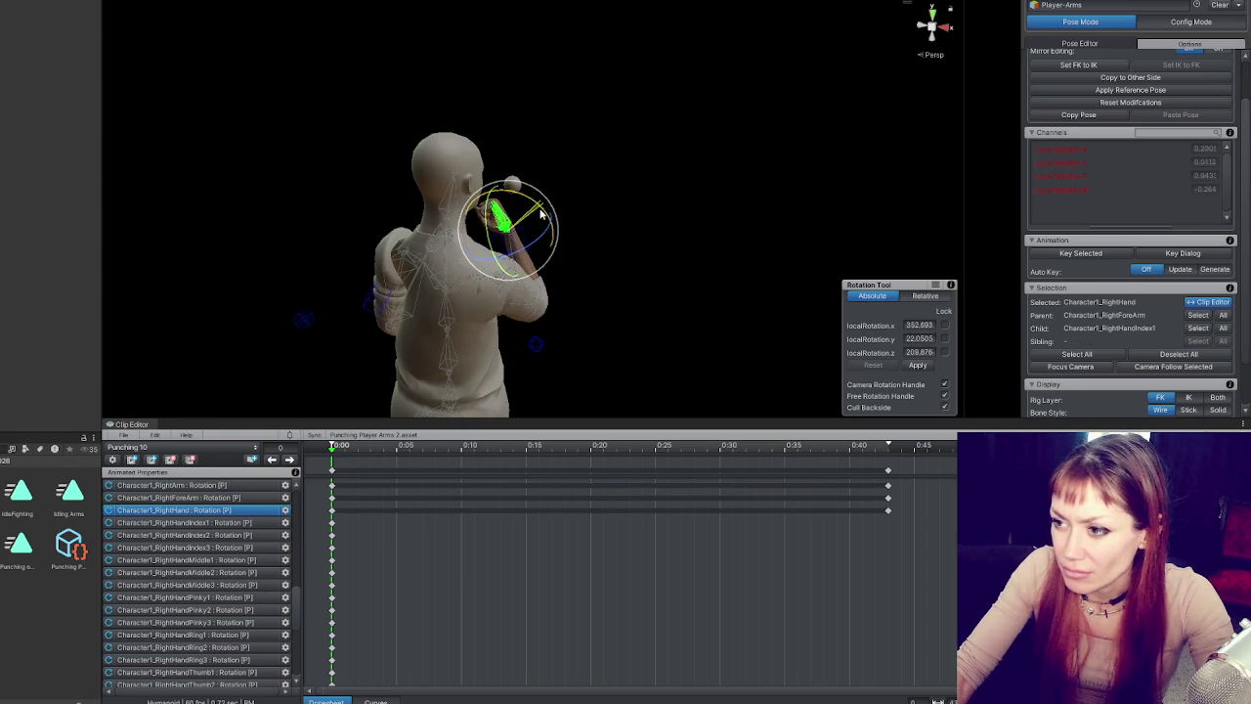
left_click(623, 245)
left_click_drag(623, 245, 118, 230)
left_click(522, 257)
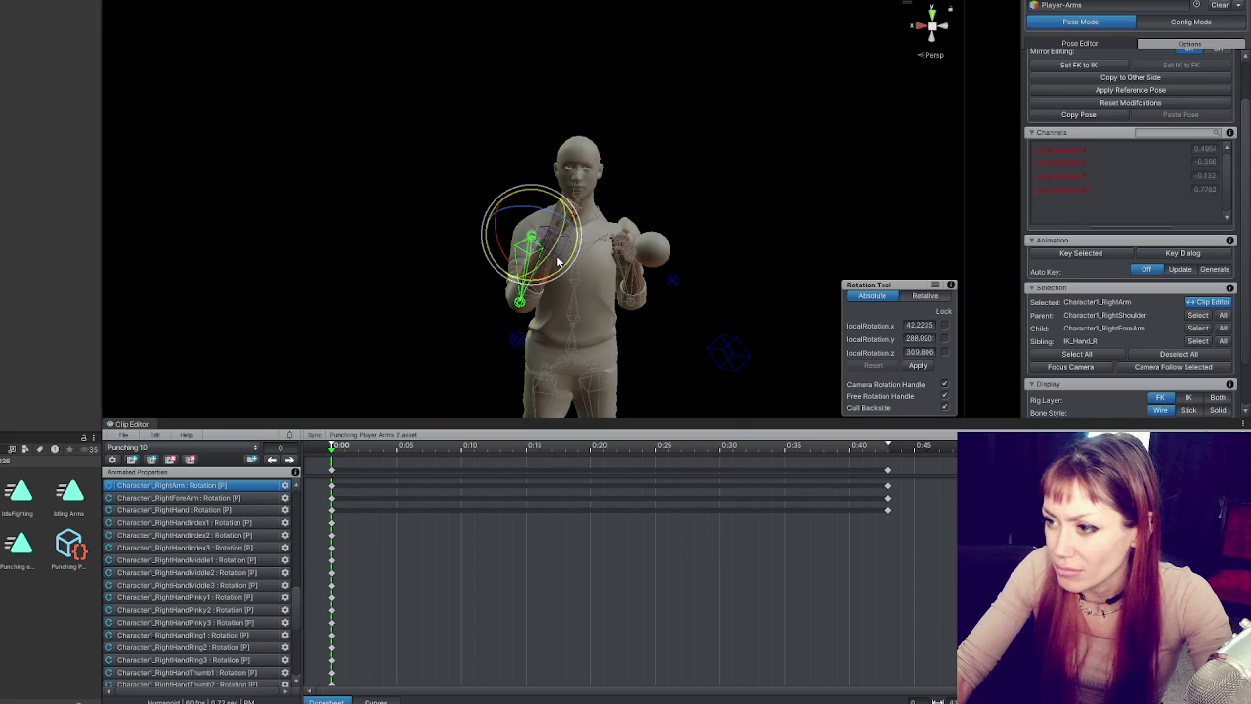
left_click_drag(558, 261, 902, 276)
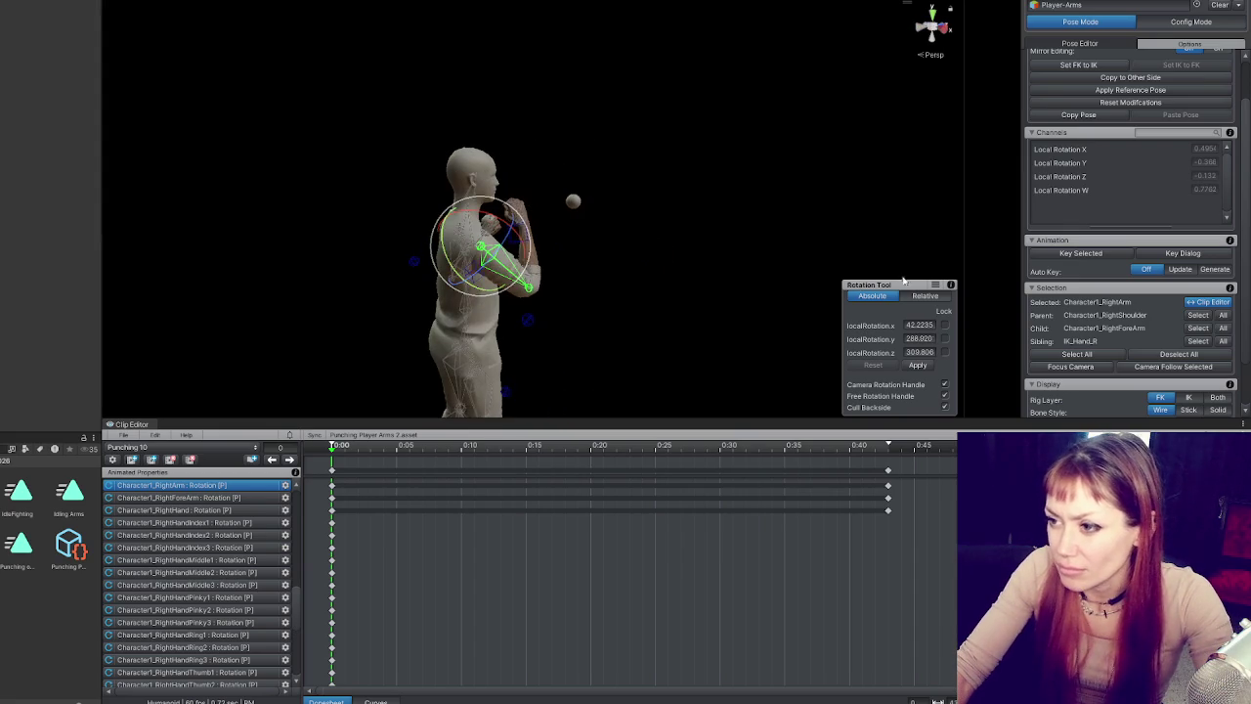
key("space")
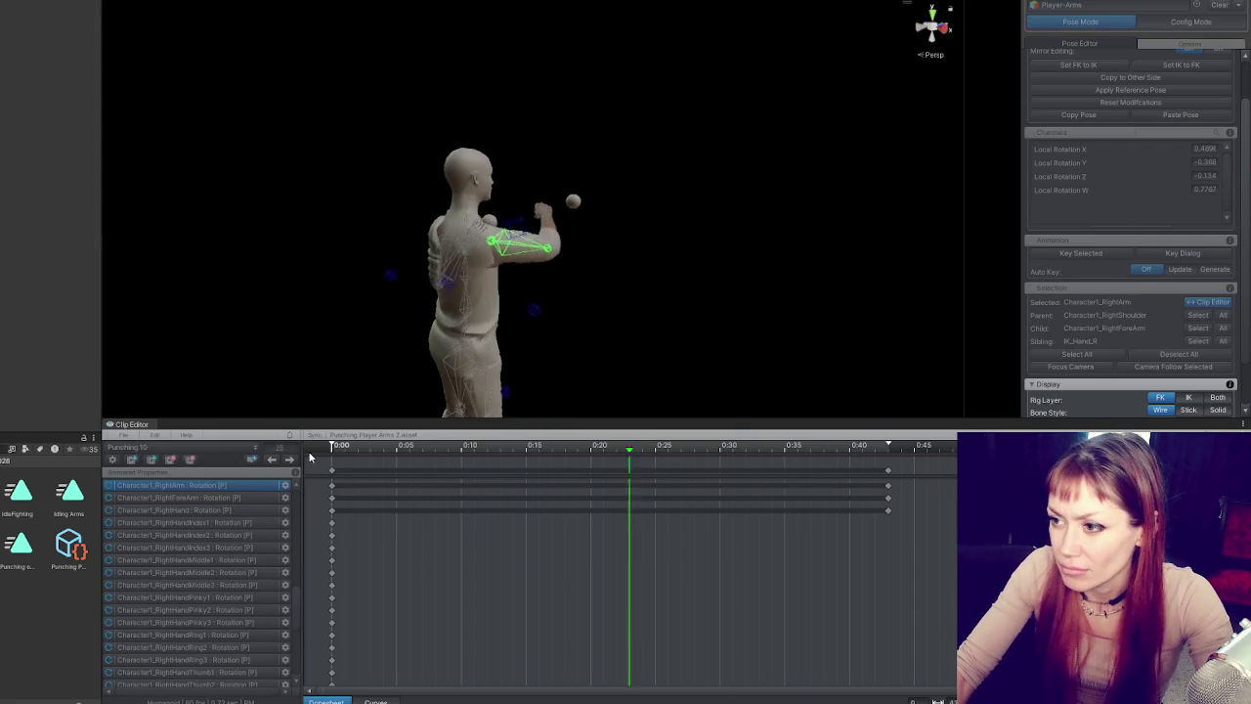
- Move the punch keys to 0:15 and paste the frame-0 guard keys at 0:30
key("space")
scroll(552, 526, "down", 2)
left_click_drag(629, 472, 438, 473)
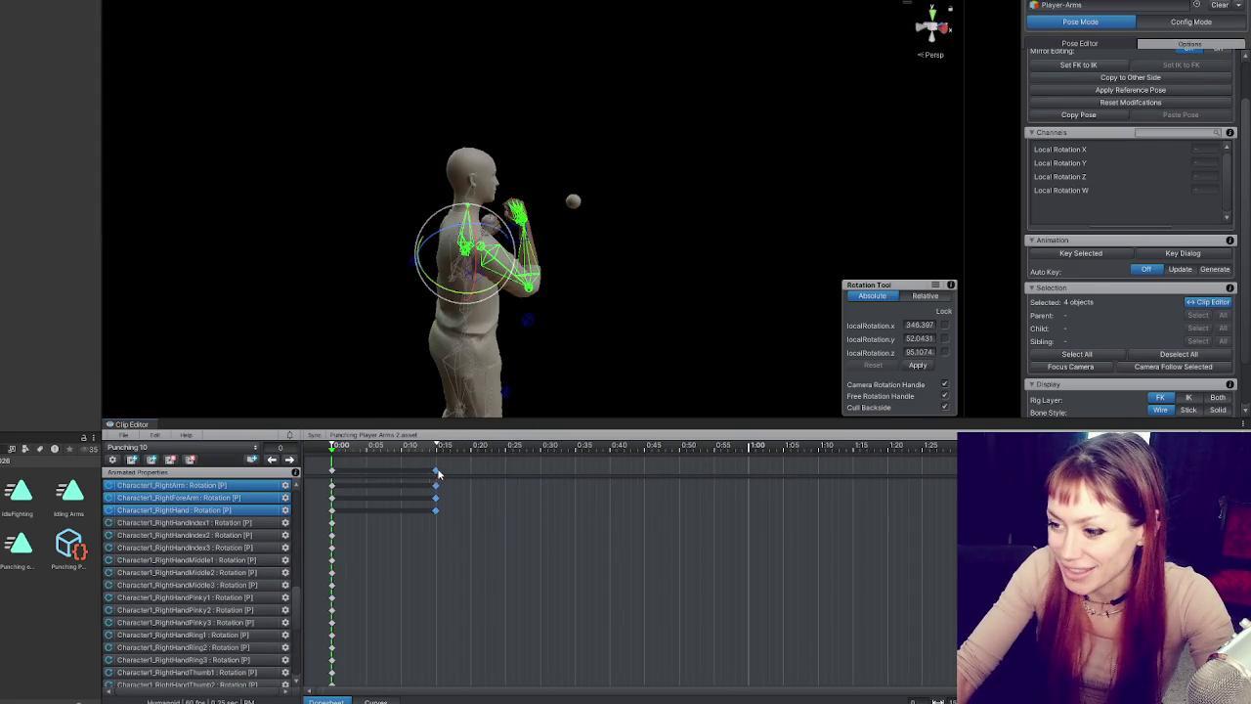
left_click(332, 472)
left_click(291, 460)
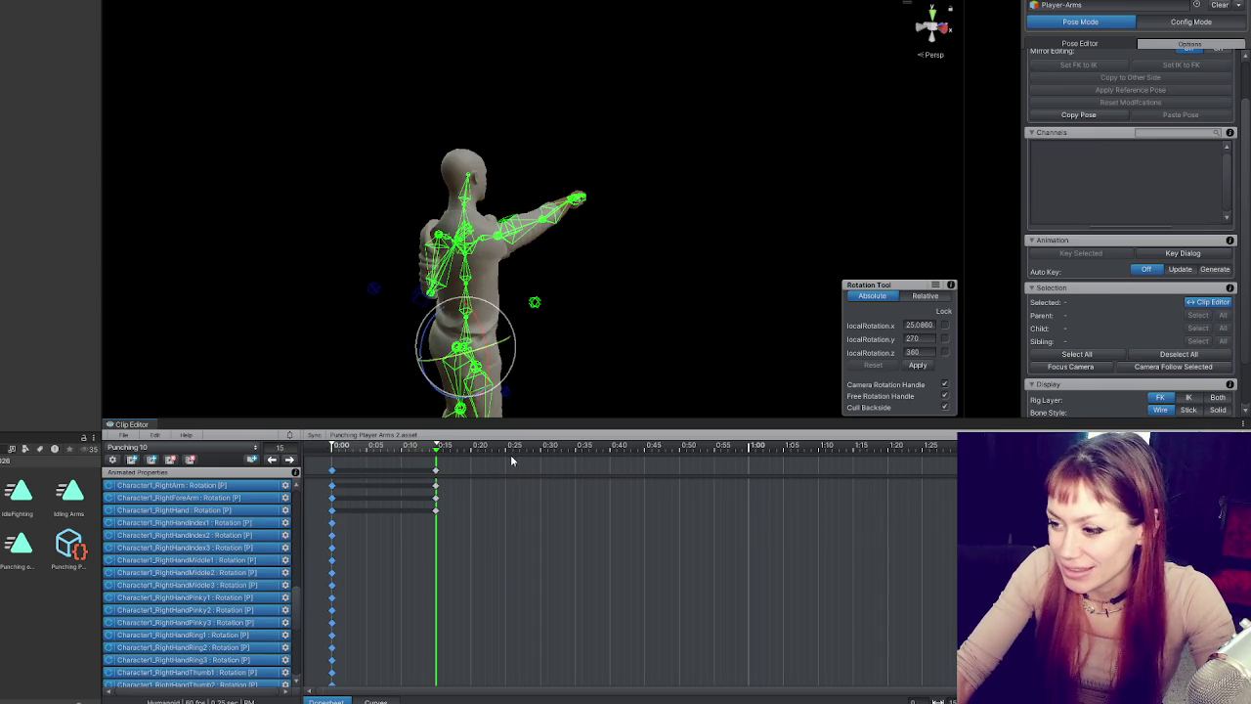
left_click(547, 451)
key("ctrl+v")
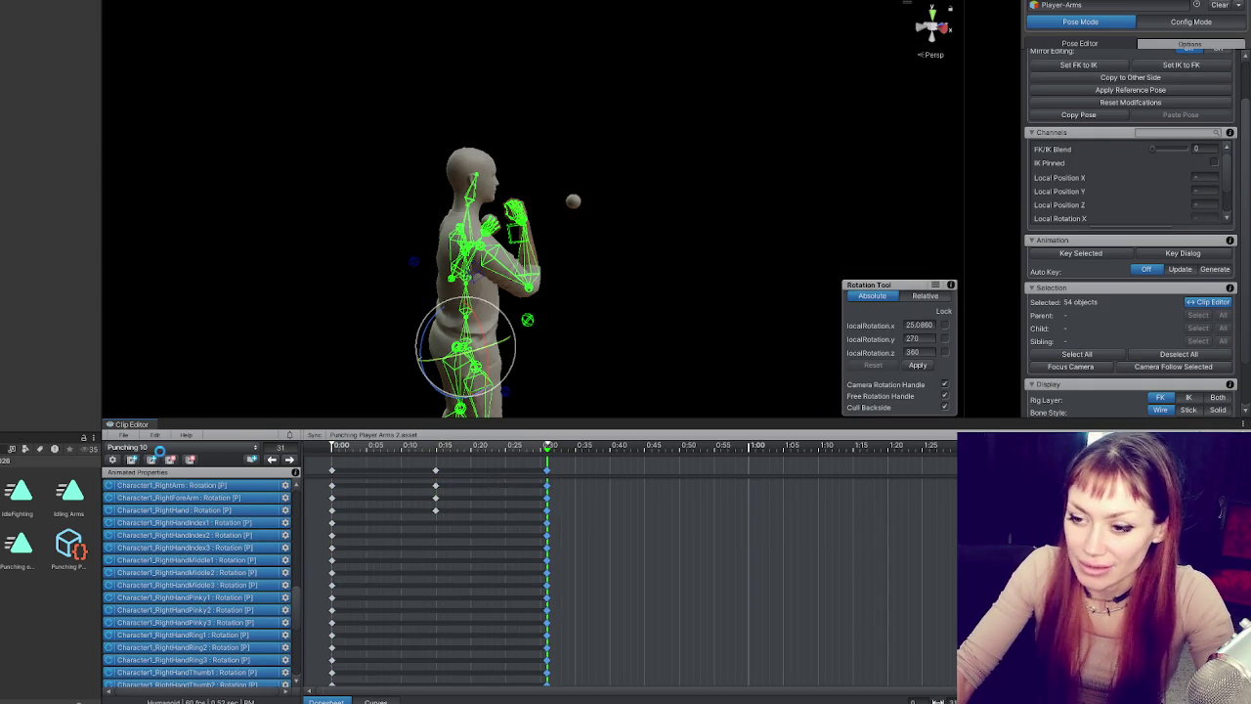
- Export Punching 10 as the current clip and select the exported clip asset
left_click(123, 435)
mouse_move(208, 528)
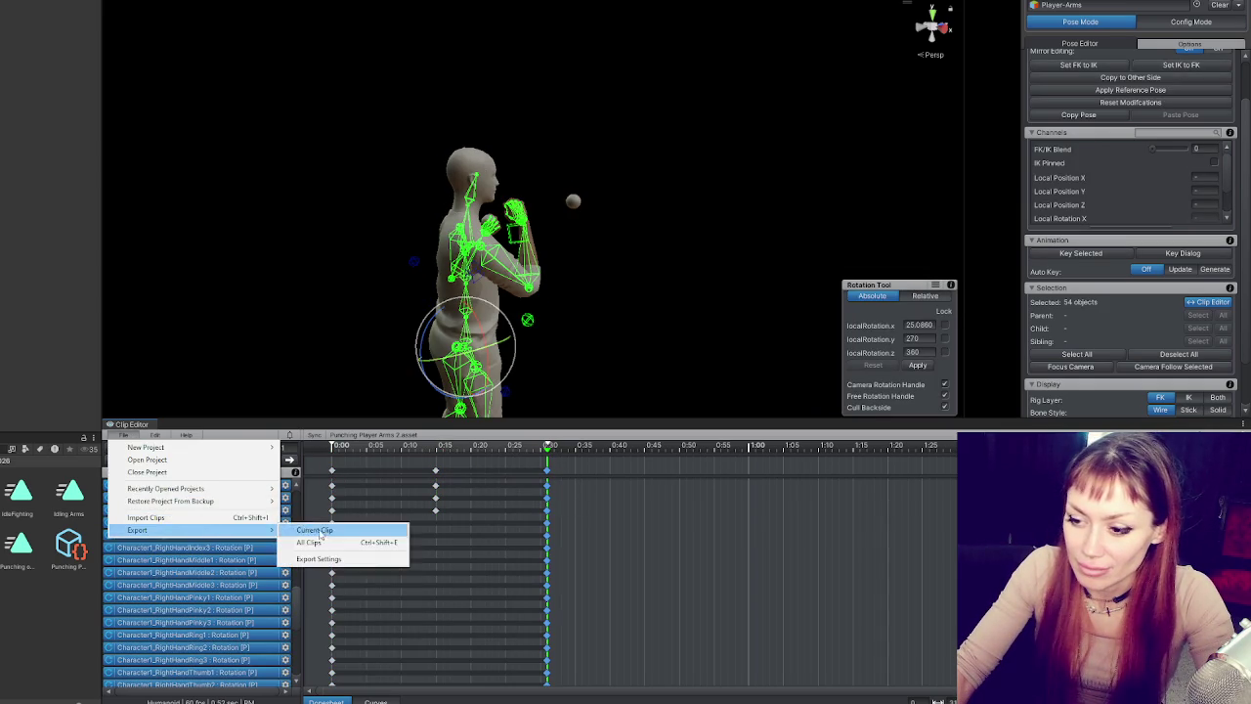
left_click(322, 527)
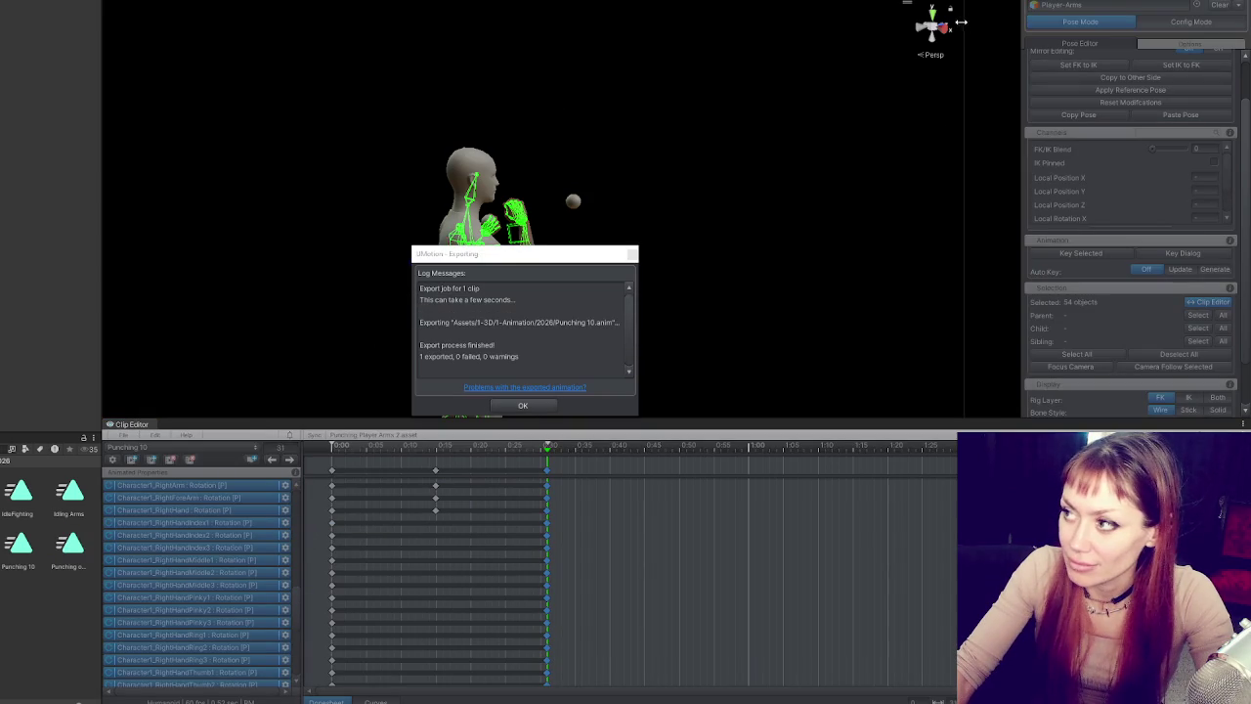
left_click_drag(958, 26, 325, 26)
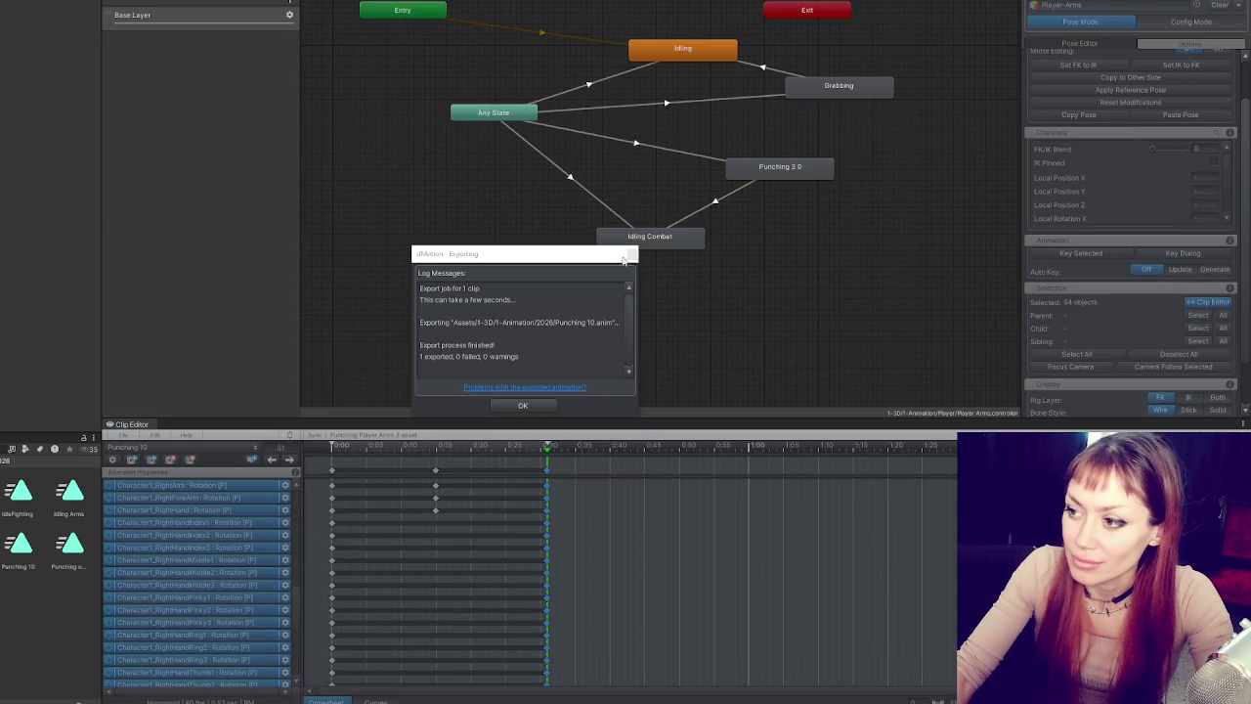
left_click(523, 406)
left_click(19, 545)
- Bake root rotation into the pose, then resume the game, pick up the scrap wood and pause
left_click(32, 89)
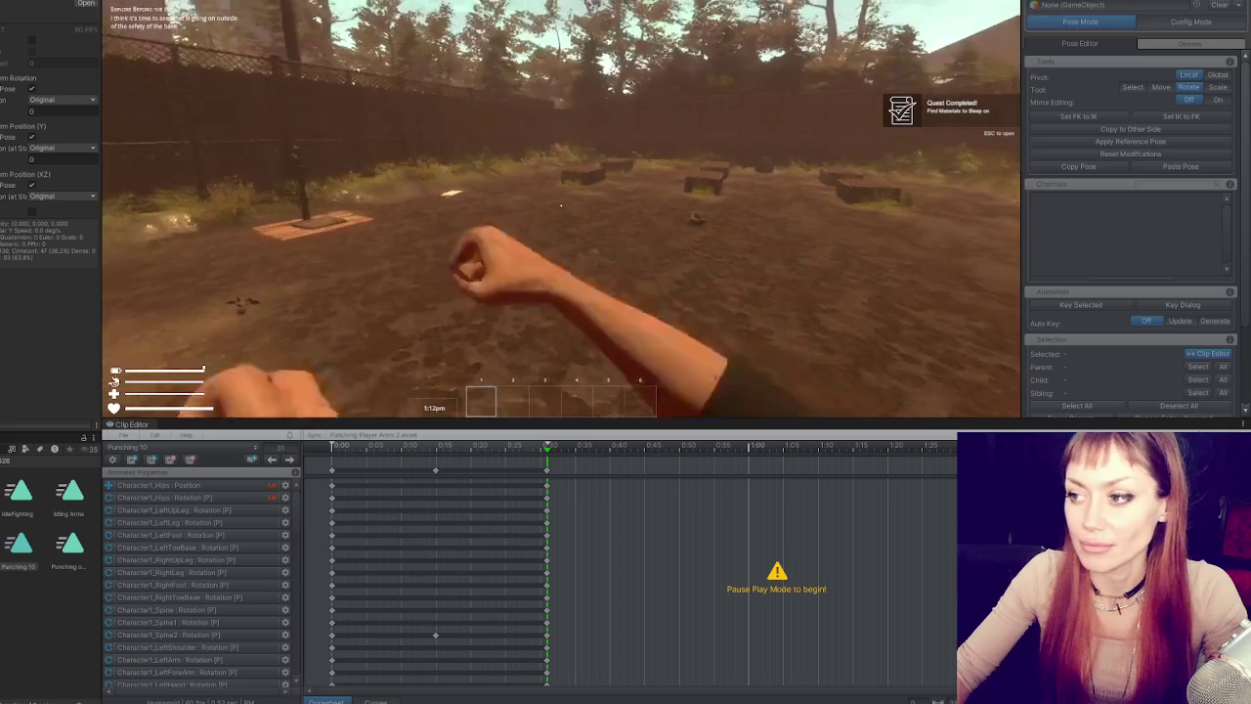
key("Escape")
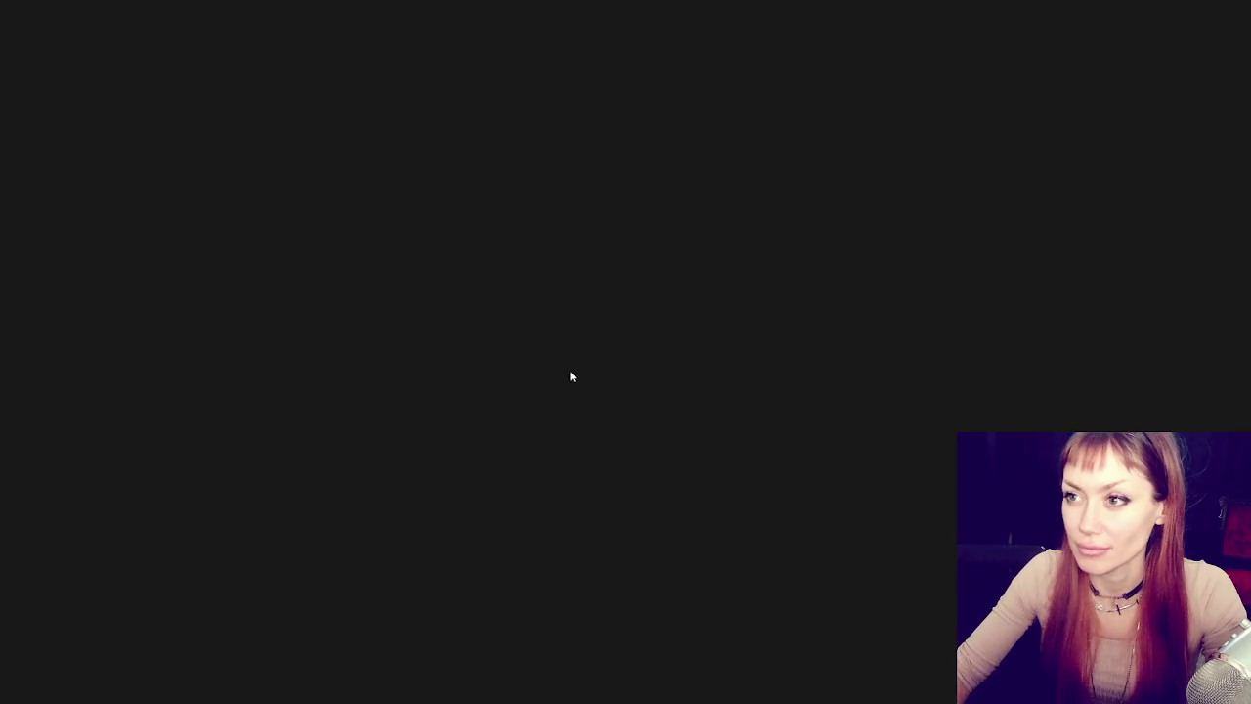
key("Escape")
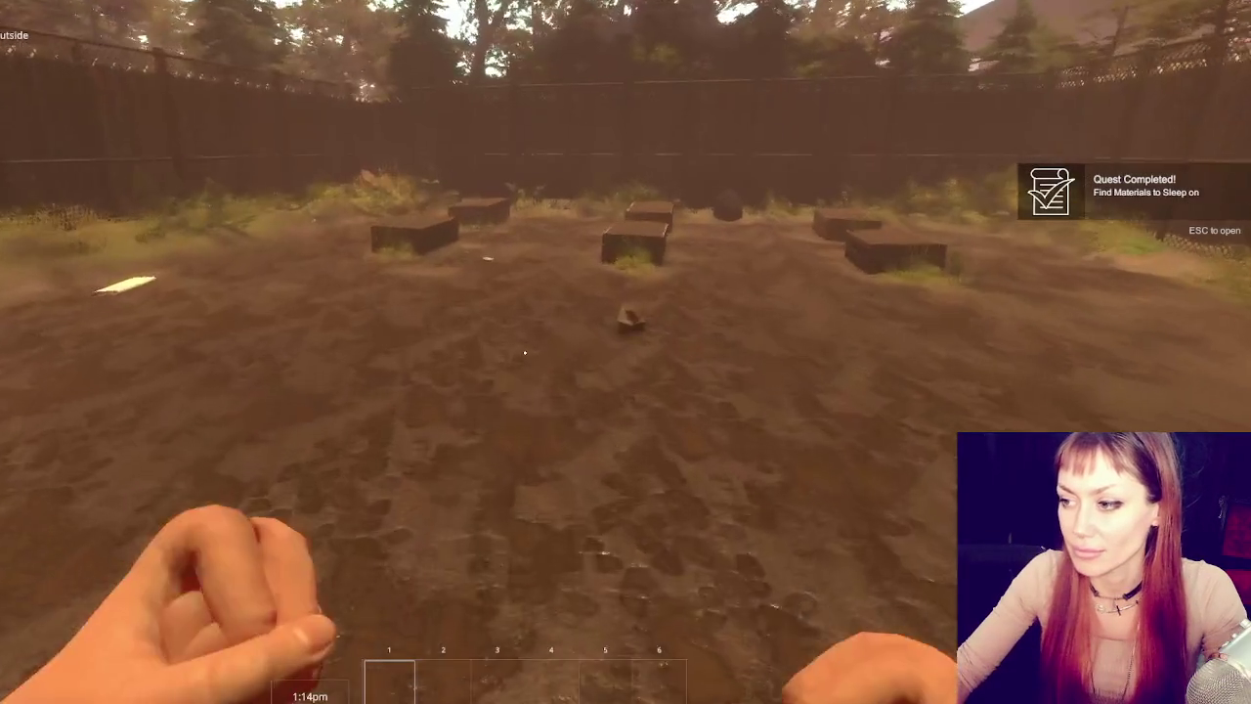
key("e")
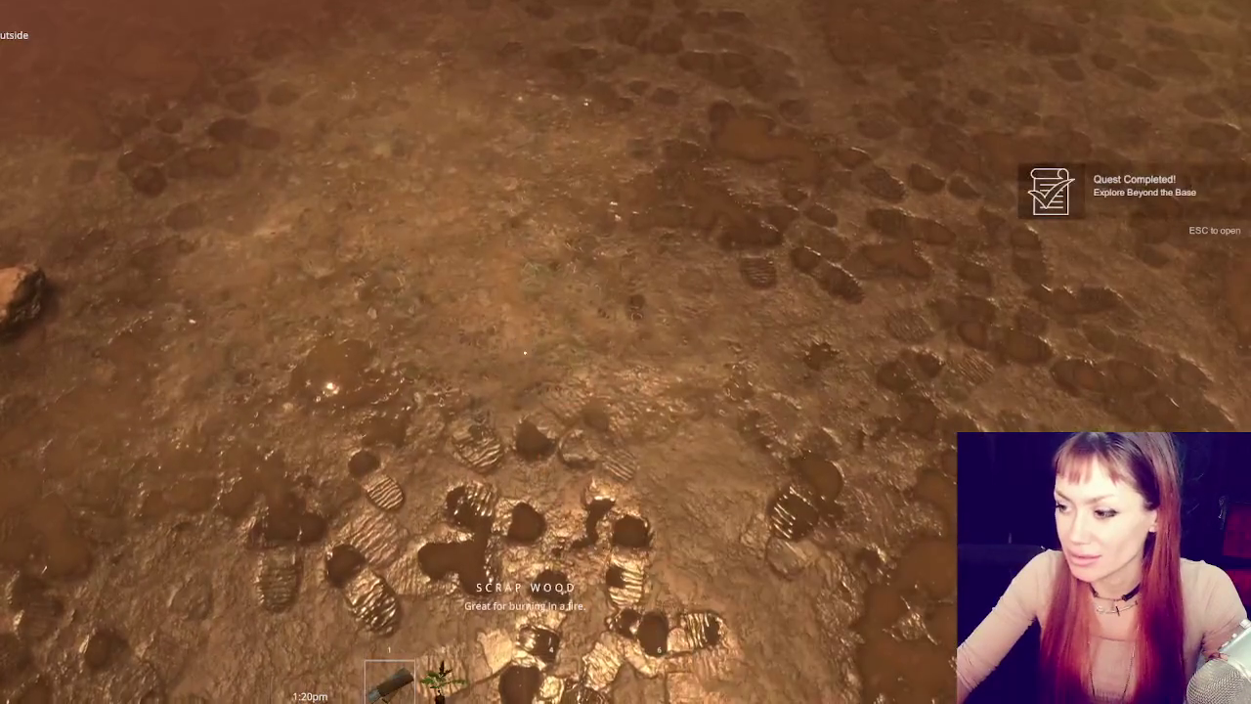
key("Escape")
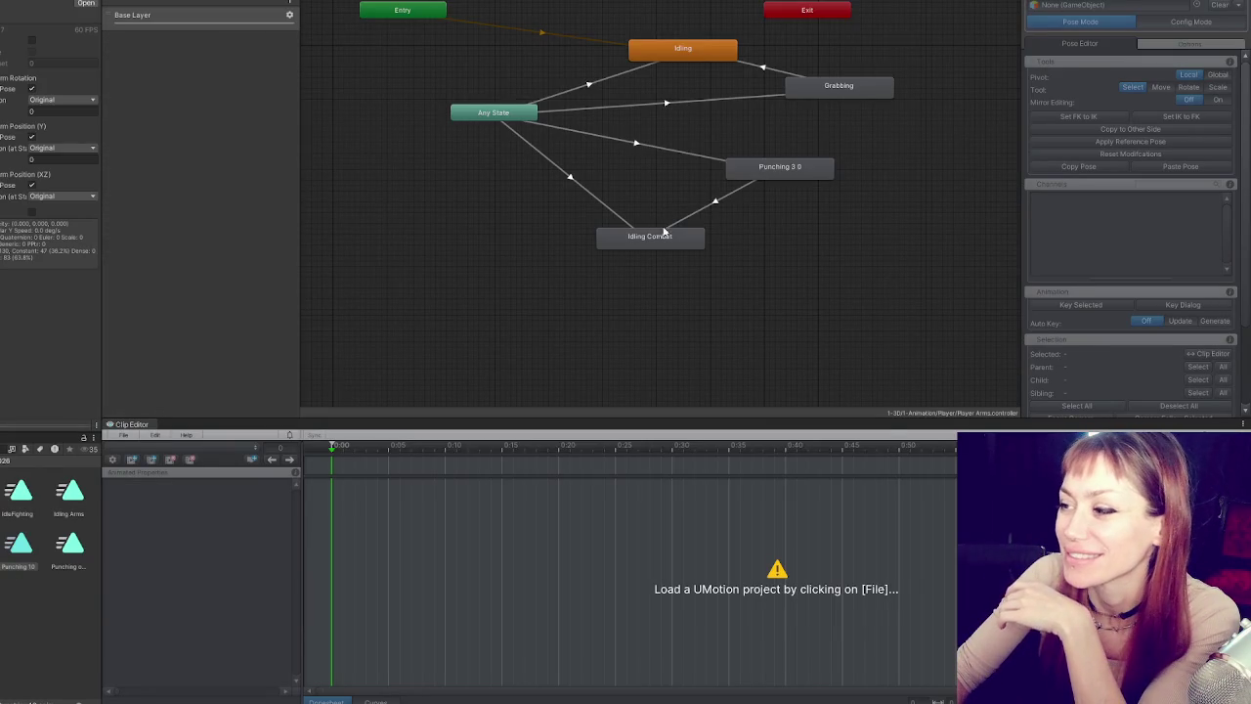
- Inspect the Punching 3.0 state and its clip, select Punching 10, and start the game
left_click(765, 169)
left_click(837, 88)
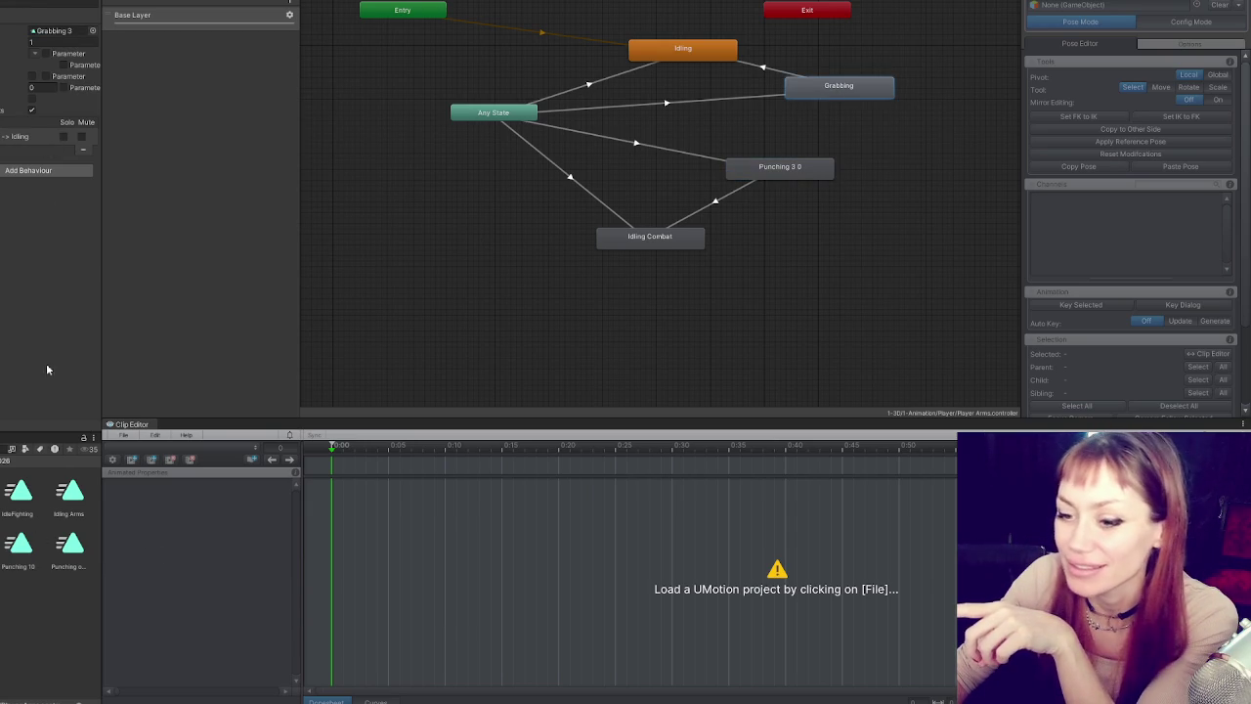
double_click(54, 30)
left_click(27, 559)
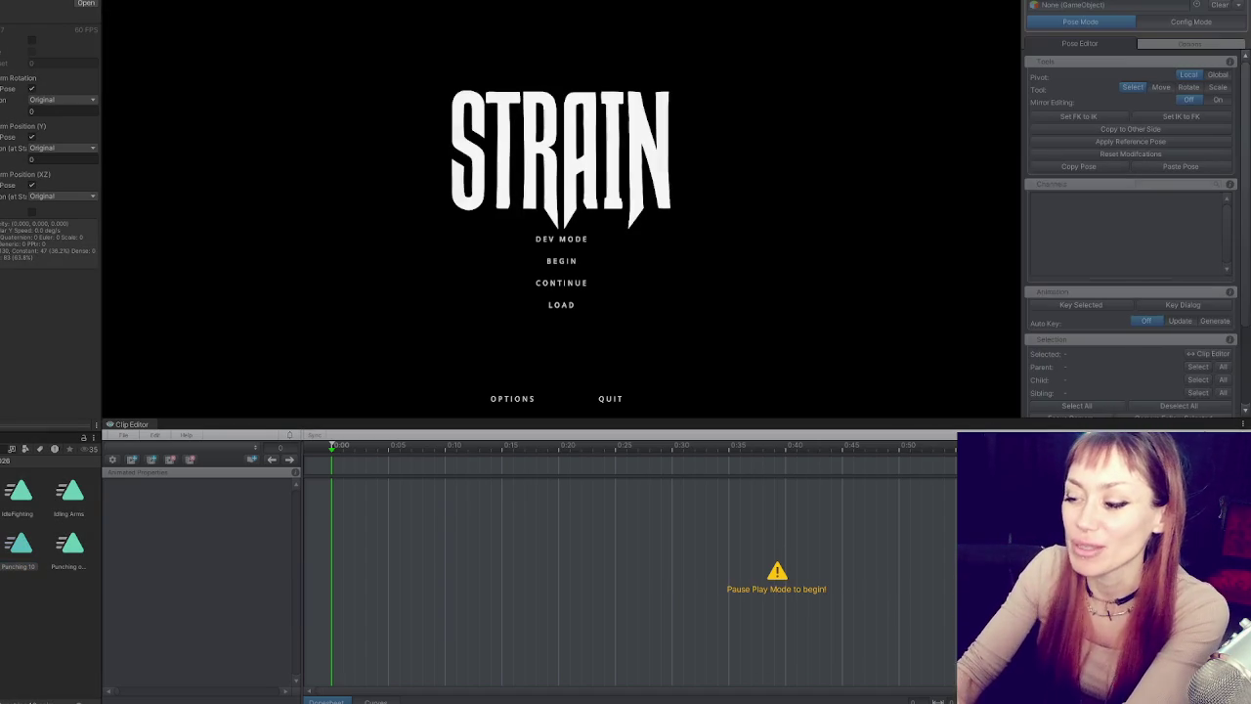
left_click(561, 244)
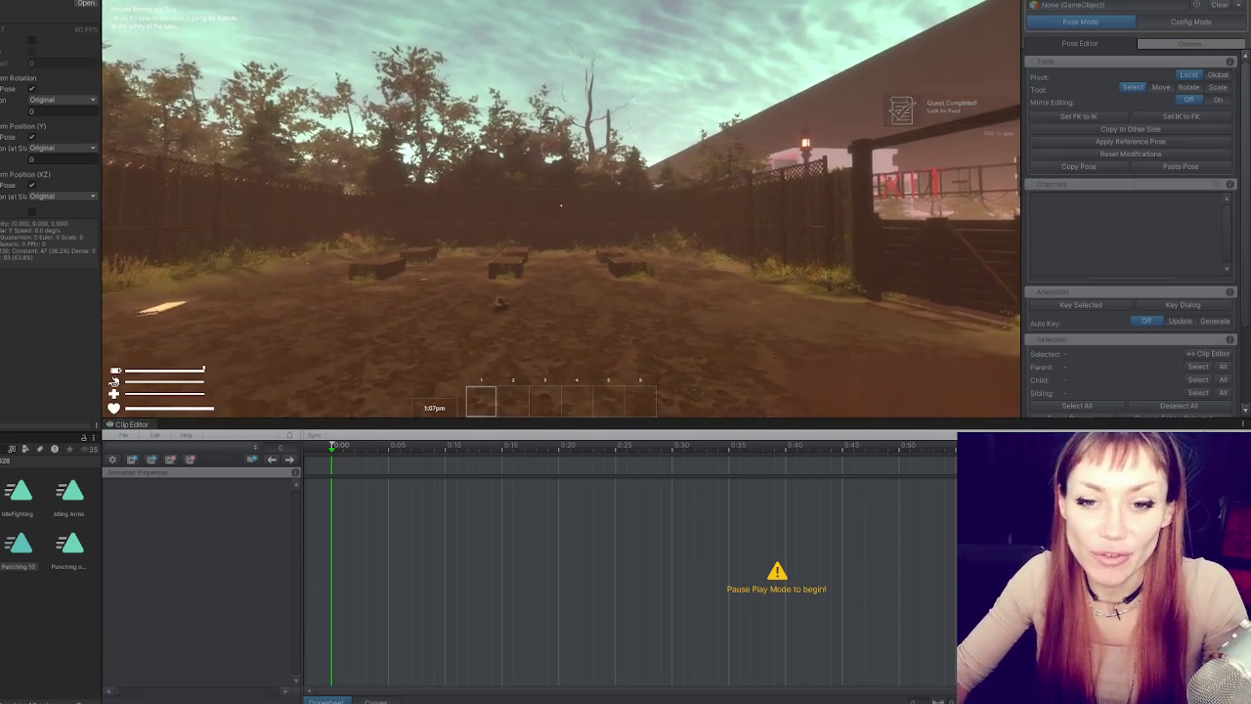
- Throw nine first-person punches with the right arm, then open the pause menu
key("Escape")
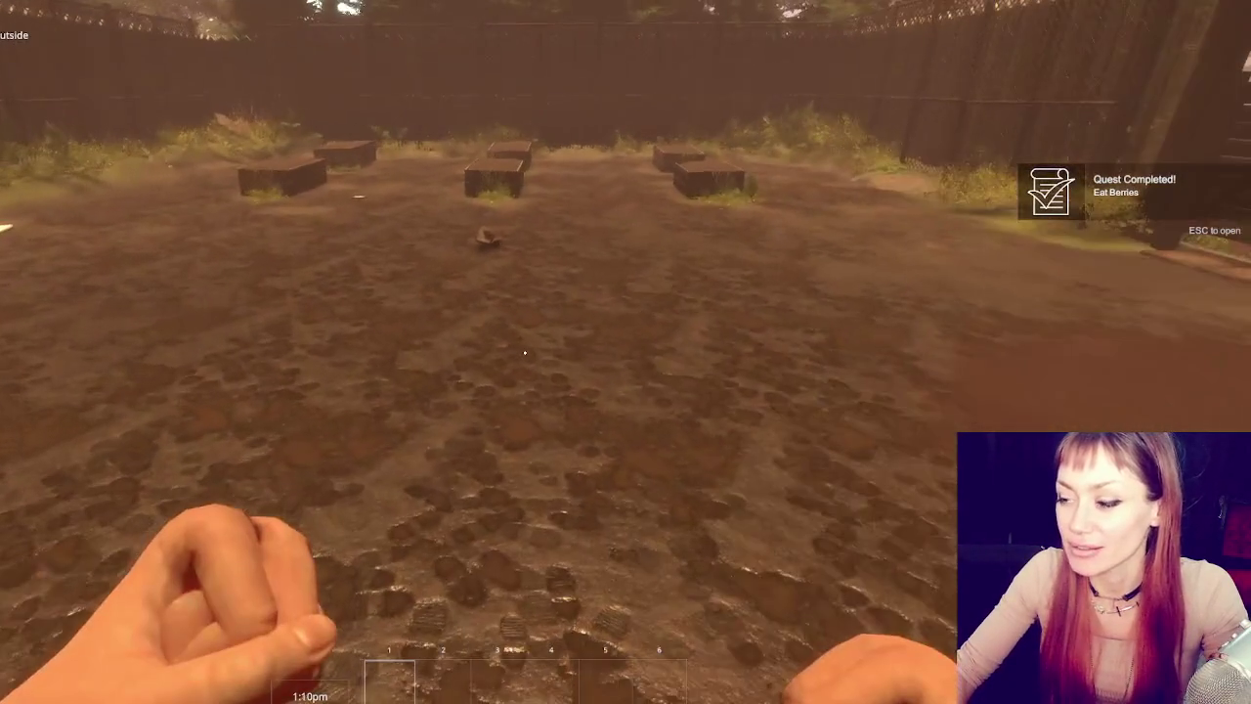
left_click(525, 353)
left_click(525, 352)
left_click(525, 353)
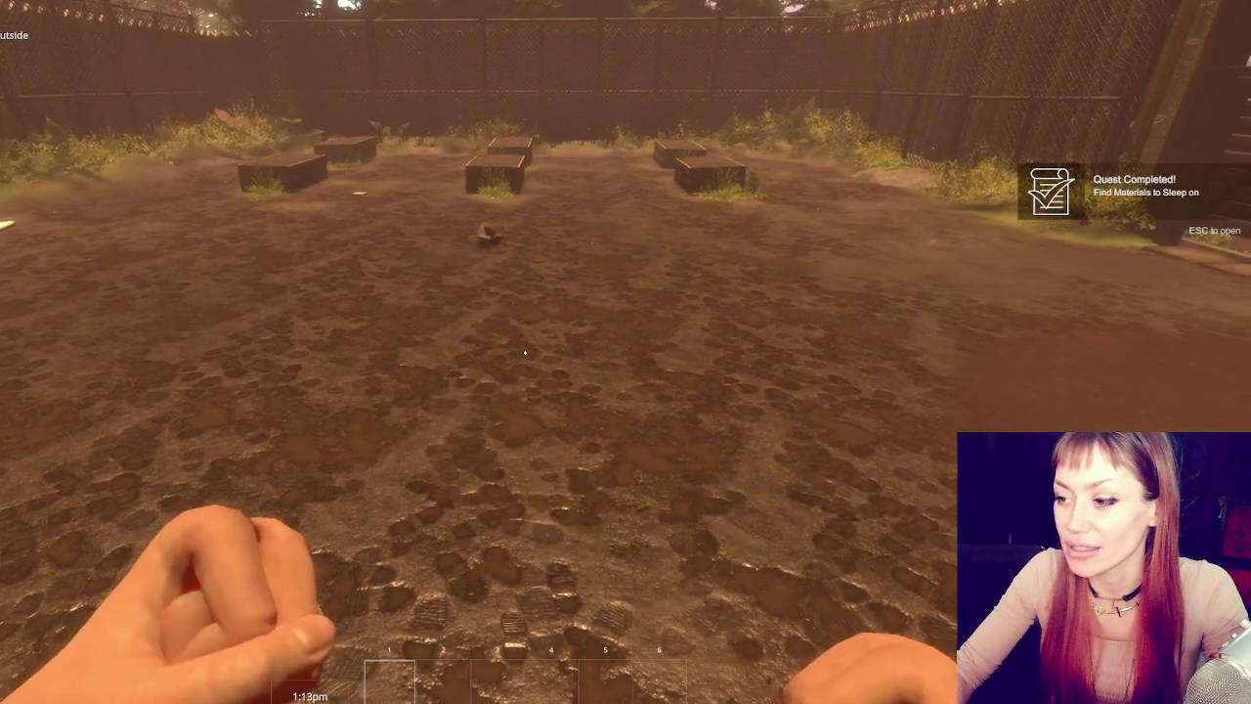
left_click(525, 353)
left_click(525, 353)
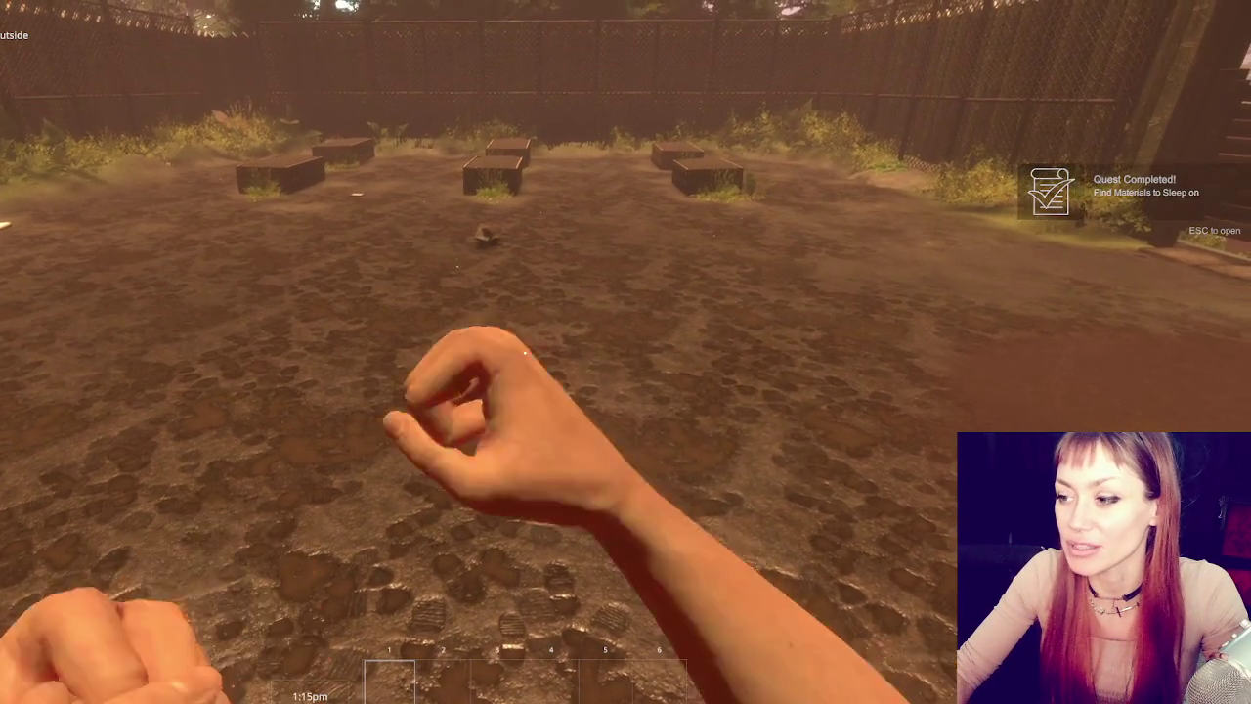
left_click(524, 353)
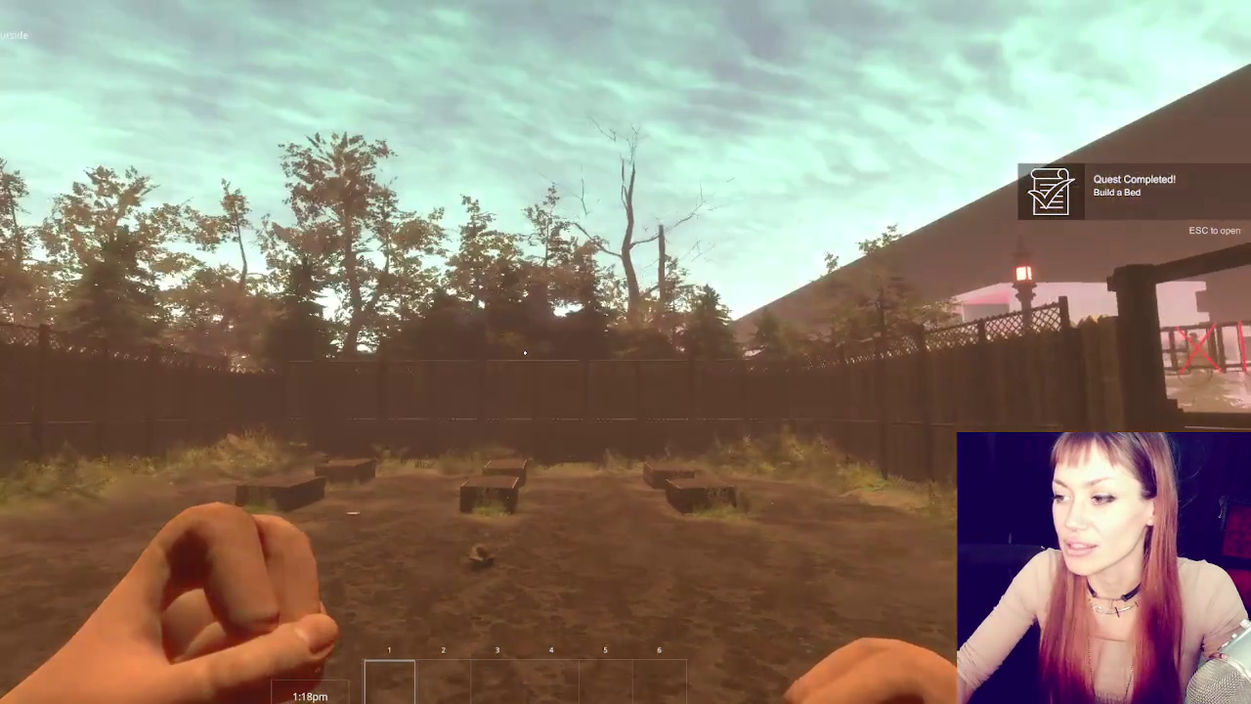
left_click(525, 353)
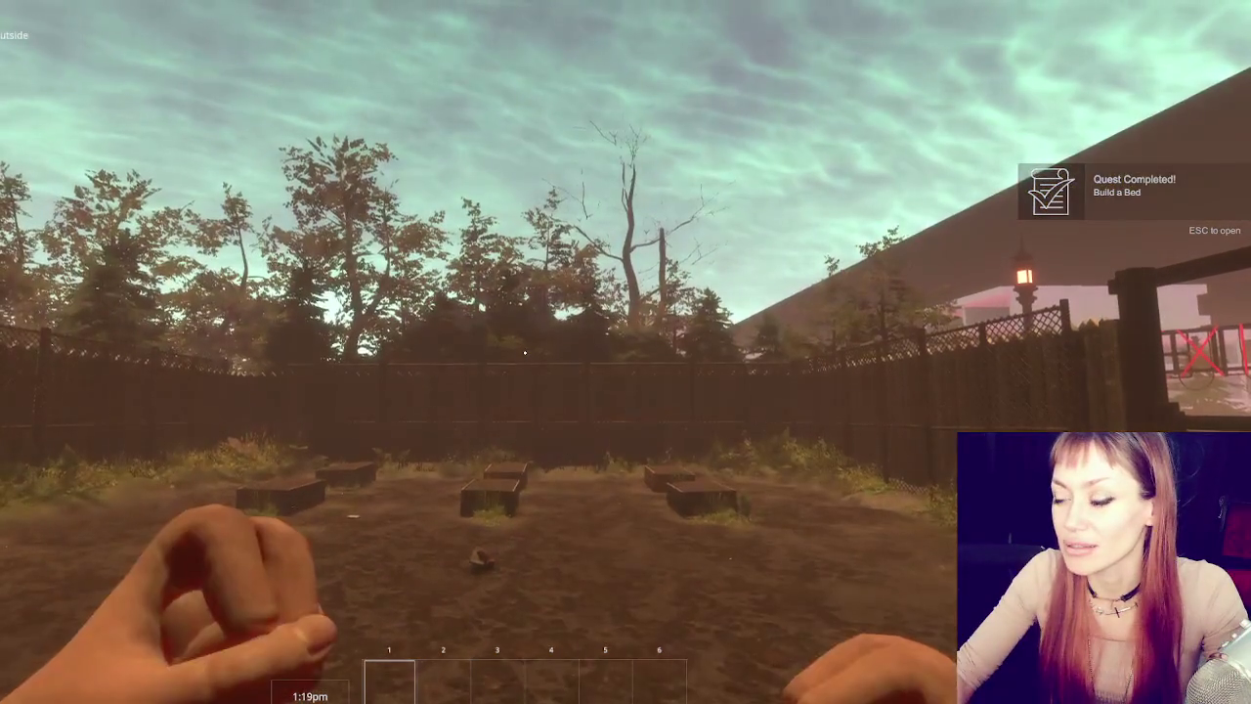
left_click(525, 353)
left_click(524, 353)
key("Escape")
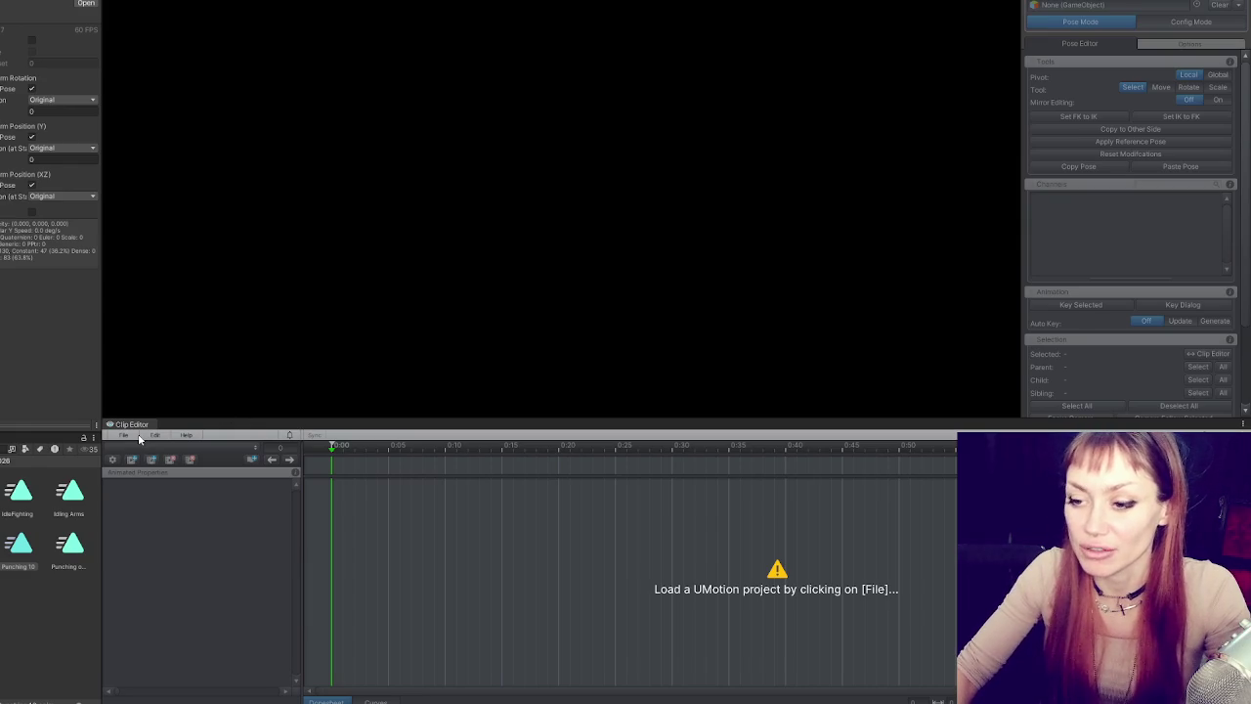
- Reload the Punching Player Arms 2 project and assign the Player-Arms object for posing
left_click(137, 438)
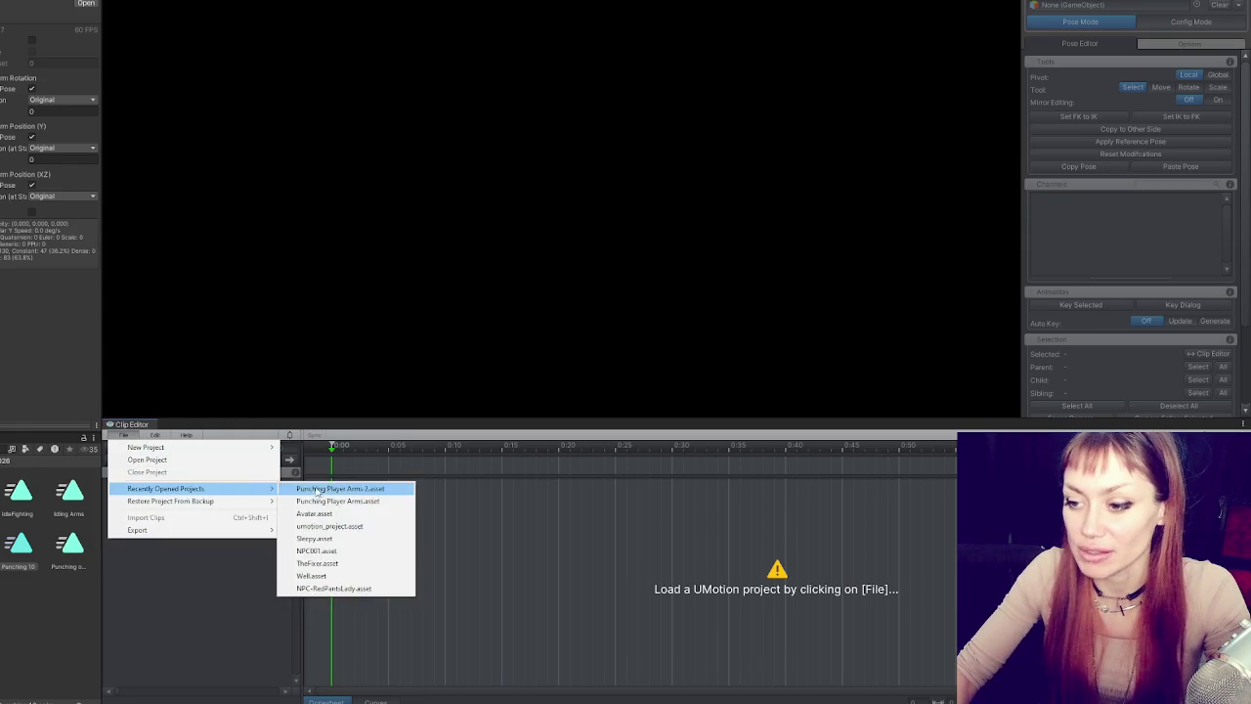
left_click(17, 302)
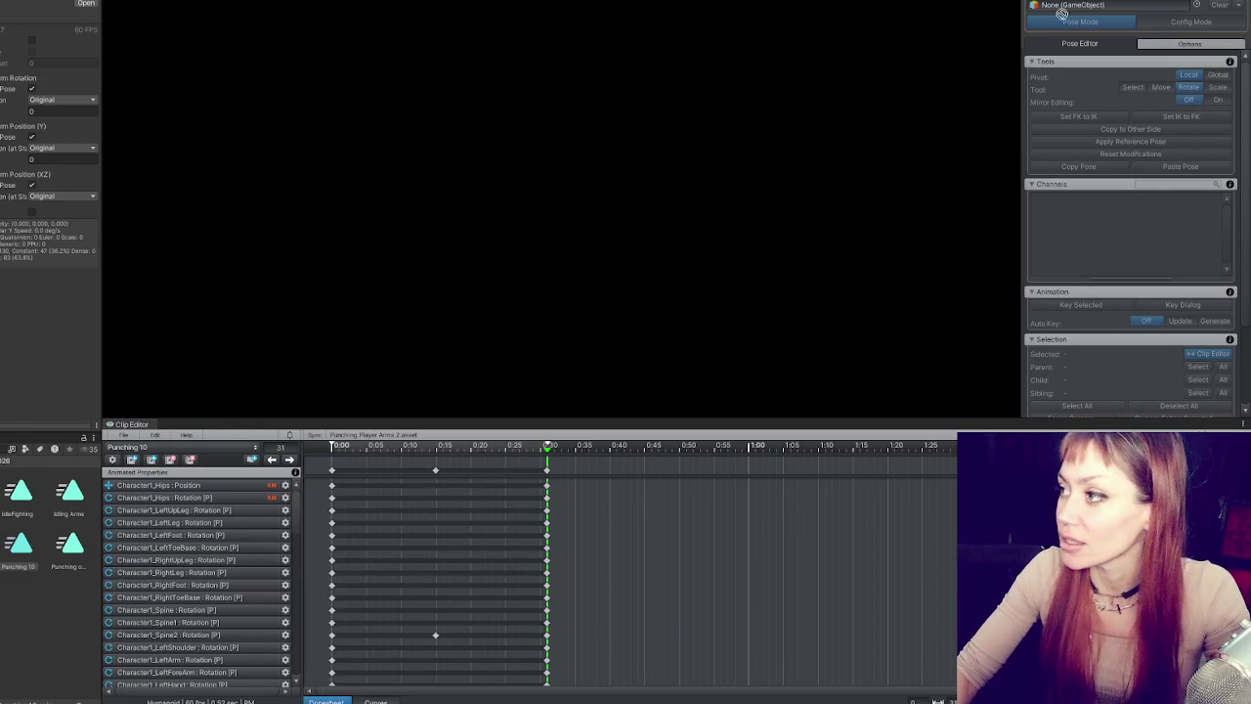
left_click(1078, 20)
left_click(250, 459)
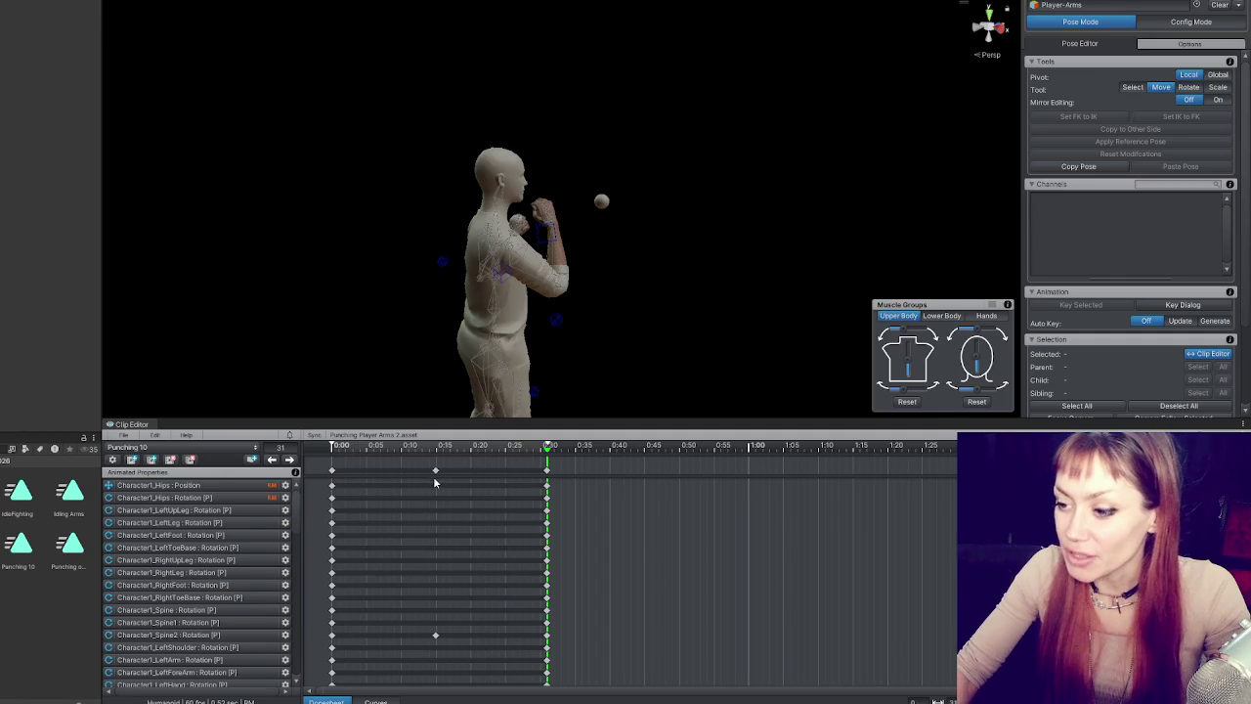
- At frame 15, rotate the right arm further into the extended punch
left_click(290, 461)
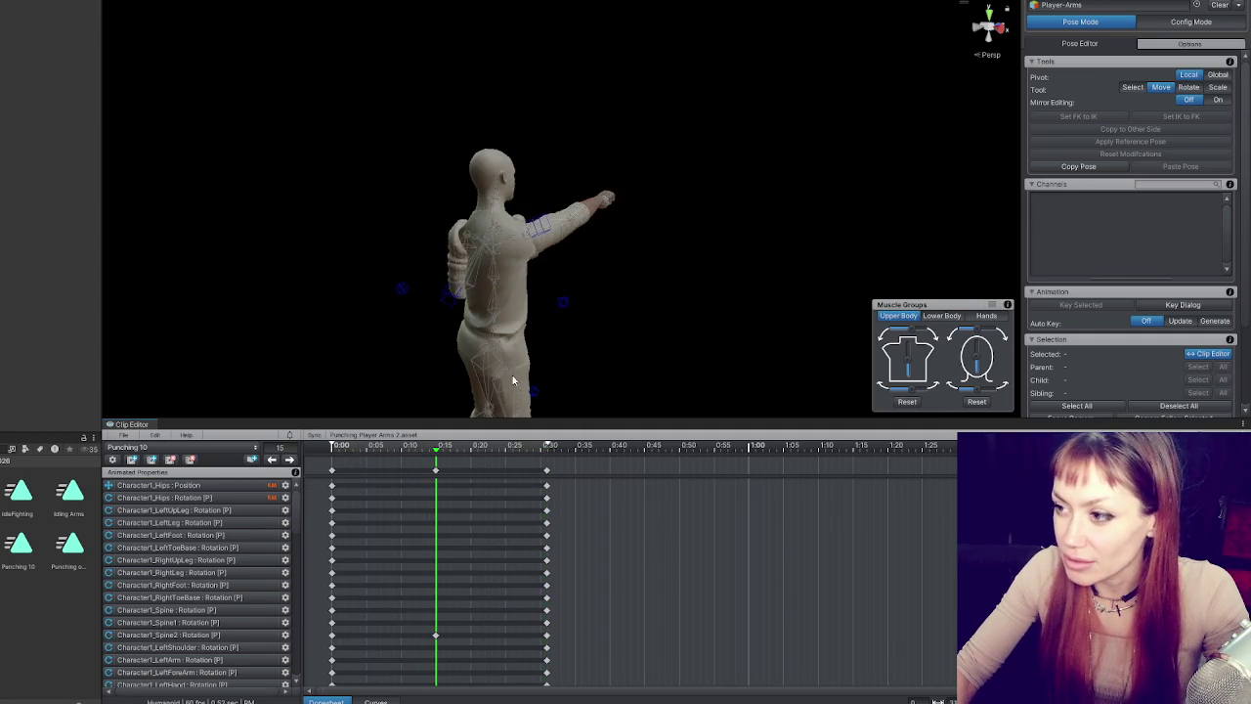
mouse_move(617, 233)
left_mouse_down()
mouse_move(712, 260)
mouse_move(639, 220)
left_mouse_up()
scroll(639, 220, "up", 5)
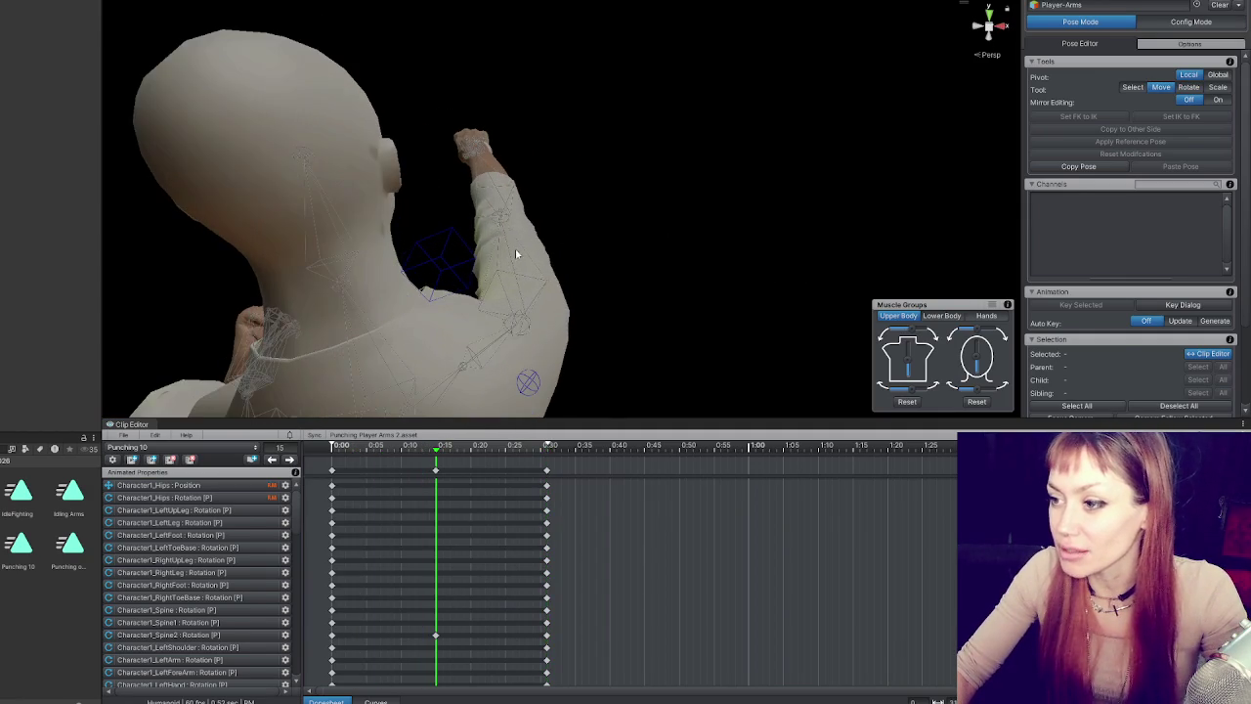
left_click(537, 306)
mouse_move(536, 306)
left_mouse_down()
mouse_move(529, 341)
mouse_move(546, 348)
mouse_move(561, 332)
left_mouse_up()
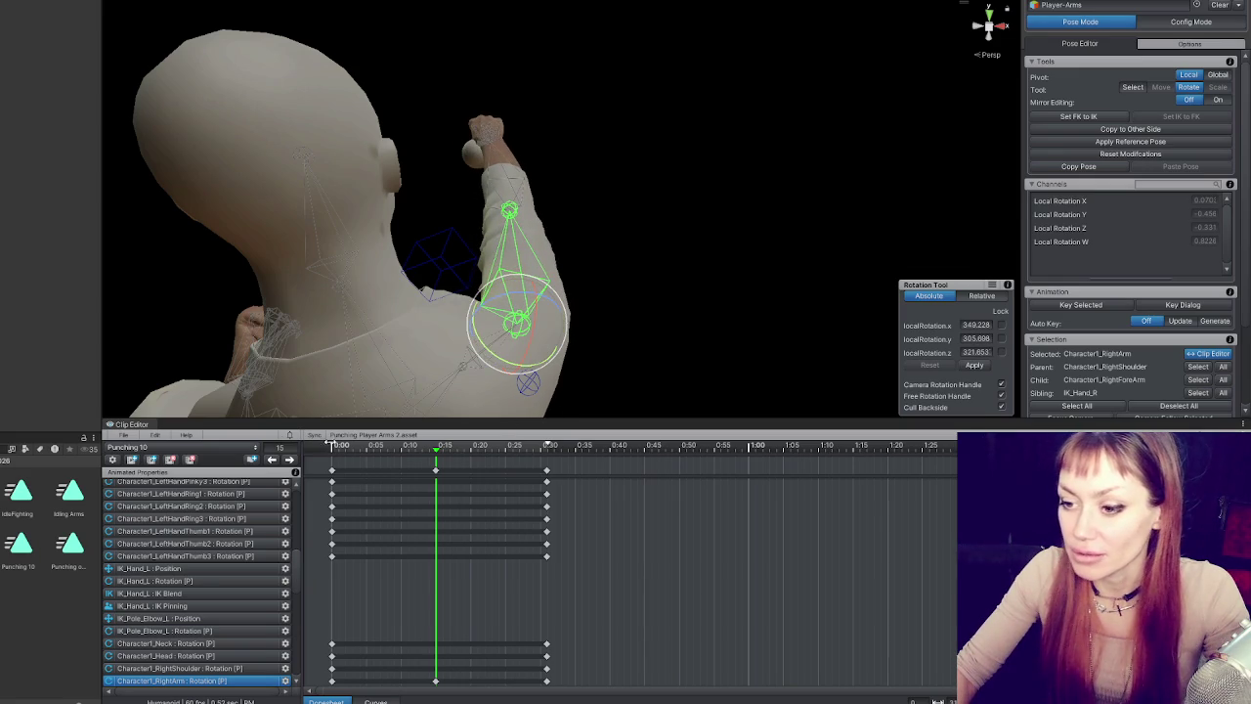
- Re-export the current clip as Punching 10 and return to the Animator graph
left_click(24, 545)
right_click(23, 545)
key("Escape")
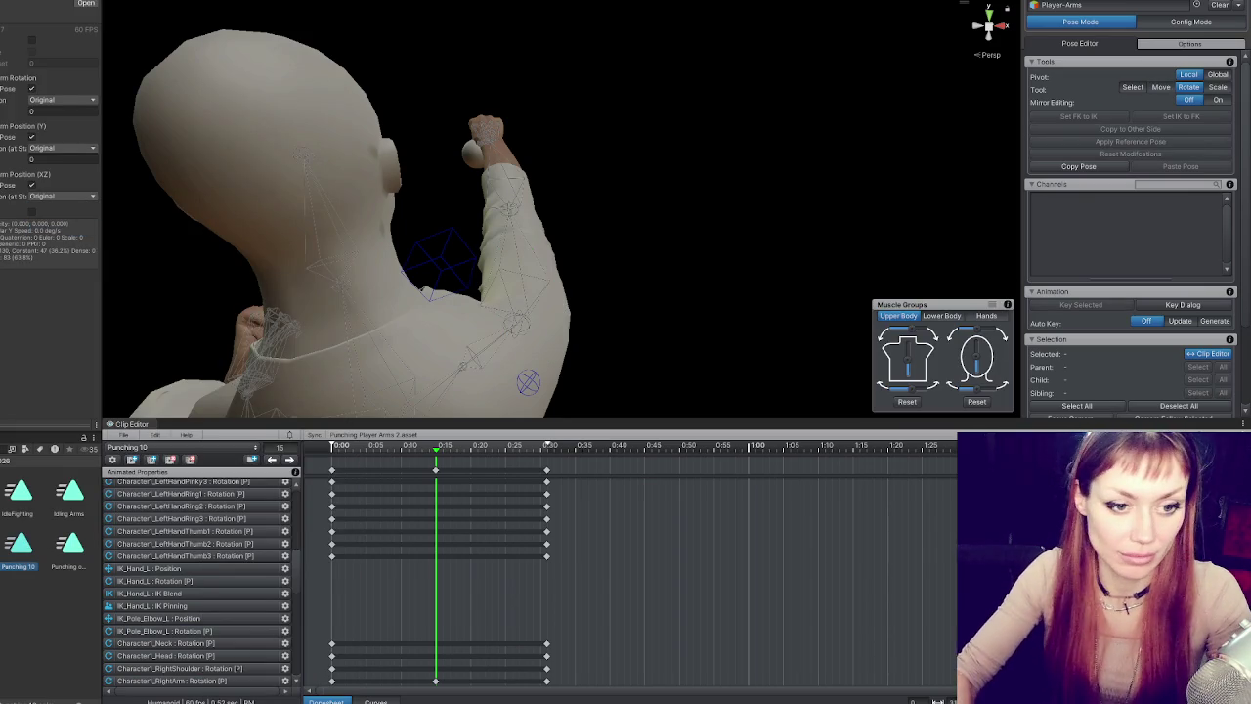
left_click(122, 434)
mouse_move(196, 530)
left_click(322, 533)
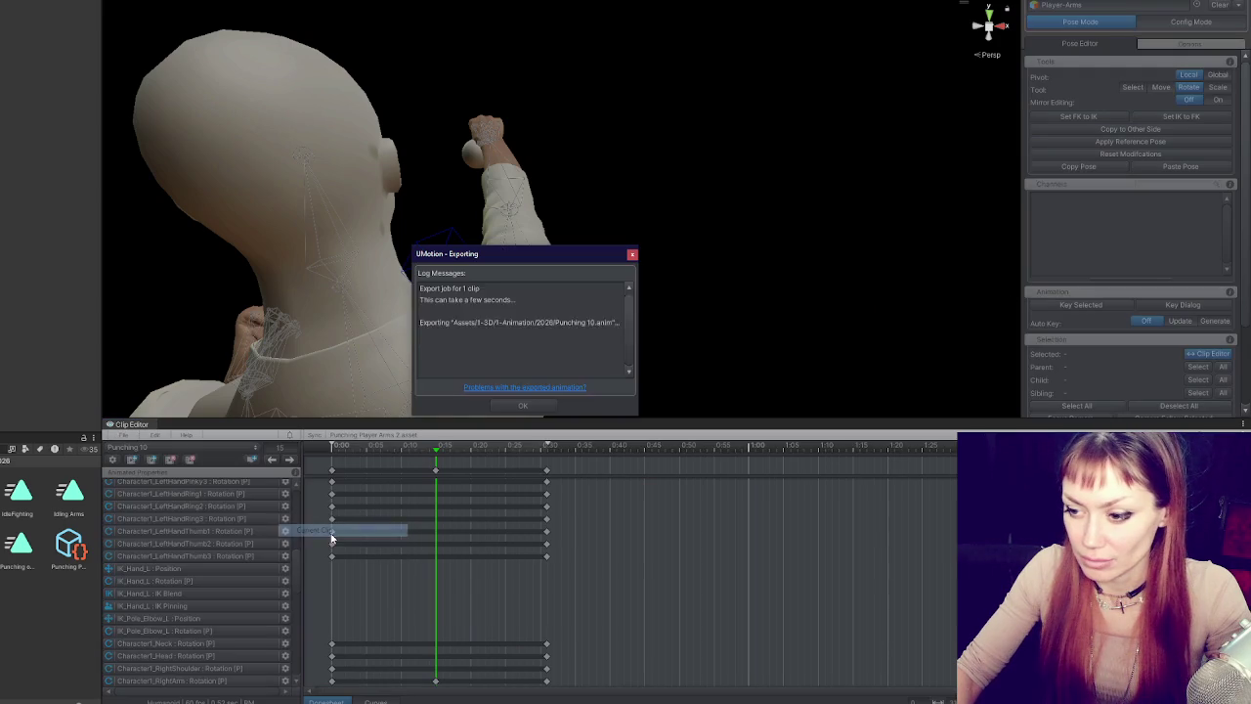
left_click(530, 409)
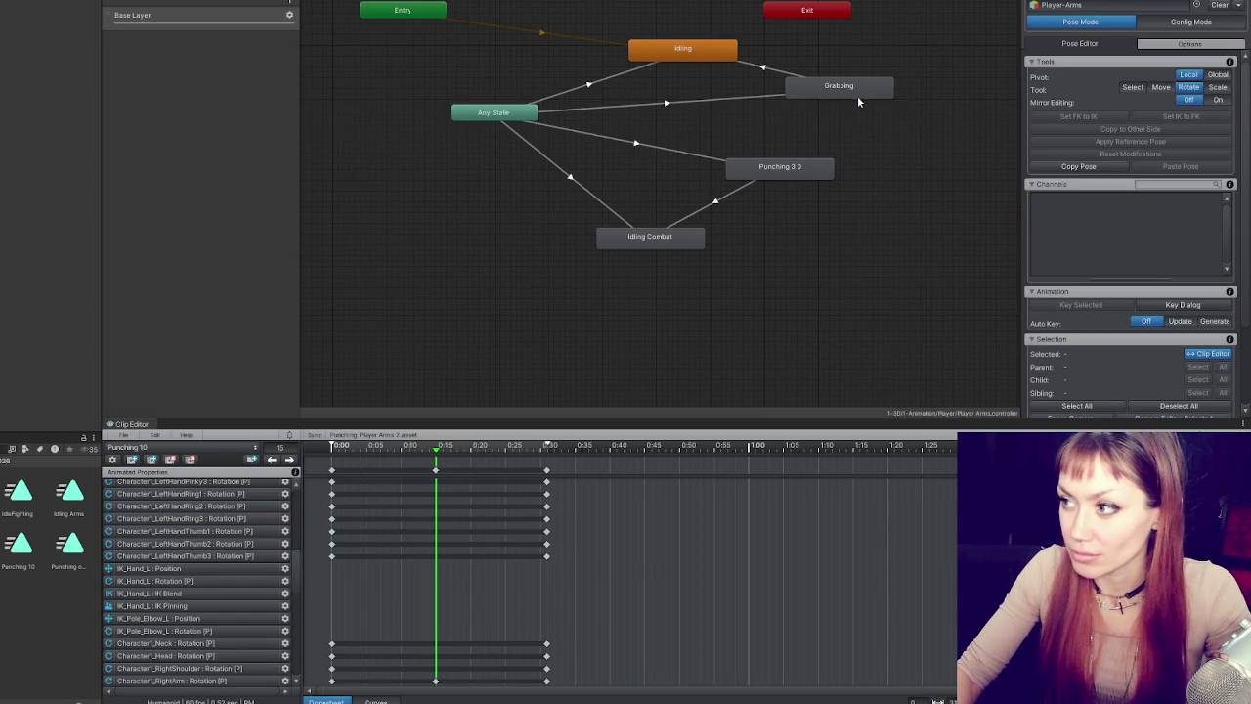
left_click(856, 96)
- Enable Bake Into Pose for Root Transform Position (XZ) on Punching 3.0's clip
left_click(816, 127)
left_click(797, 171)
left_click(61, 34)
double_click(60, 35)
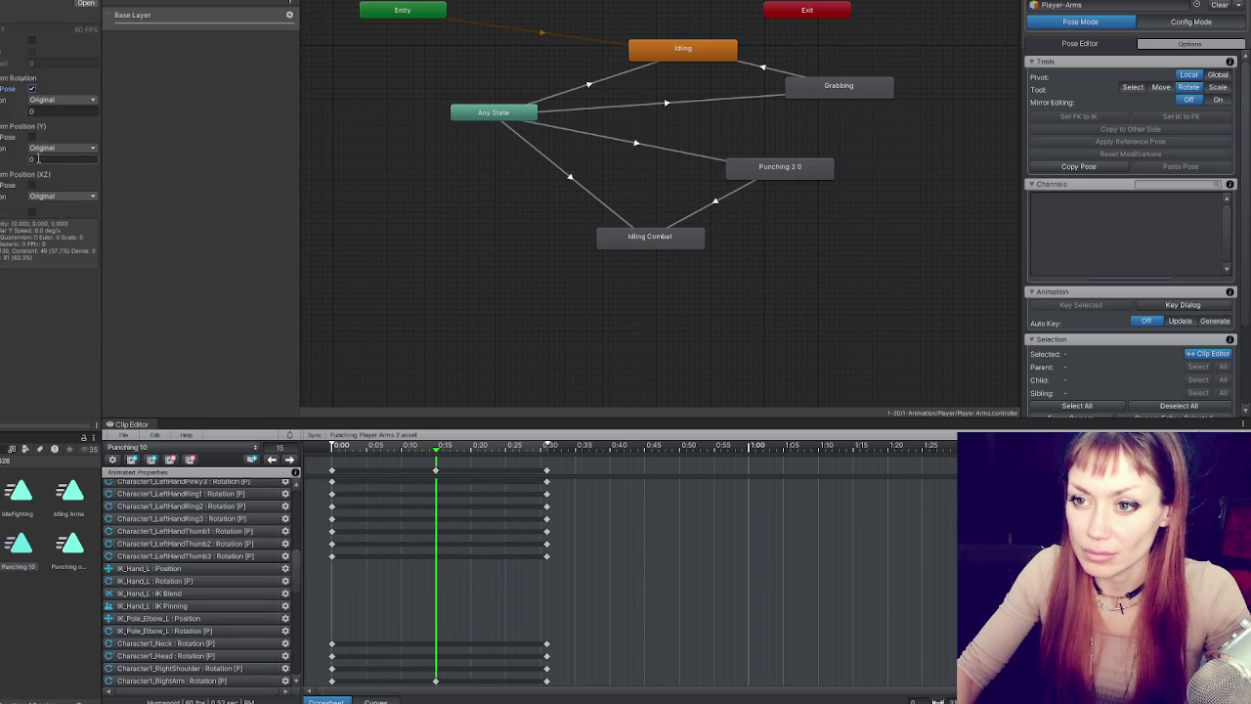
left_click(32, 185)
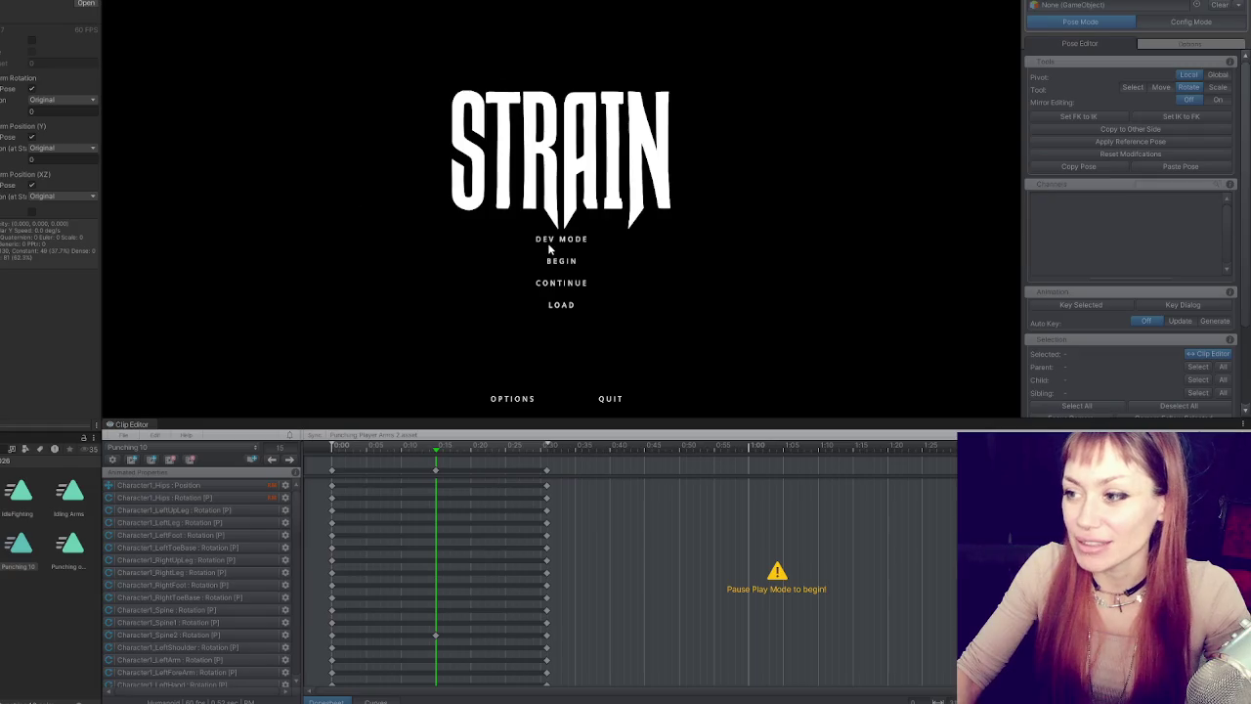
- Start the game from the title menu, then open and close the pause menu
left_click(556, 243)
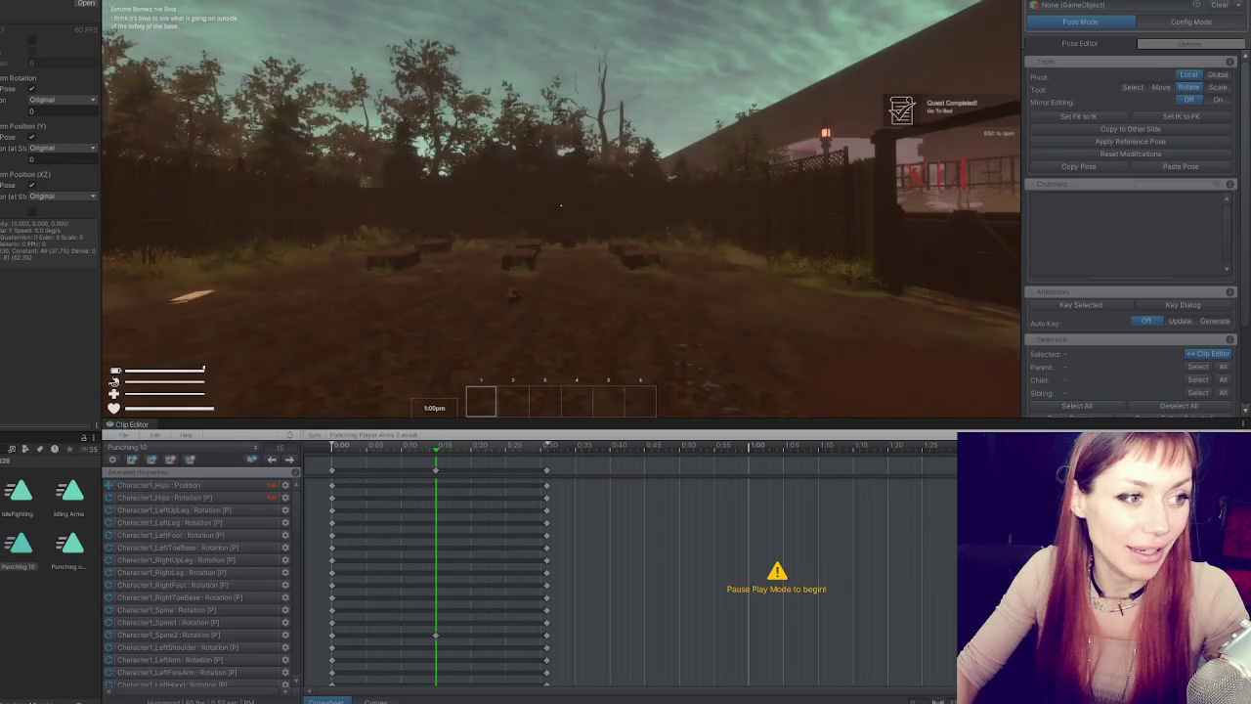
key("Escape")
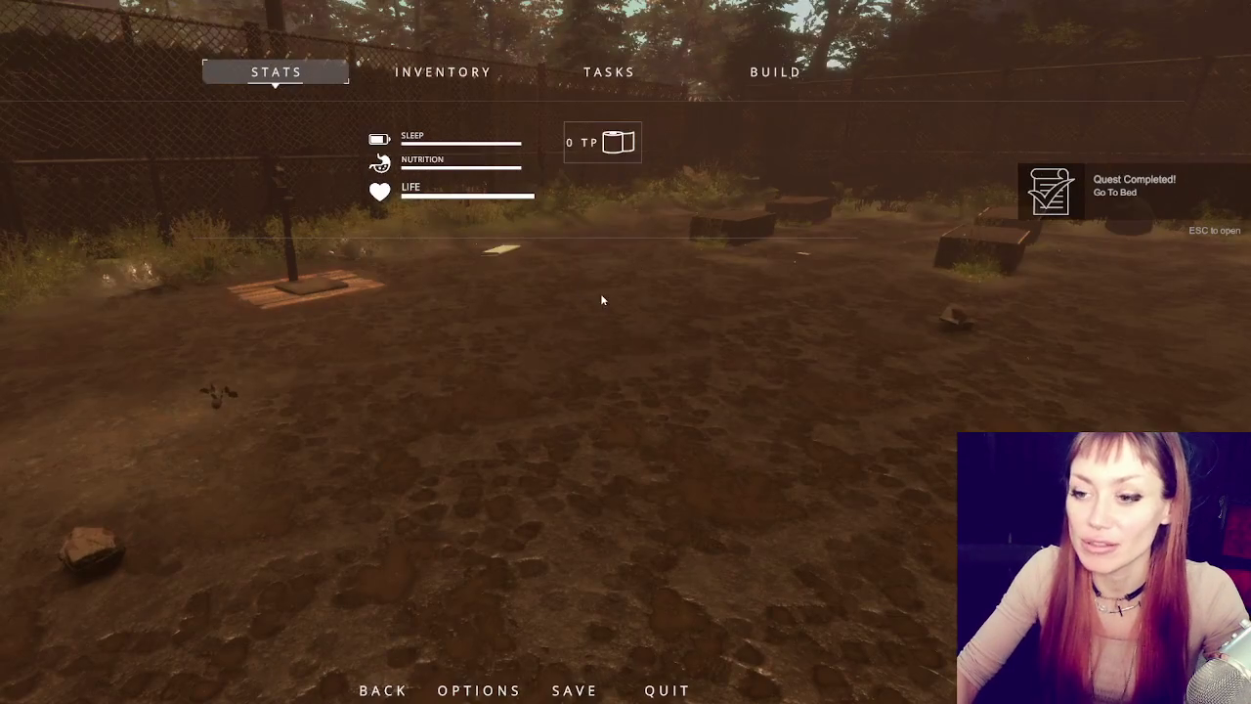
key("Escape")
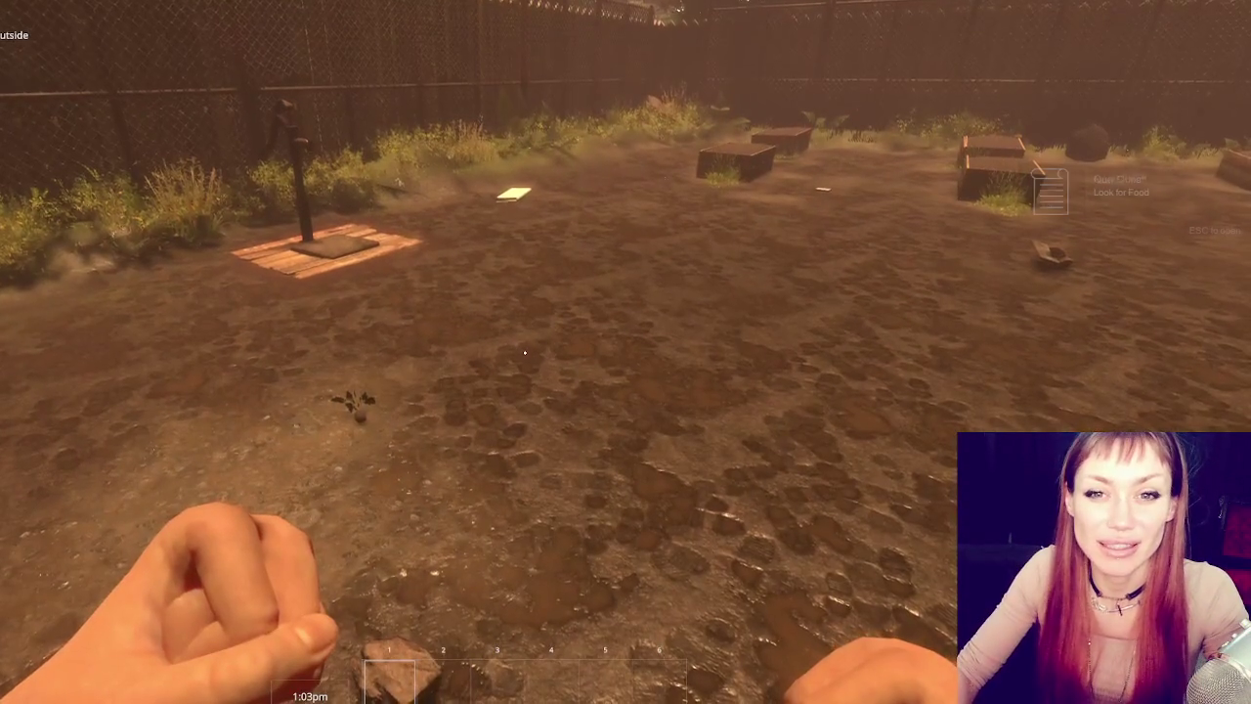
- Walk around the yard with WASD, then pause to show the sleep, nutrition and life bars
key("w")
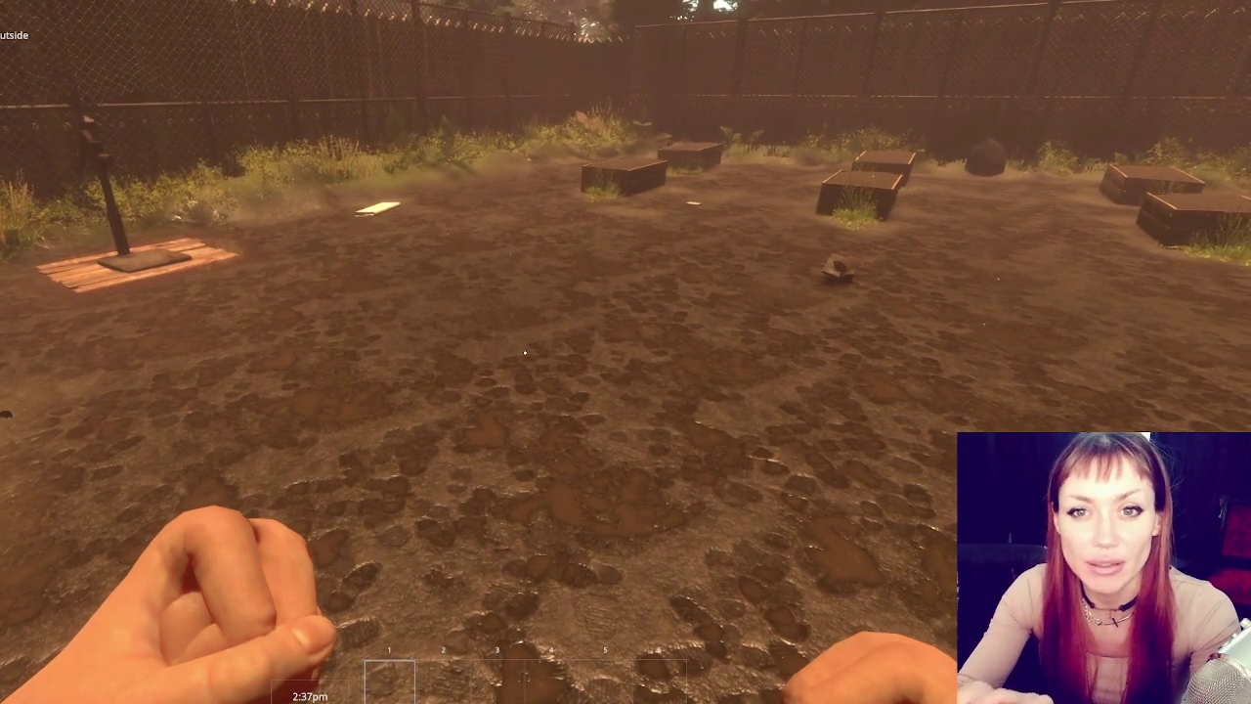
key("Escape")
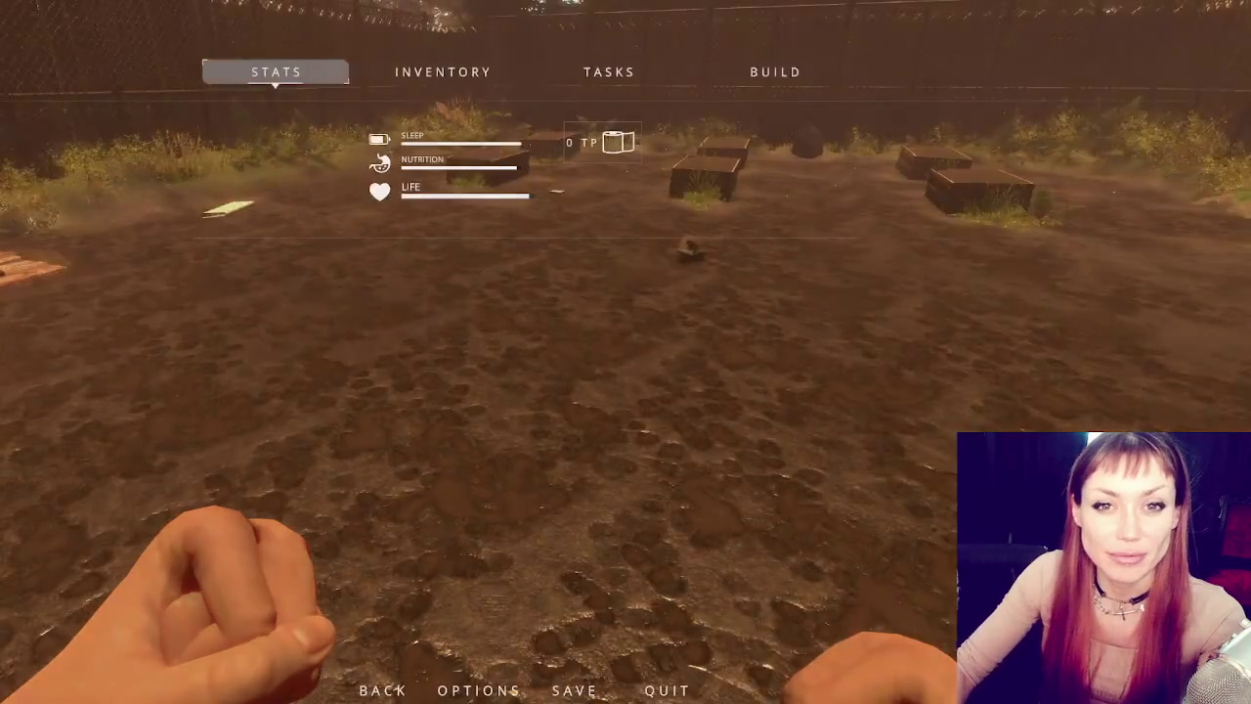
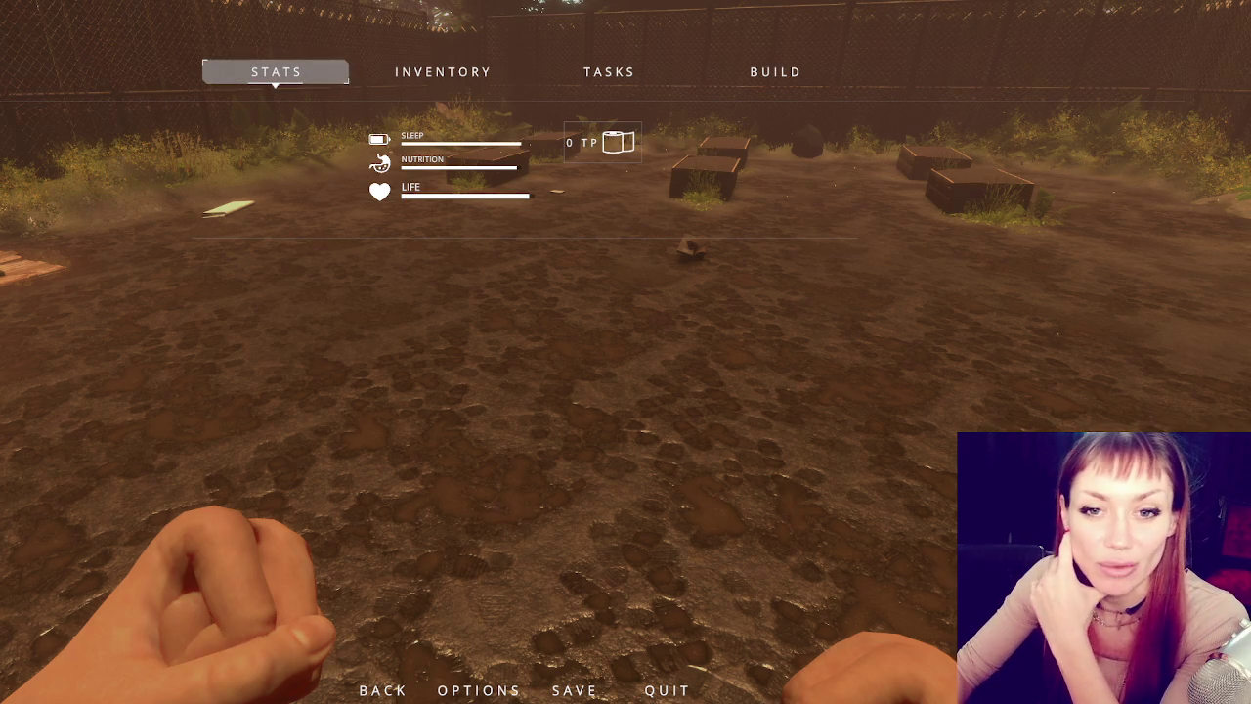
- Resume the game, walk the player to the fence and ferns, and pause again
key("Escape")
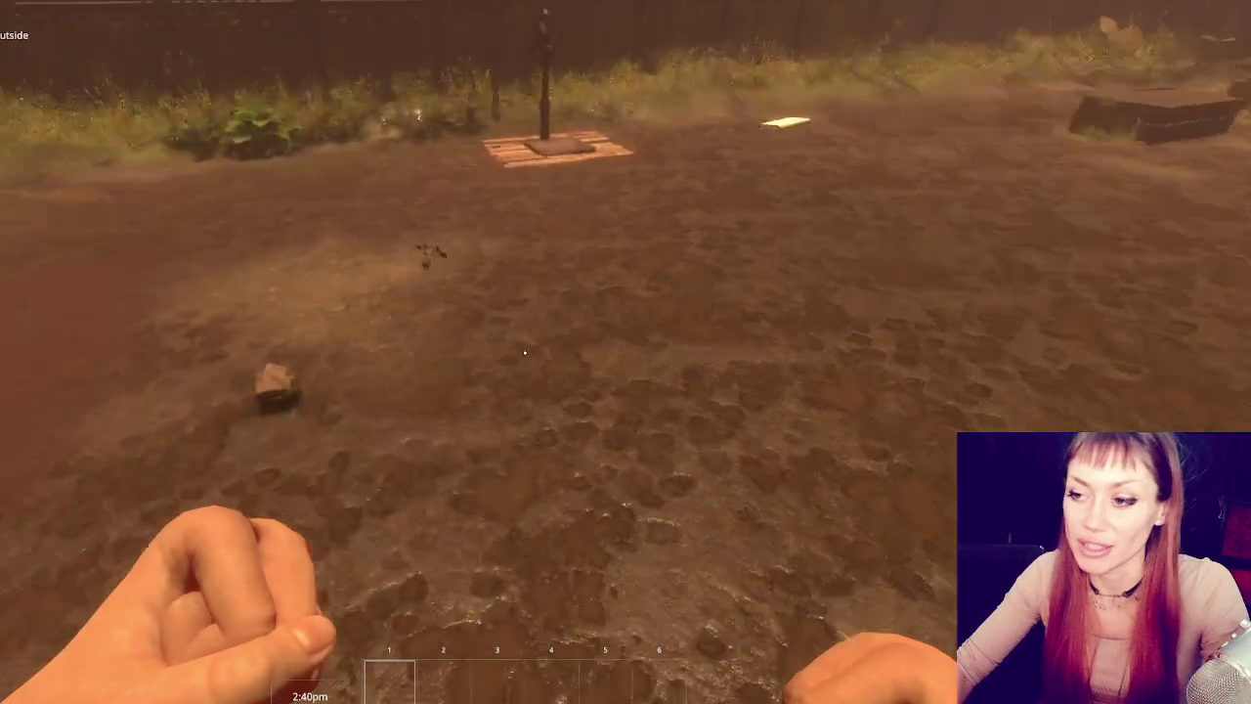
key("w")
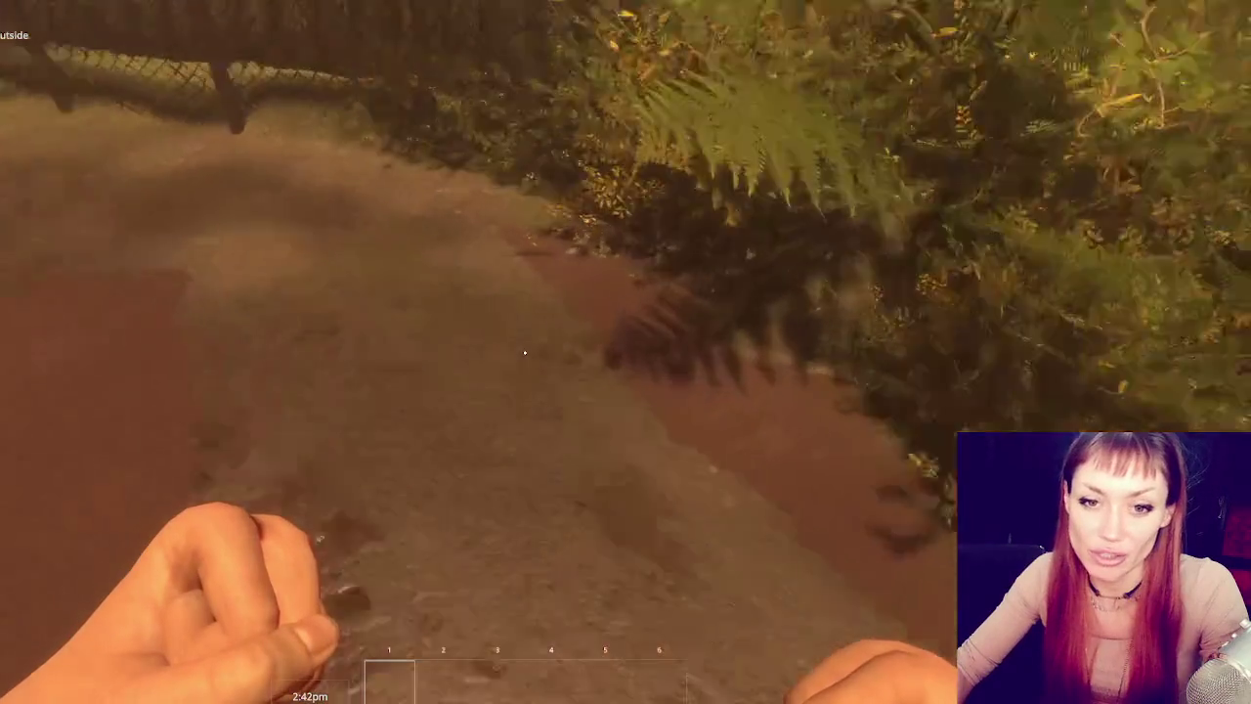
key("w")
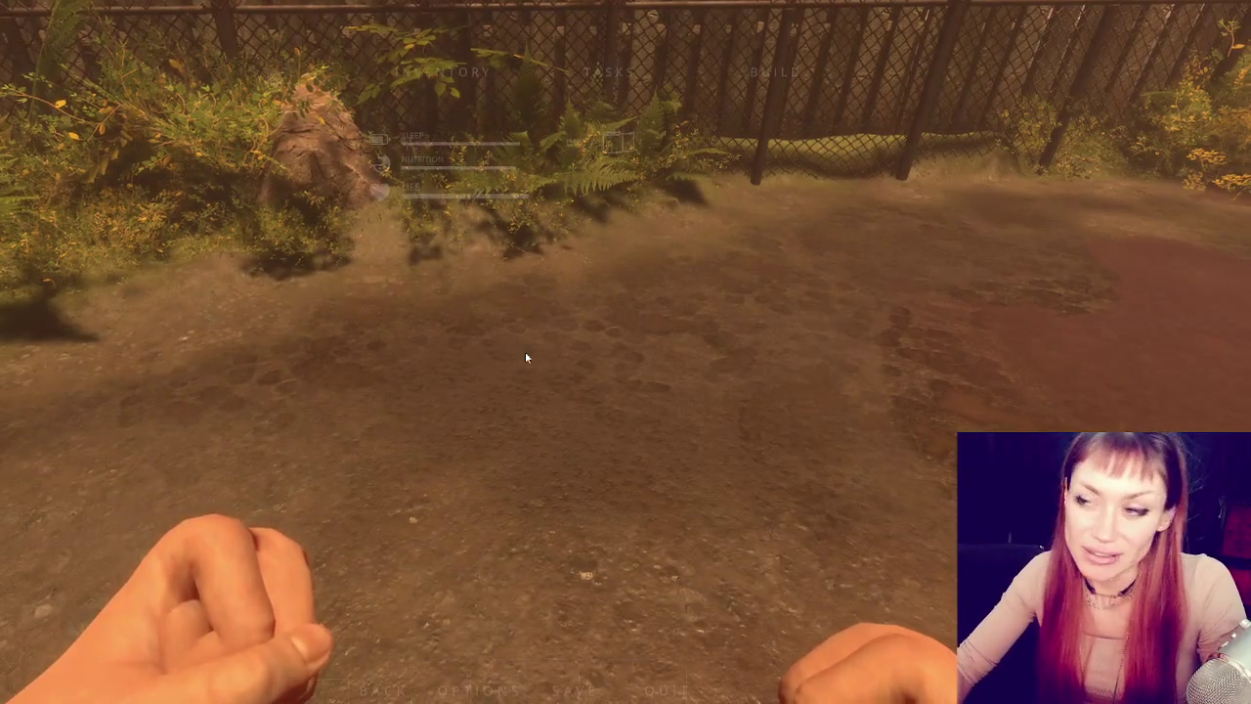
key("Escape")
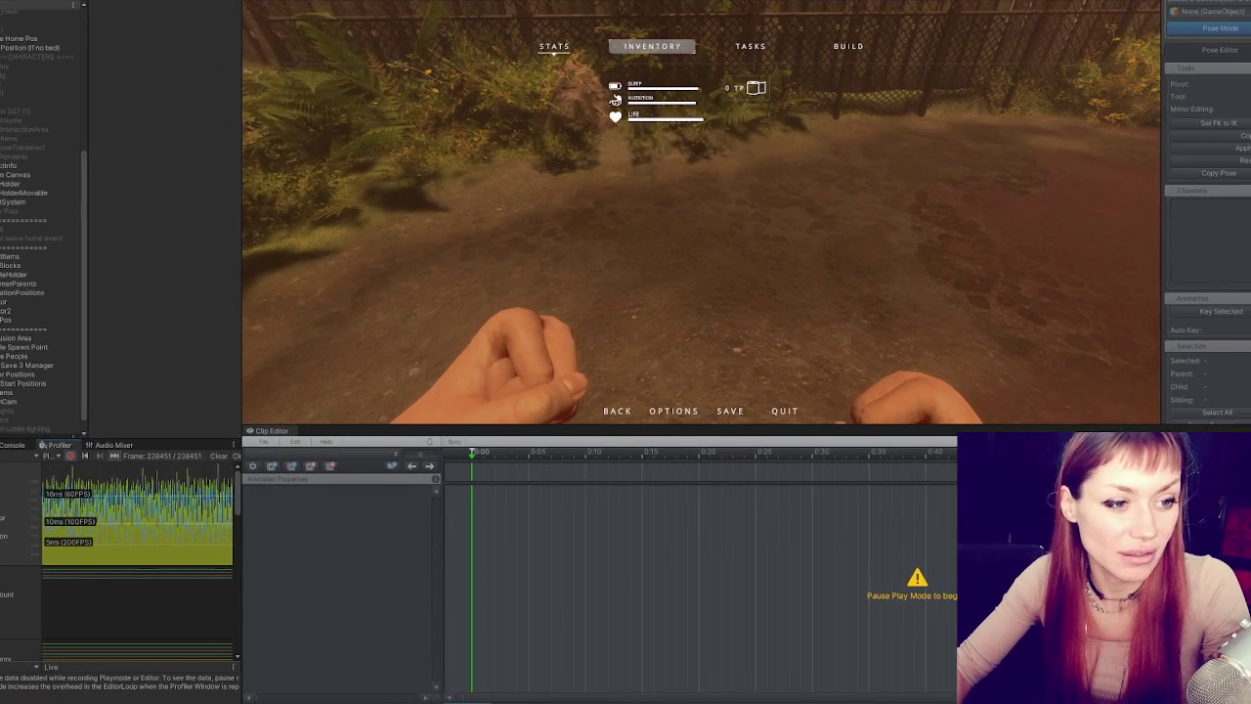
- Resume play, look out over the yard's wooden garden boxes, and collapse the Hierarchy
scroll(49, 147, "up", 8)
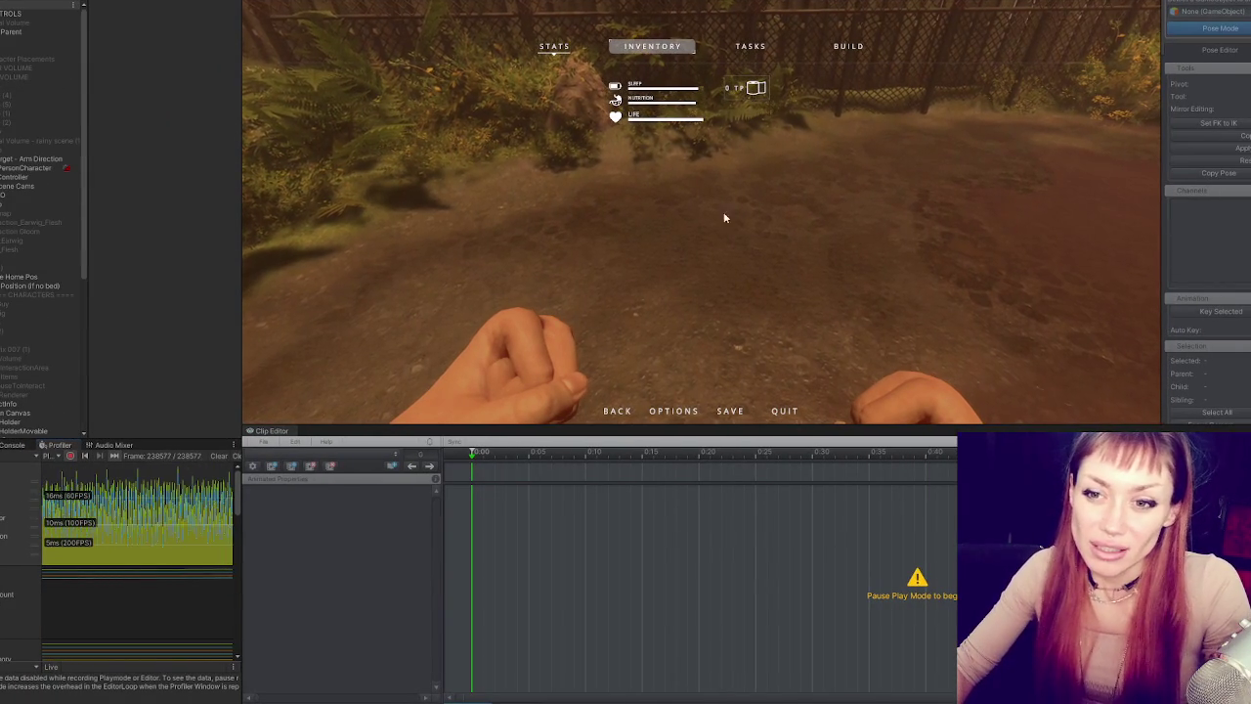
key("Escape")
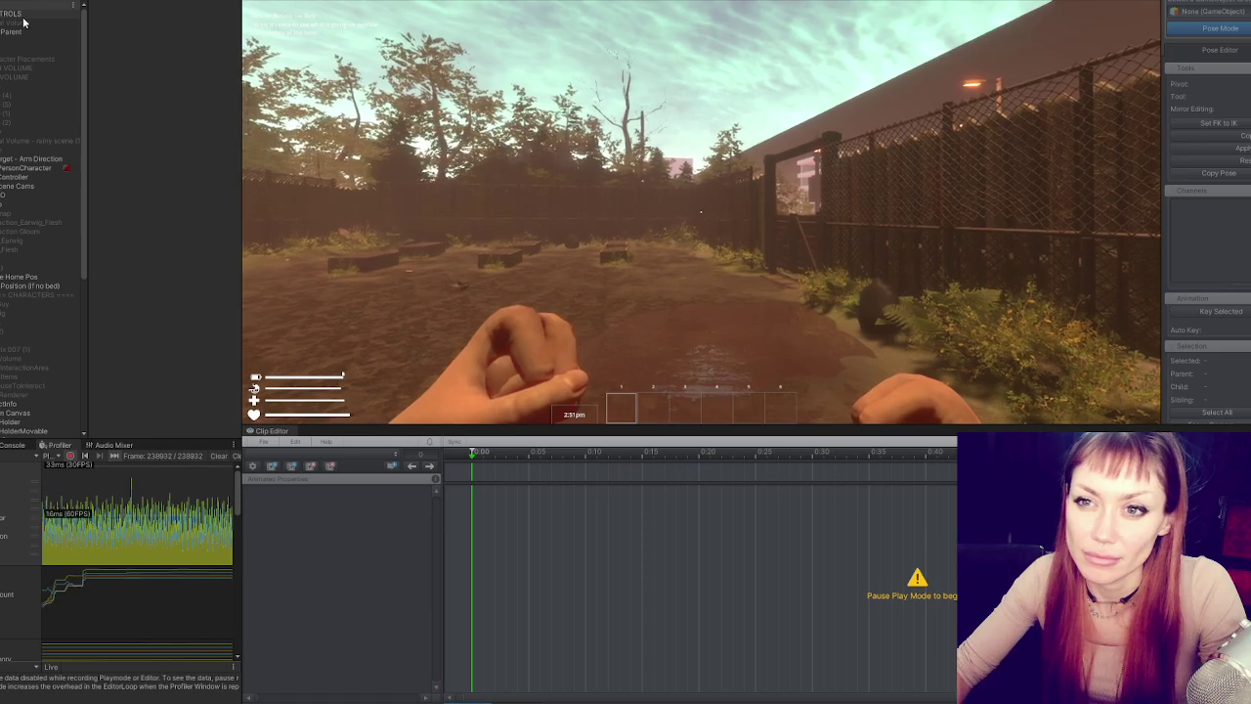
scroll(37, 88, "down", 5)
scroll(37, 88, "up", 5)
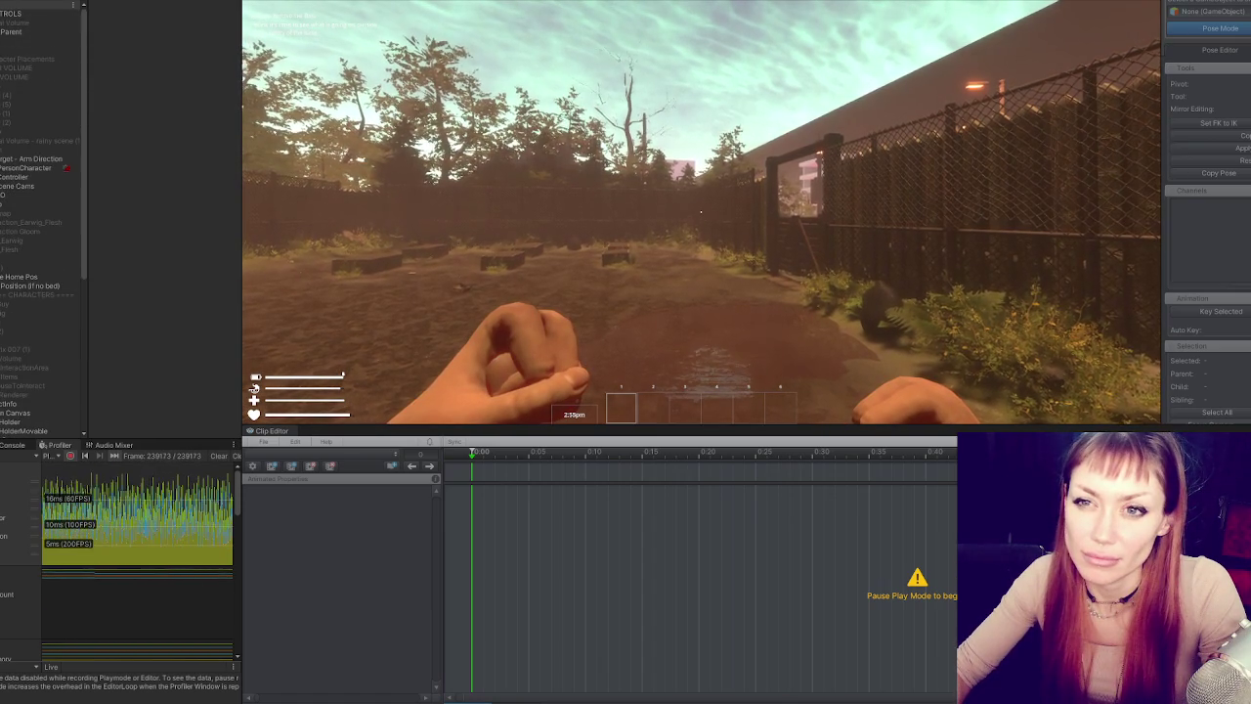
left_click(39, 4)
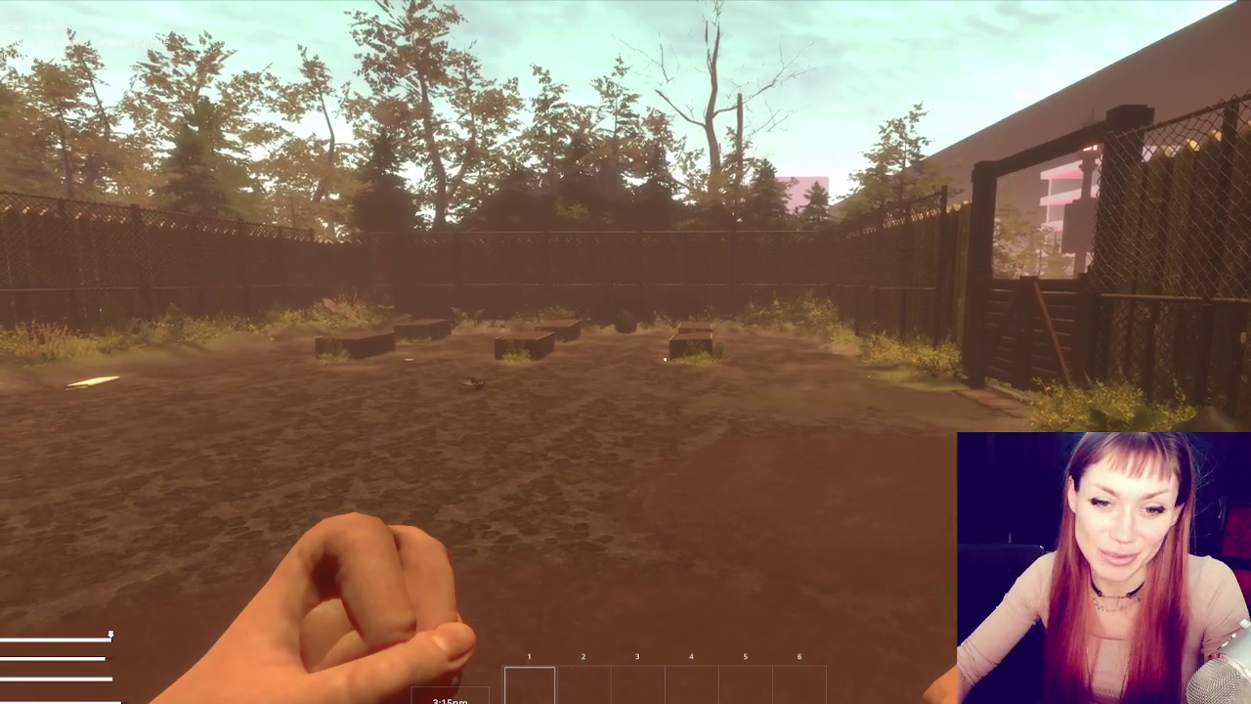
- Pick up the scrap wood, then walk across the yard and harvest the leafy plant
key("w")
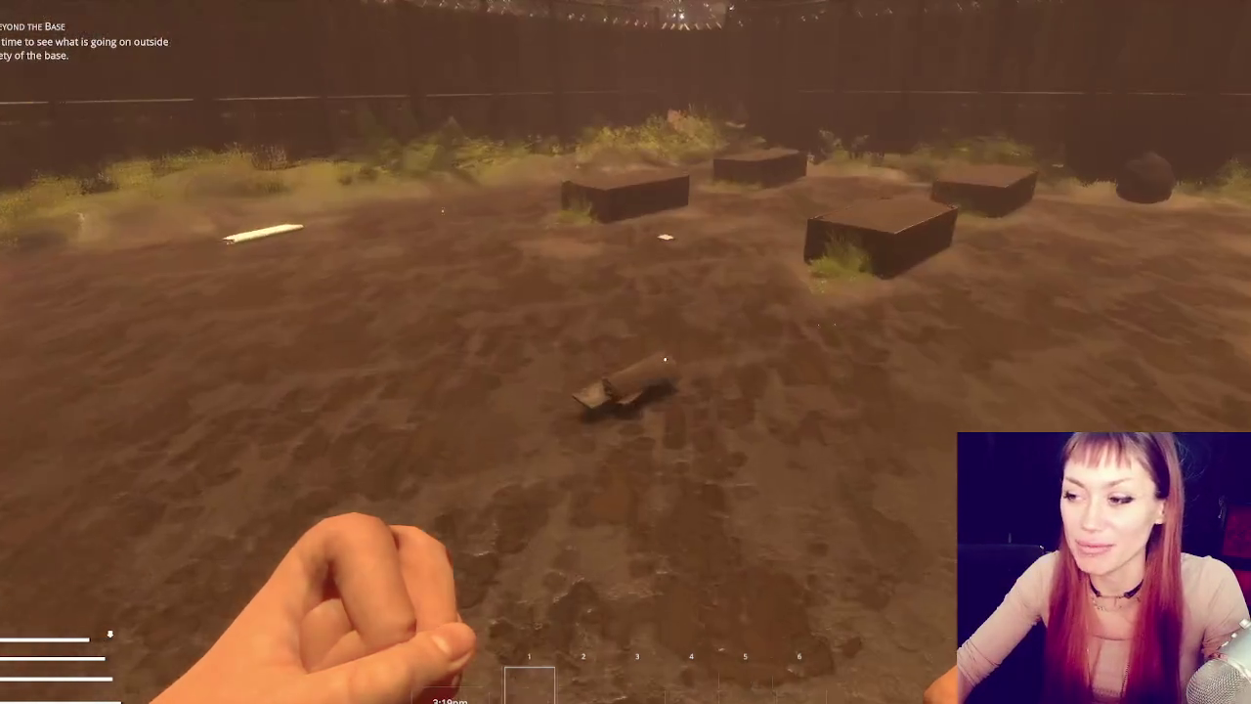
key("e")
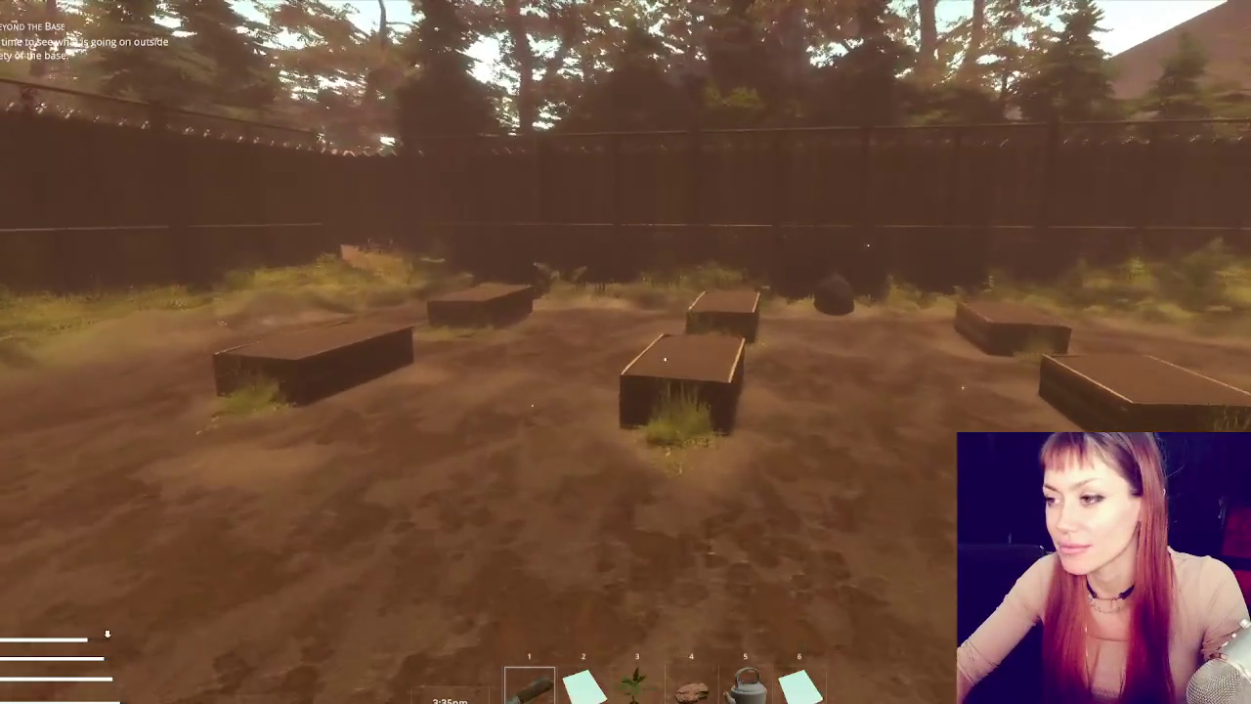
key("w")
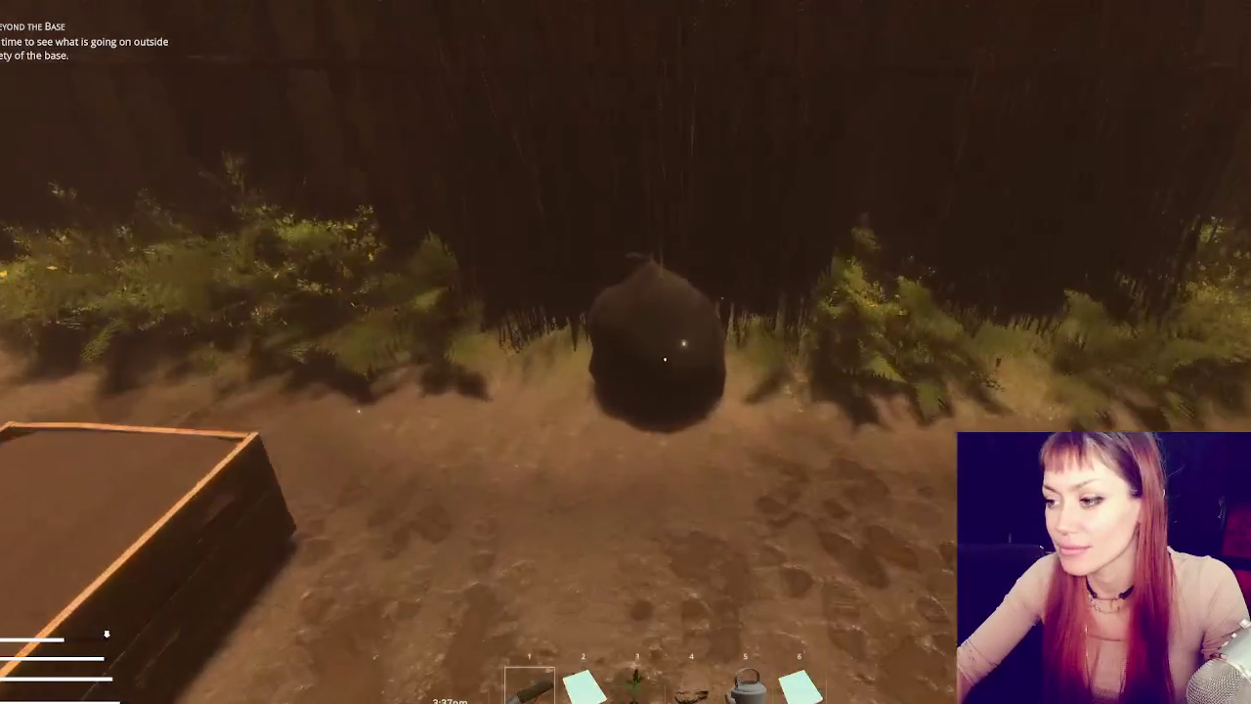
key("w")
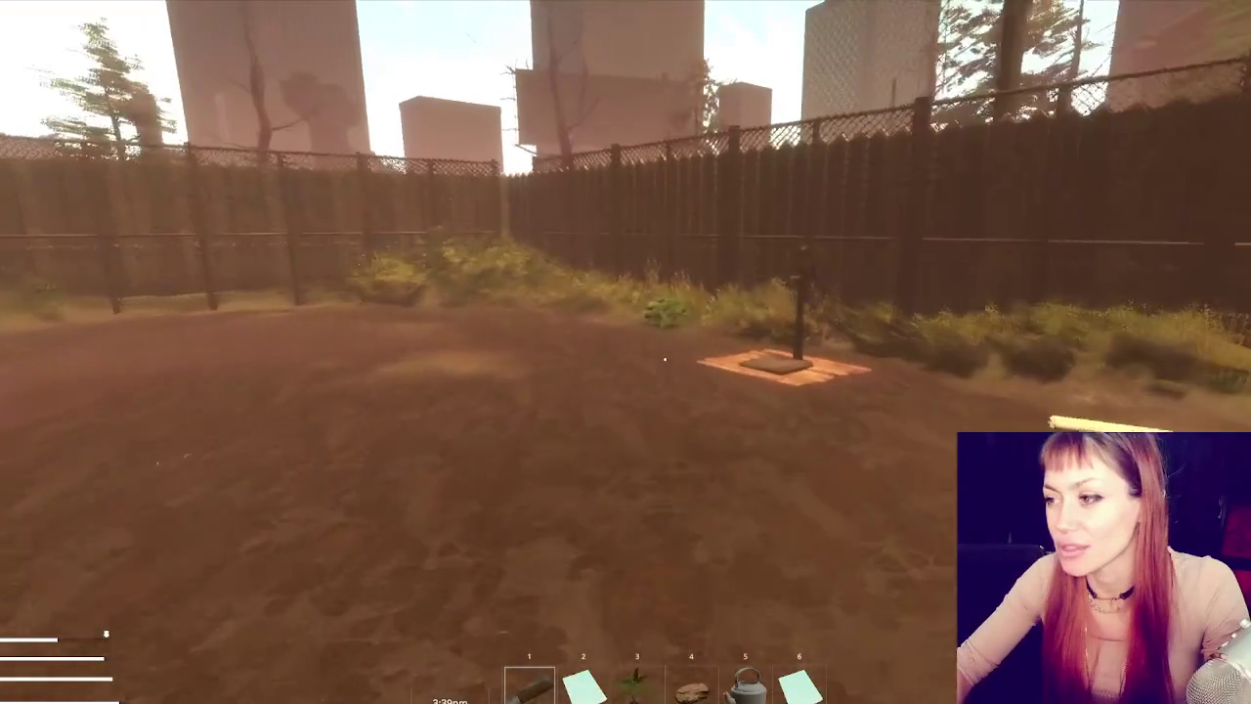
key("w")
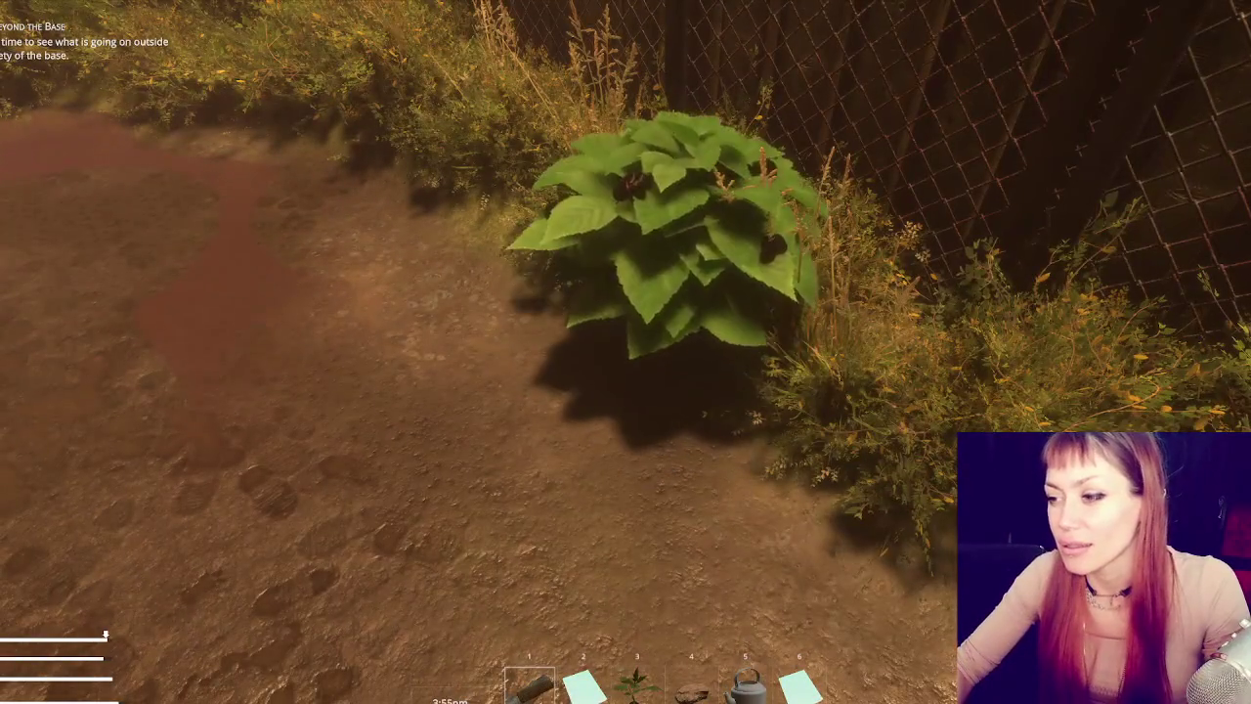
left_click(664, 359)
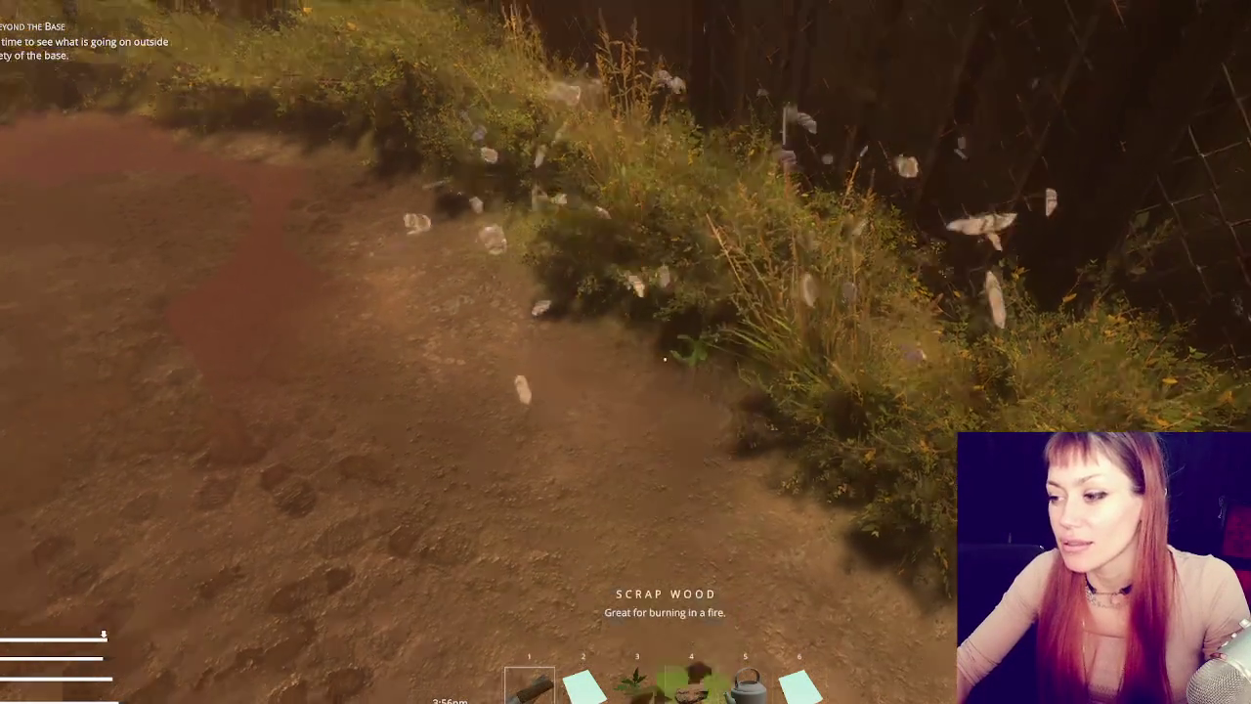
- Throw six test punches to check the animation, then pause the game
left_click(664, 360)
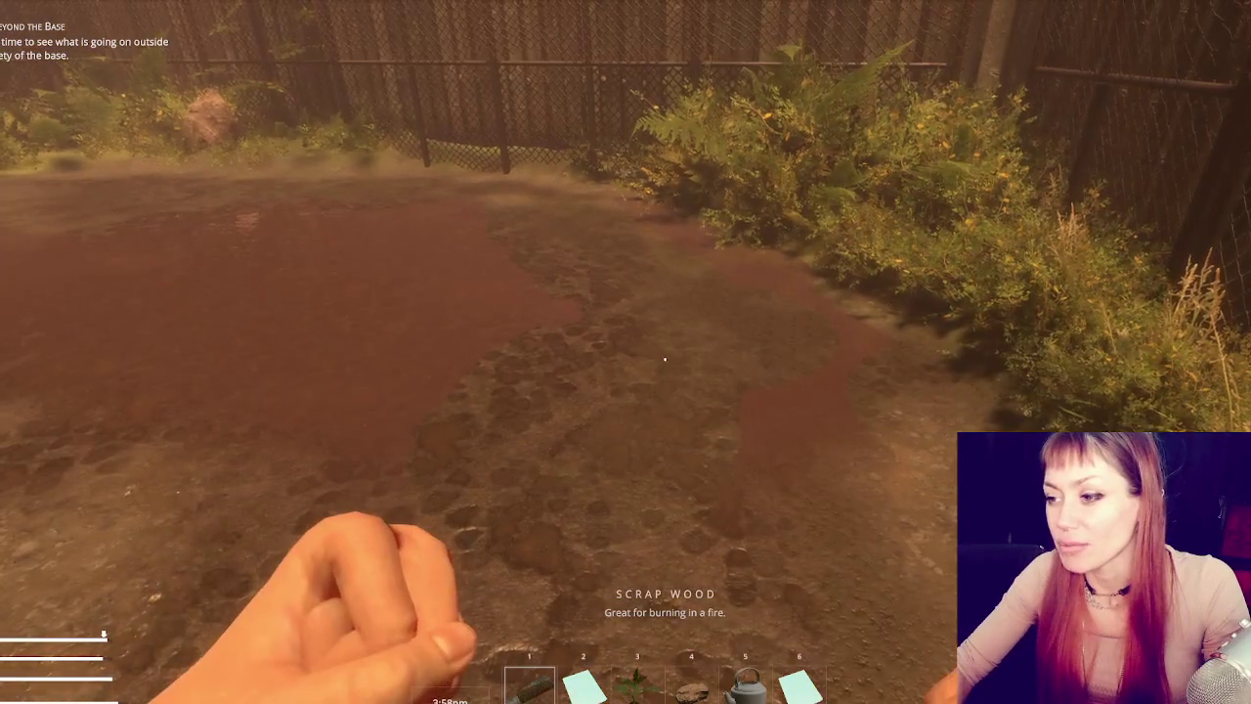
left_click(665, 360)
left_click(665, 360)
left_click(665, 359)
left_click(664, 360)
left_click(665, 359)
key("Escape")
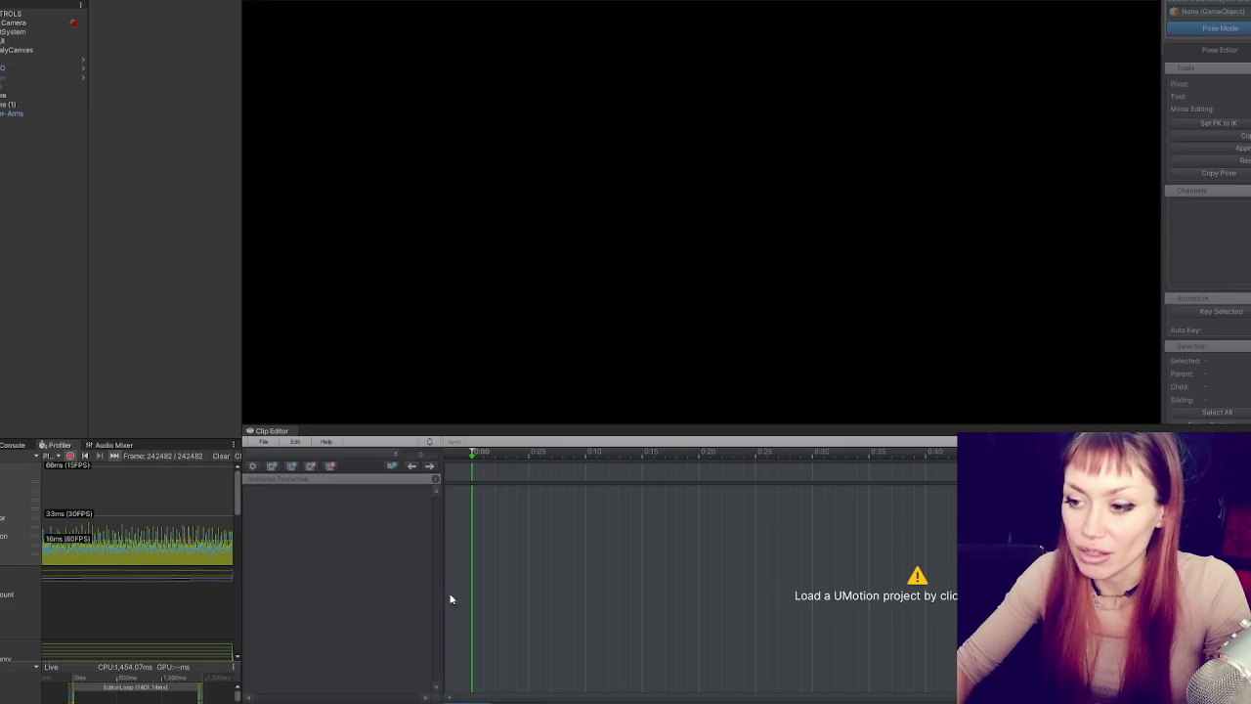
- Load the Punching Player Arms 2 project from the recently opened projects list
left_click(264, 442)
mouse_move(300, 495)
left_click(478, 495)
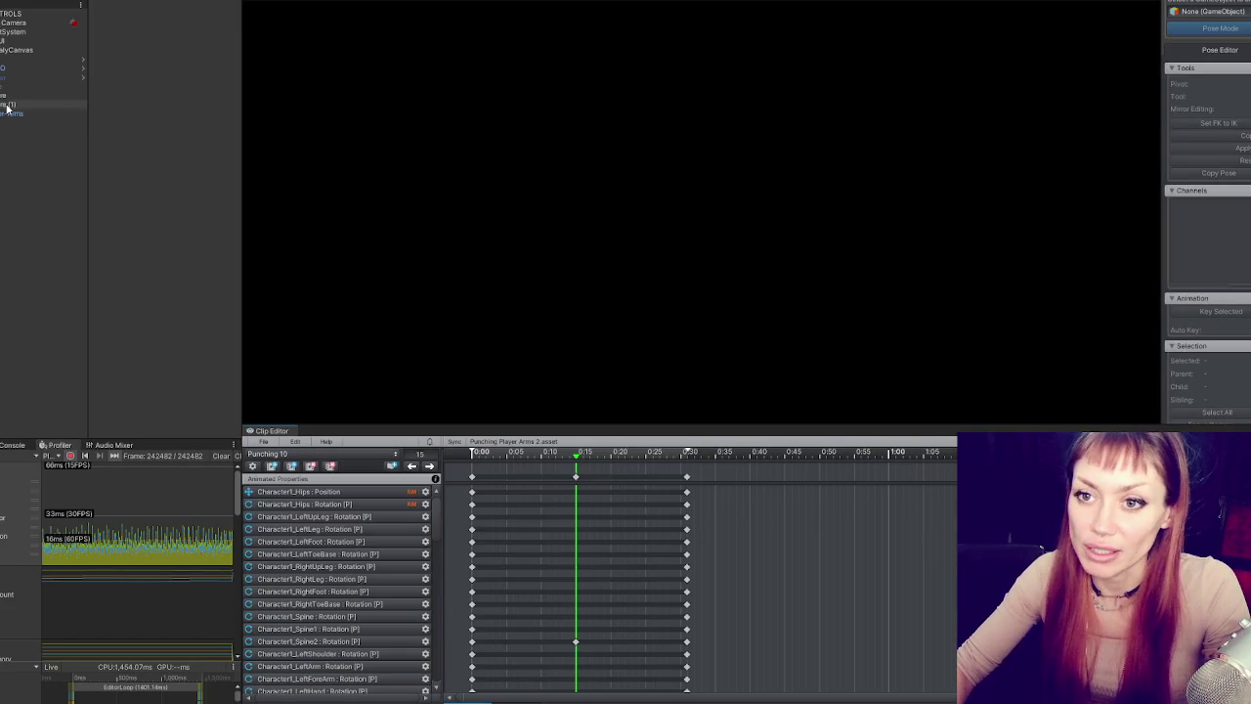
- Select the keyframes around frame 15 and frame the Player-Arms object in the scene
left_click(576, 477)
left_click(604, 458)
left_click_drag(604, 477, 627, 482)
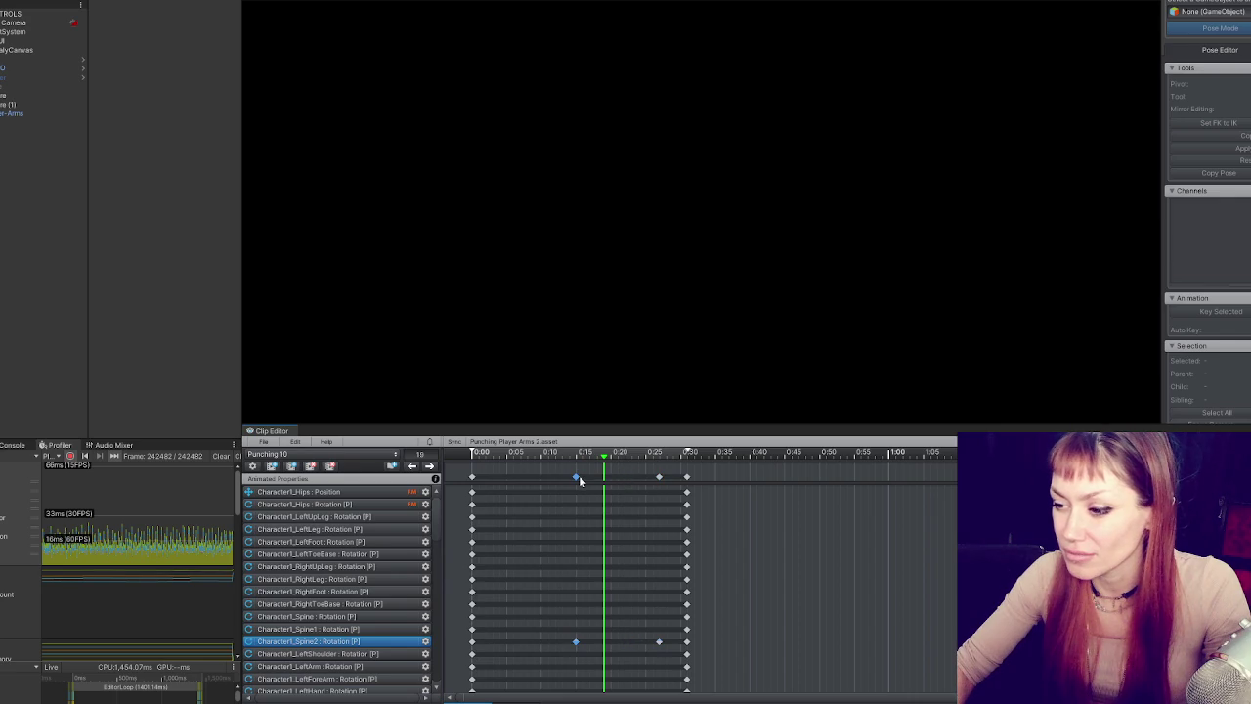
left_click(29, 113)
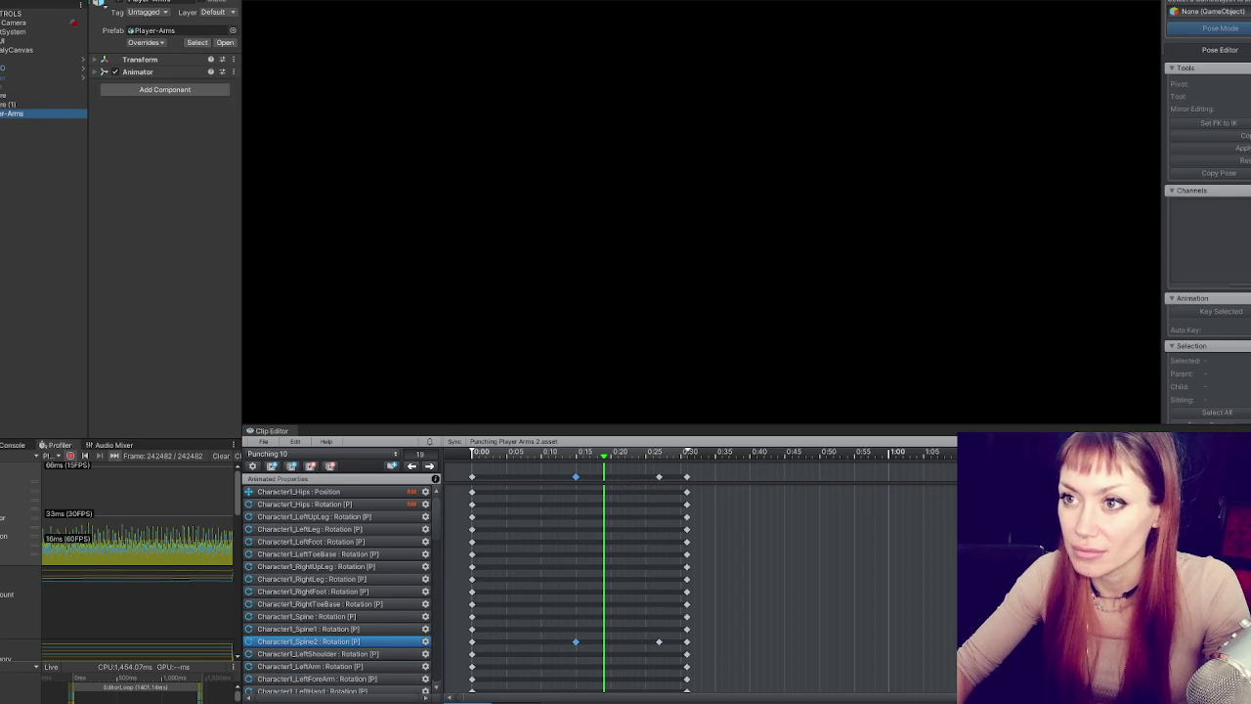
double_click(30, 113)
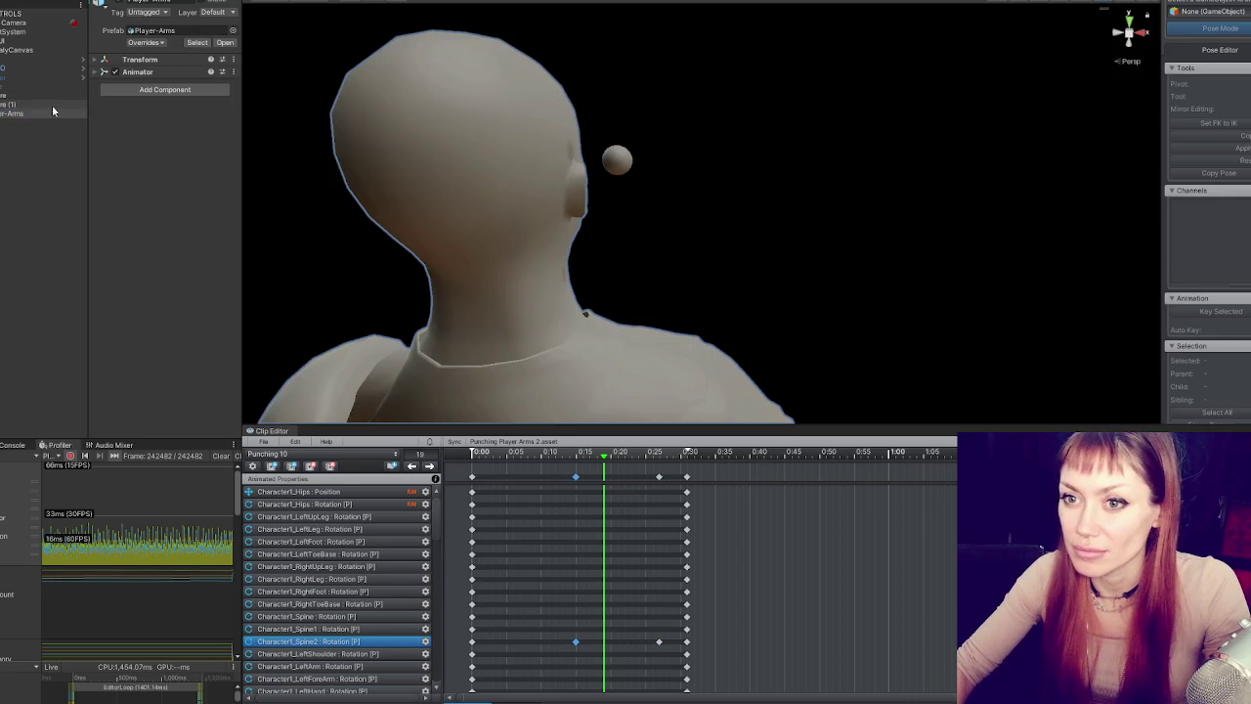
- In Pose Mode, rotate the right arm upward at the frame 15 key
left_click(1246, 27)
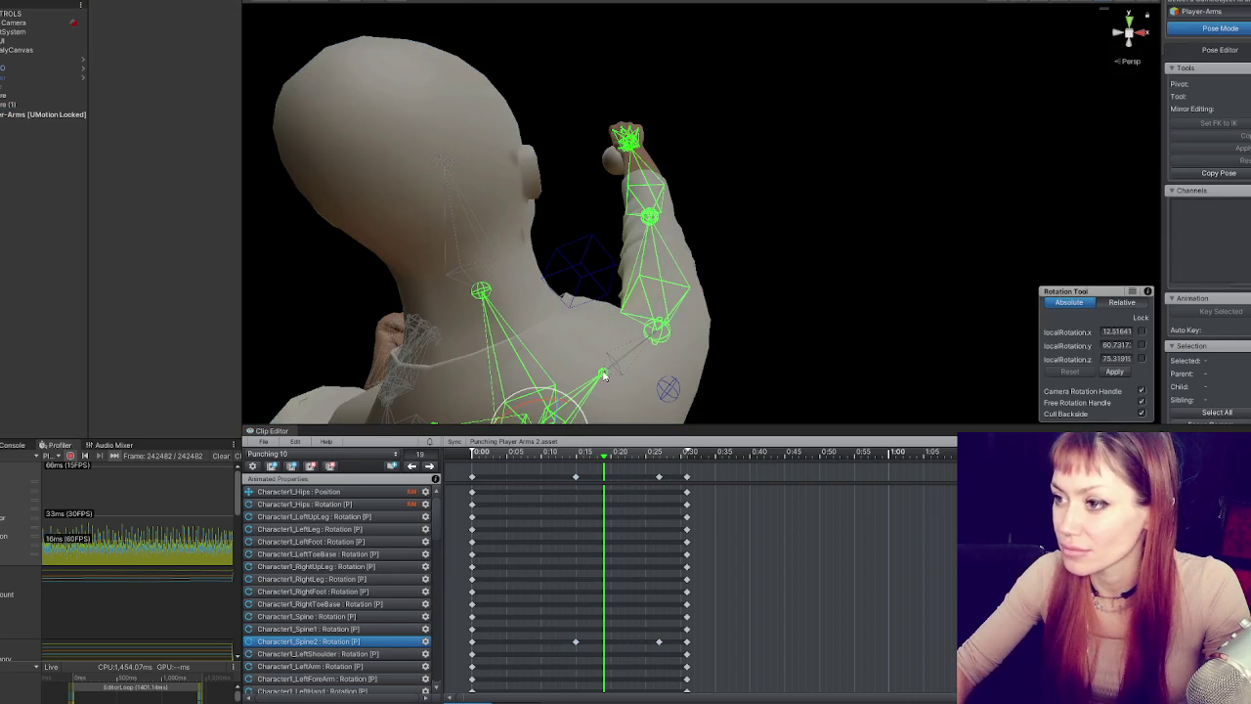
left_click(411, 466)
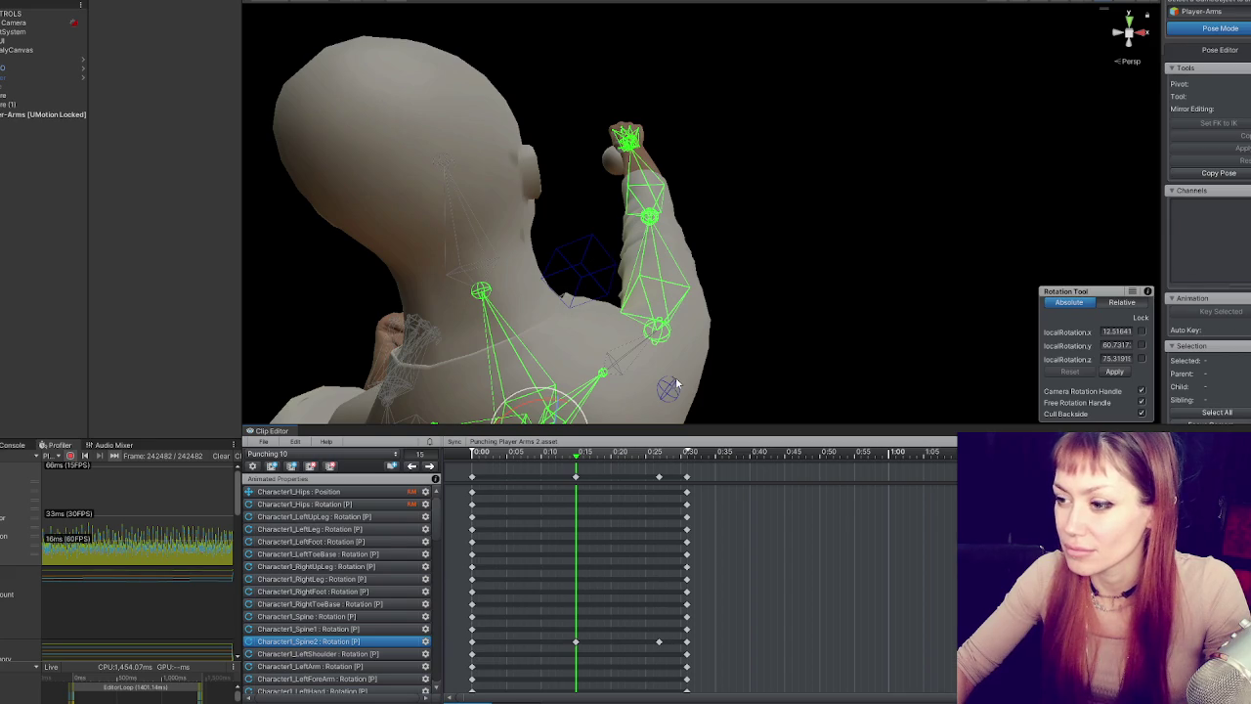
left_click(666, 326)
mouse_move(677, 359)
left_mouse_down()
mouse_move(665, 345)
mouse_move(671, 363)
left_mouse_up()
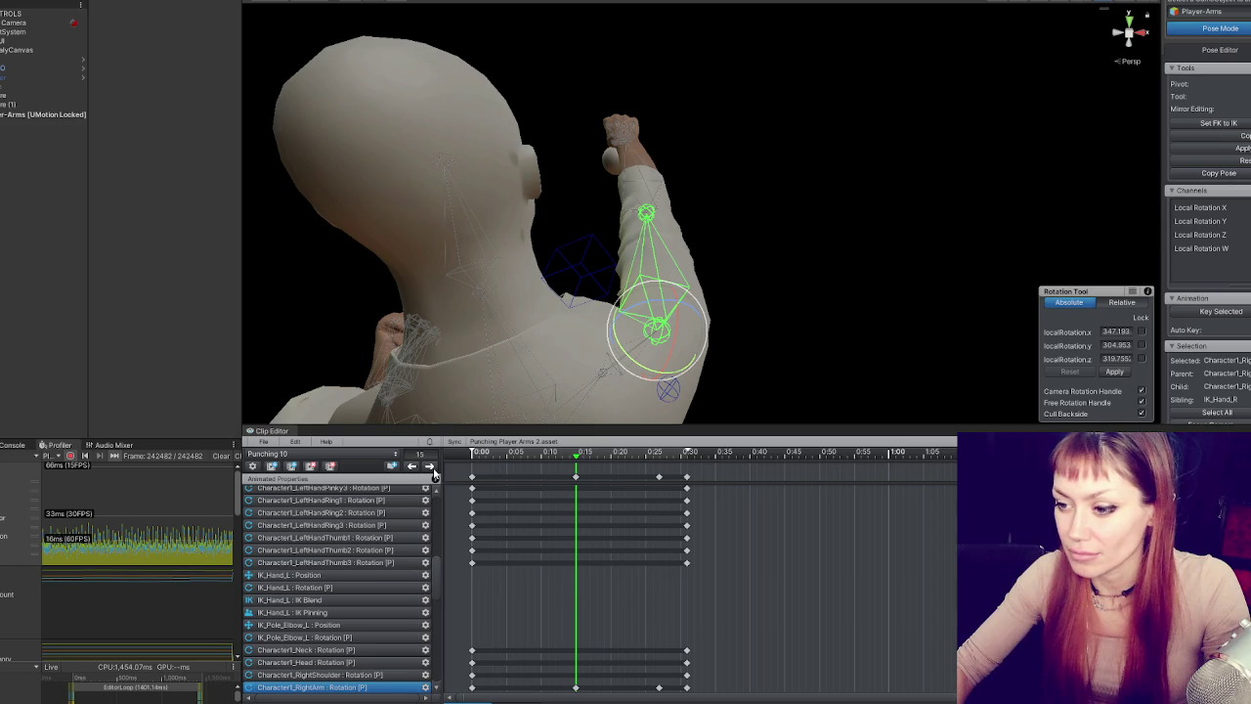
left_click(431, 467)
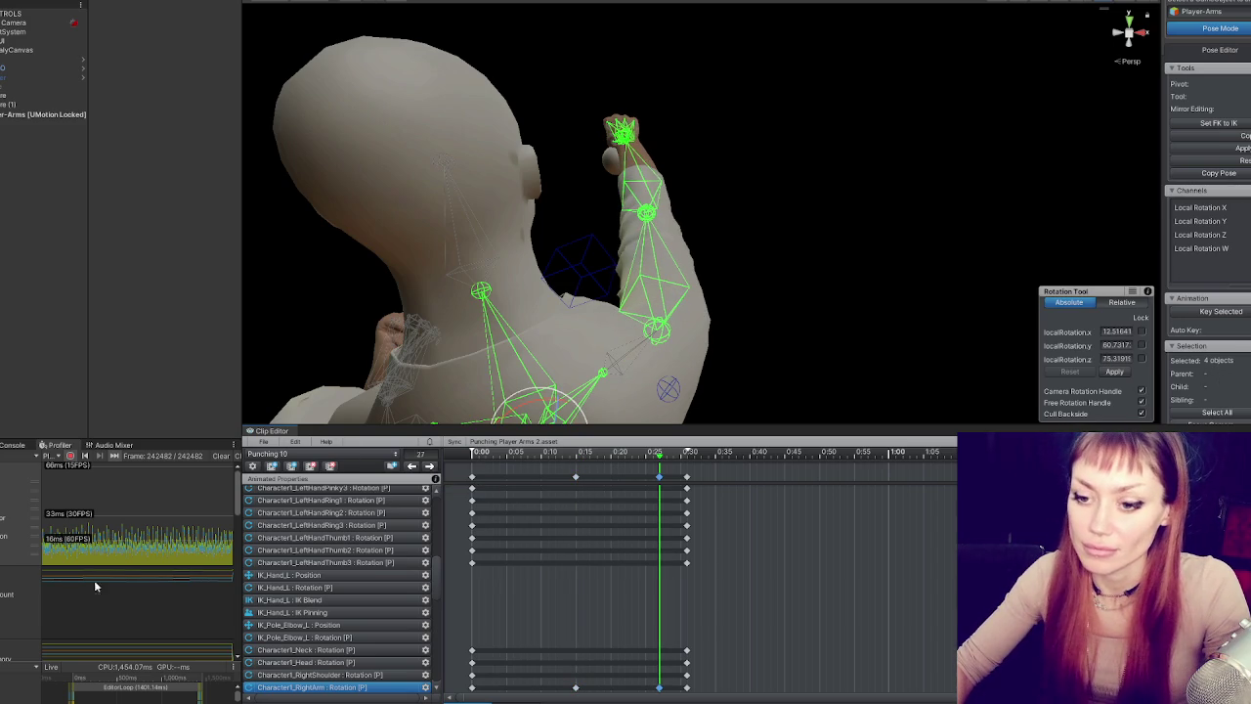
left_click(12, 445)
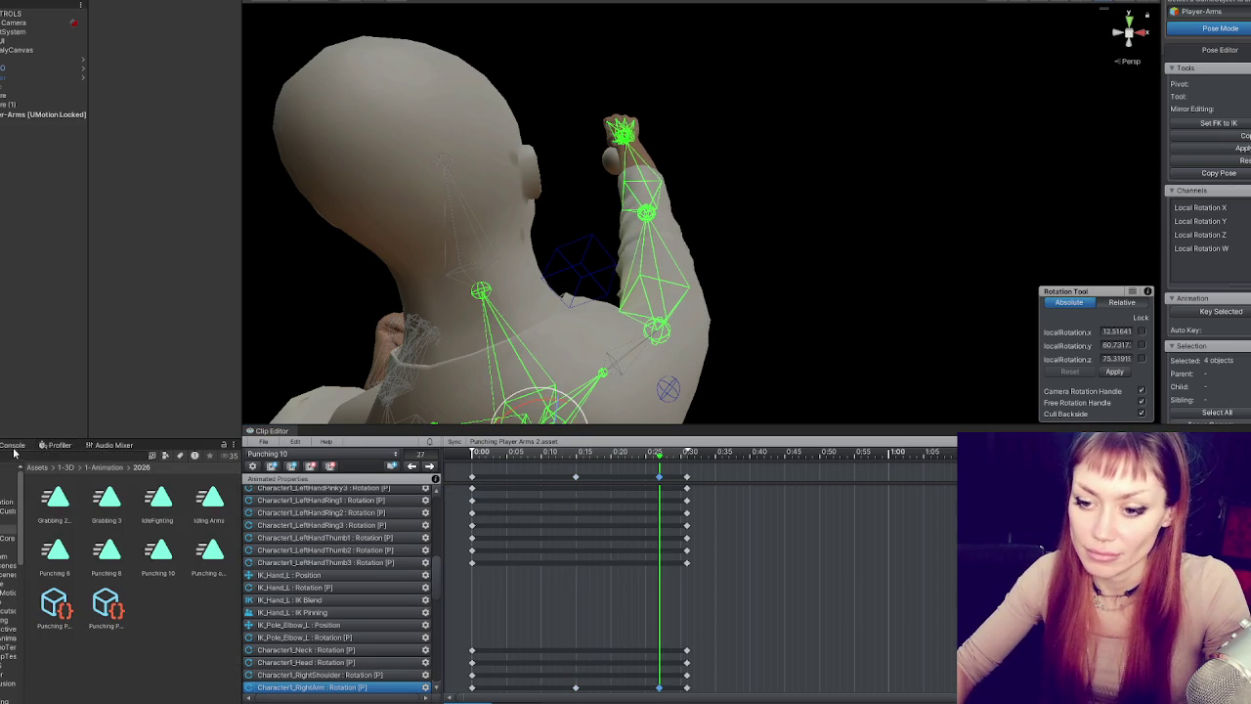
- Delete the old Punching 10 clip asset
left_click(158, 553)
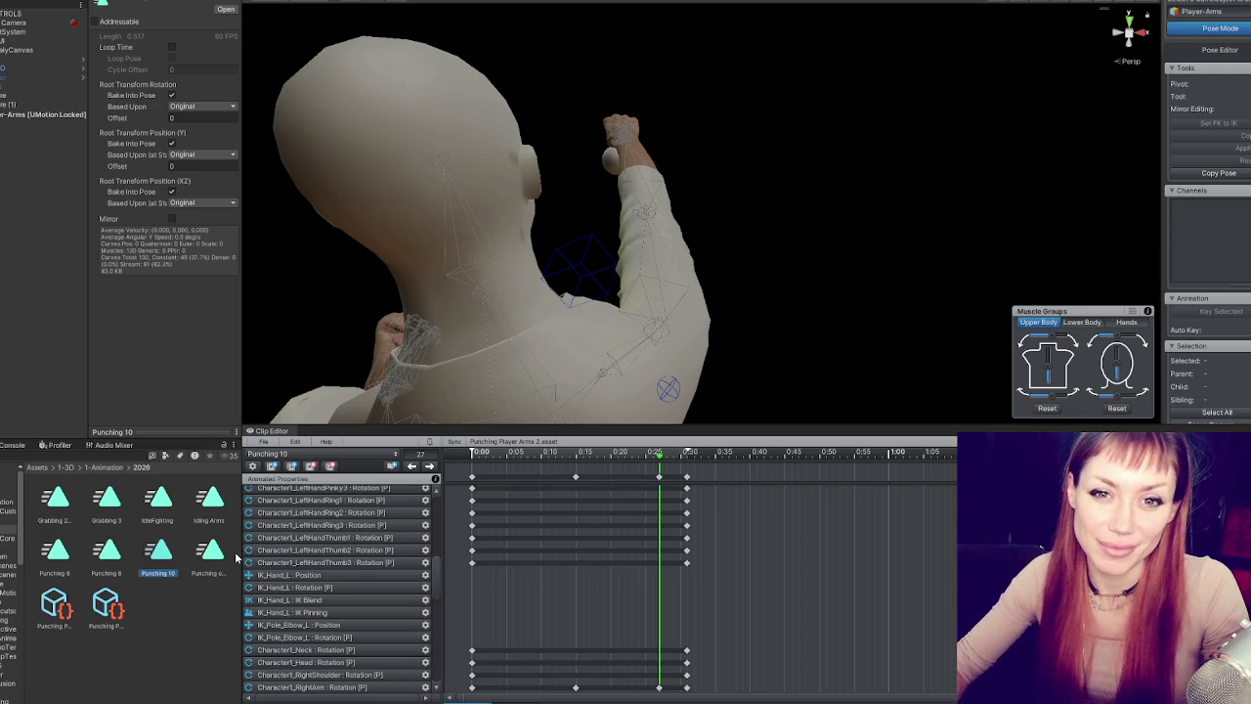
key("ctrl+d")
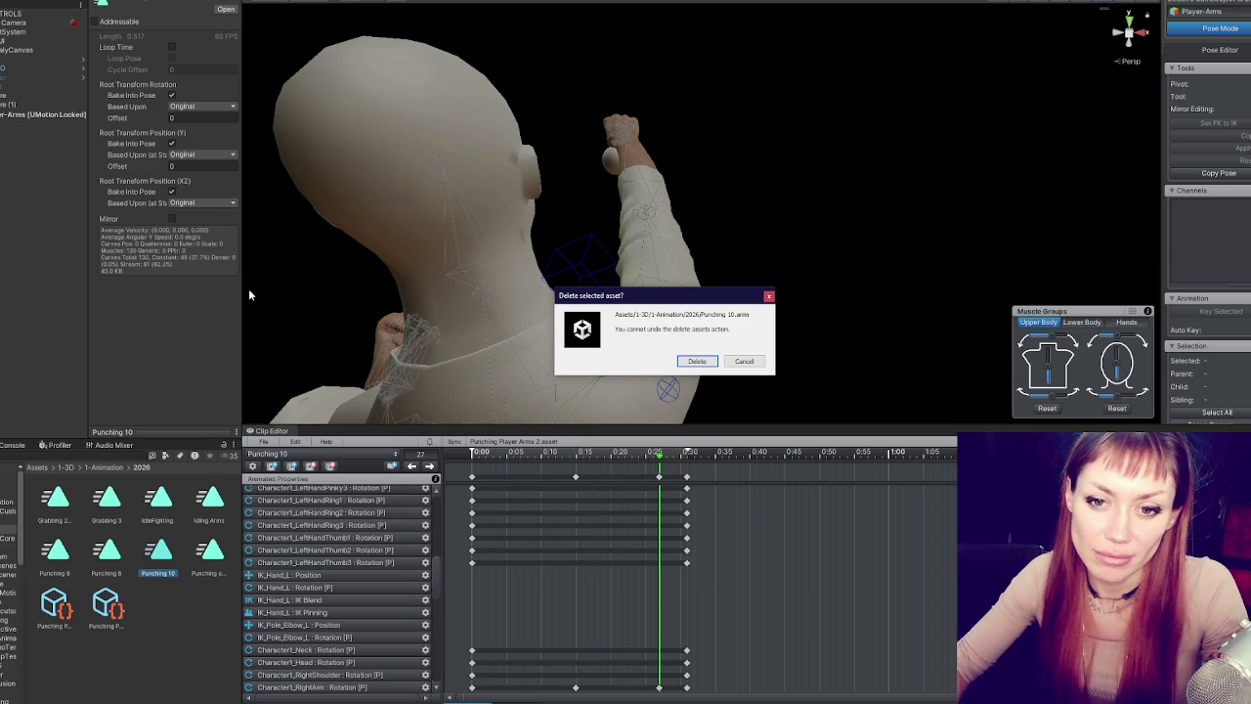
left_click(695, 361)
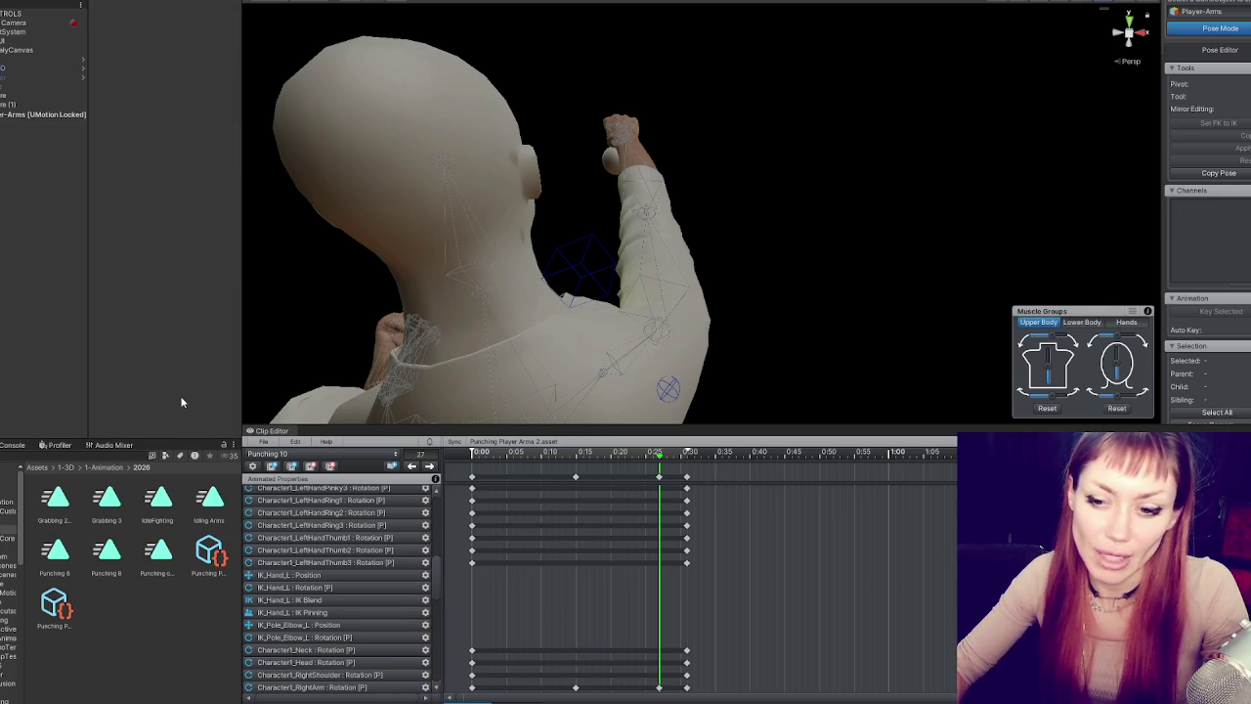
- Export the current clip as Punching 10 and dismiss the export report
left_click(264, 442)
mouse_move(367, 537)
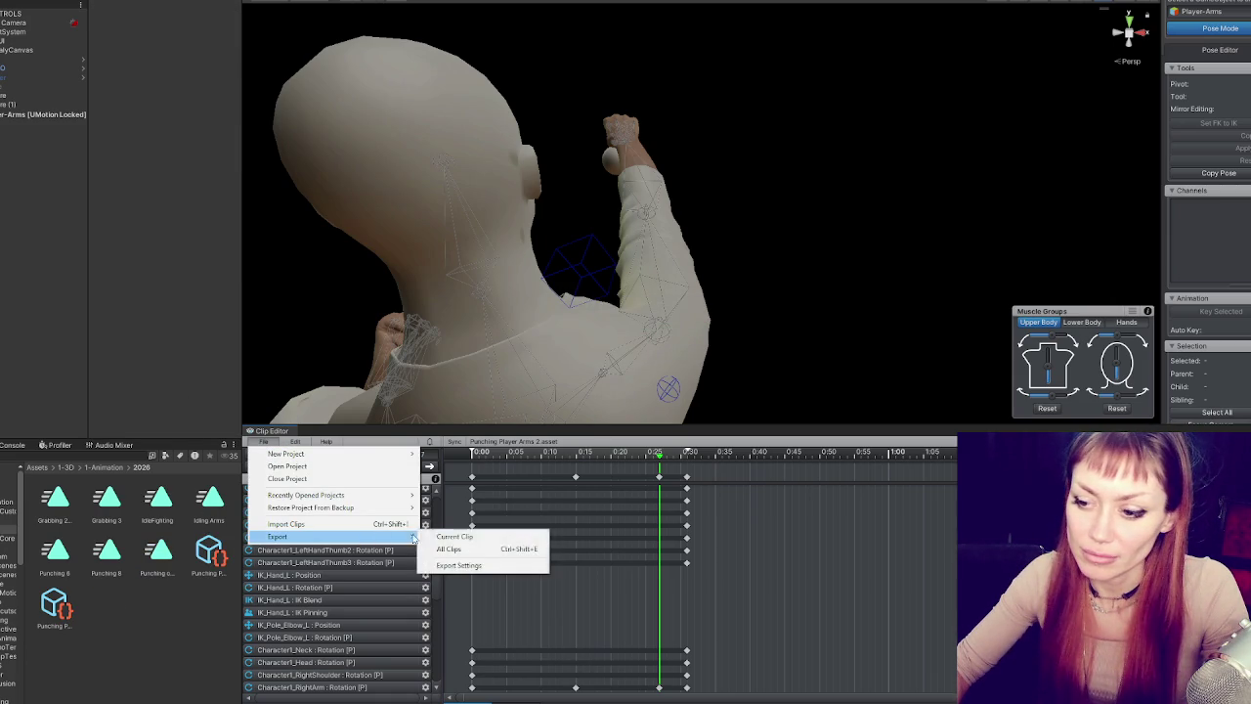
left_click(449, 535)
left_click(662, 412)
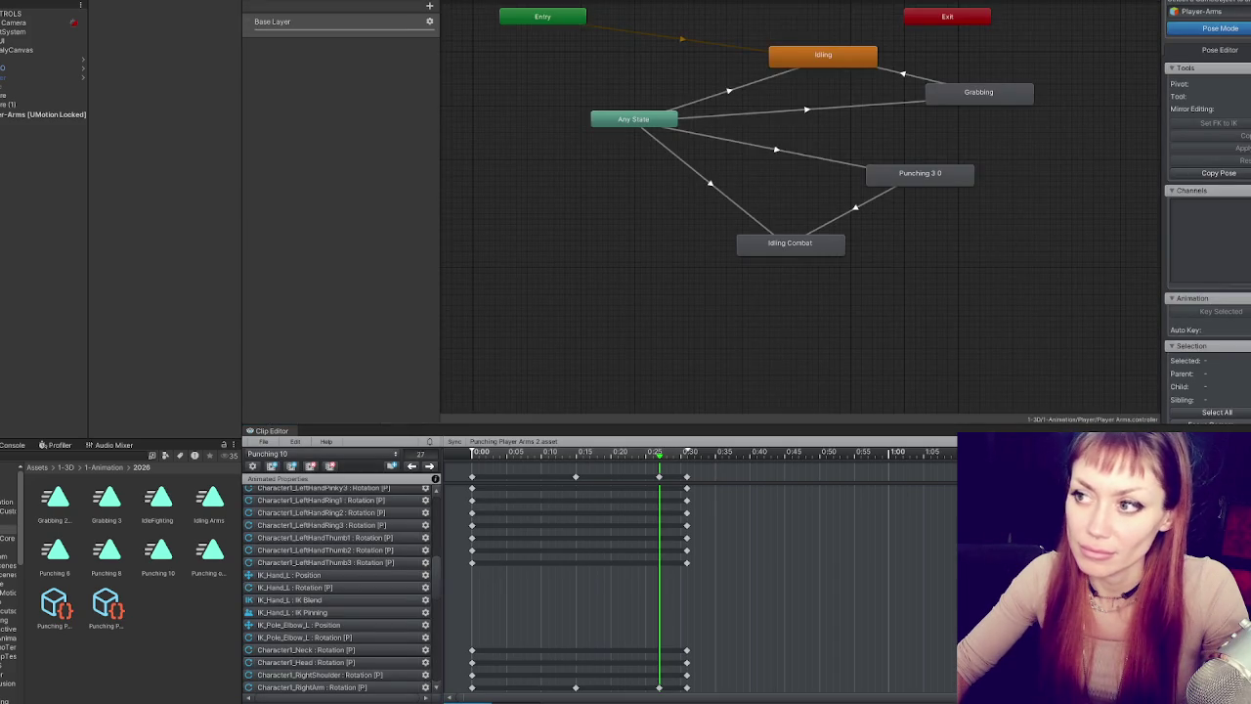
- Select the Punching 10 asset to view its clip settings
left_click(159, 553)
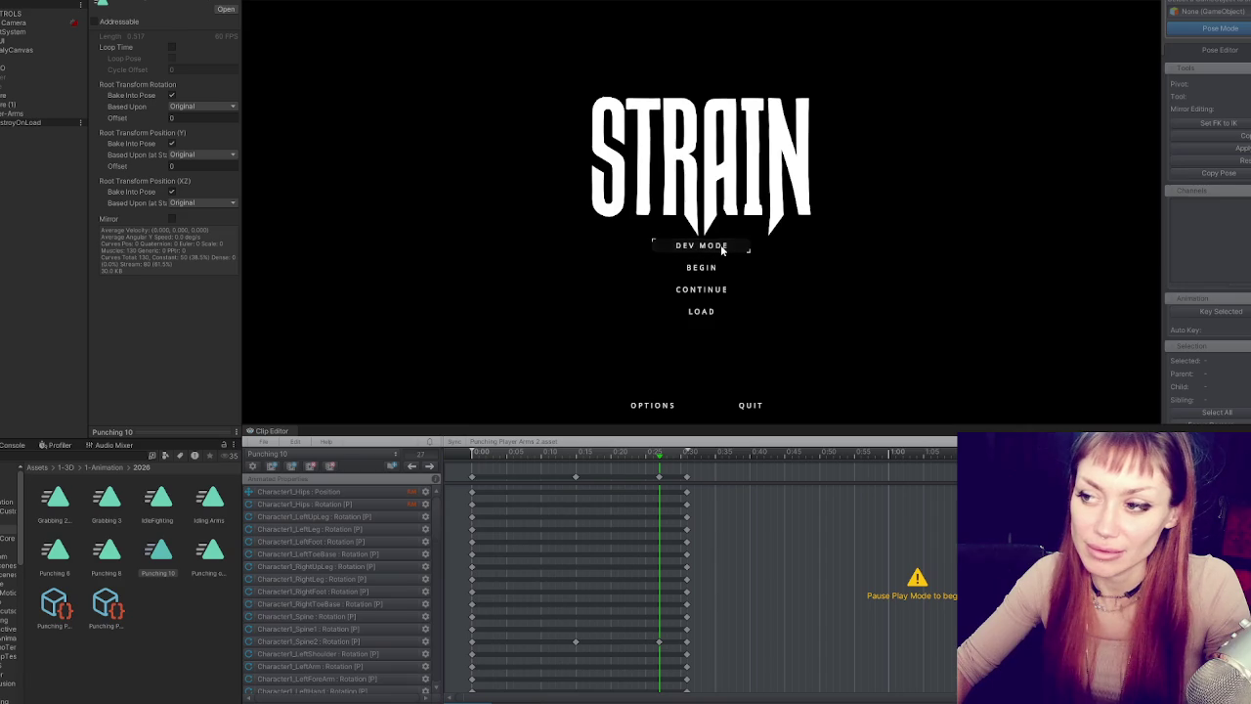
- Start the game in DEV MODE, try the fists, open the pause menu, and stop play mode
left_click(723, 250)
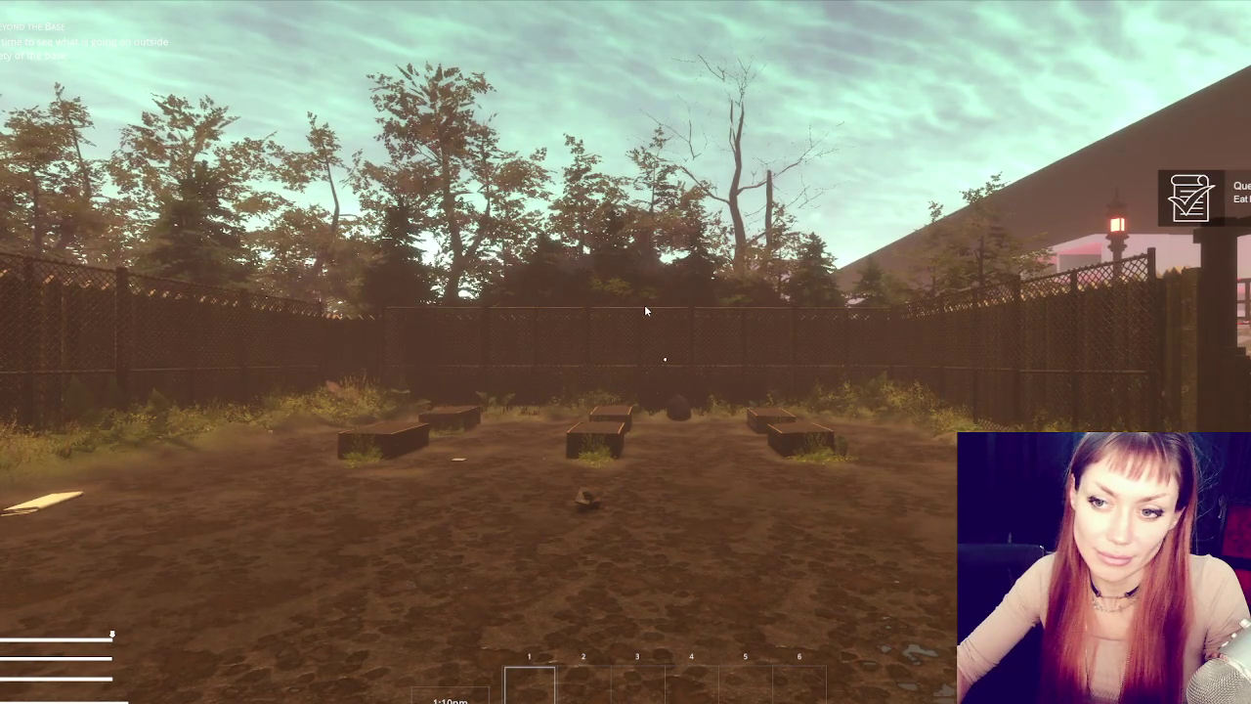
mouse_move(645, 311)
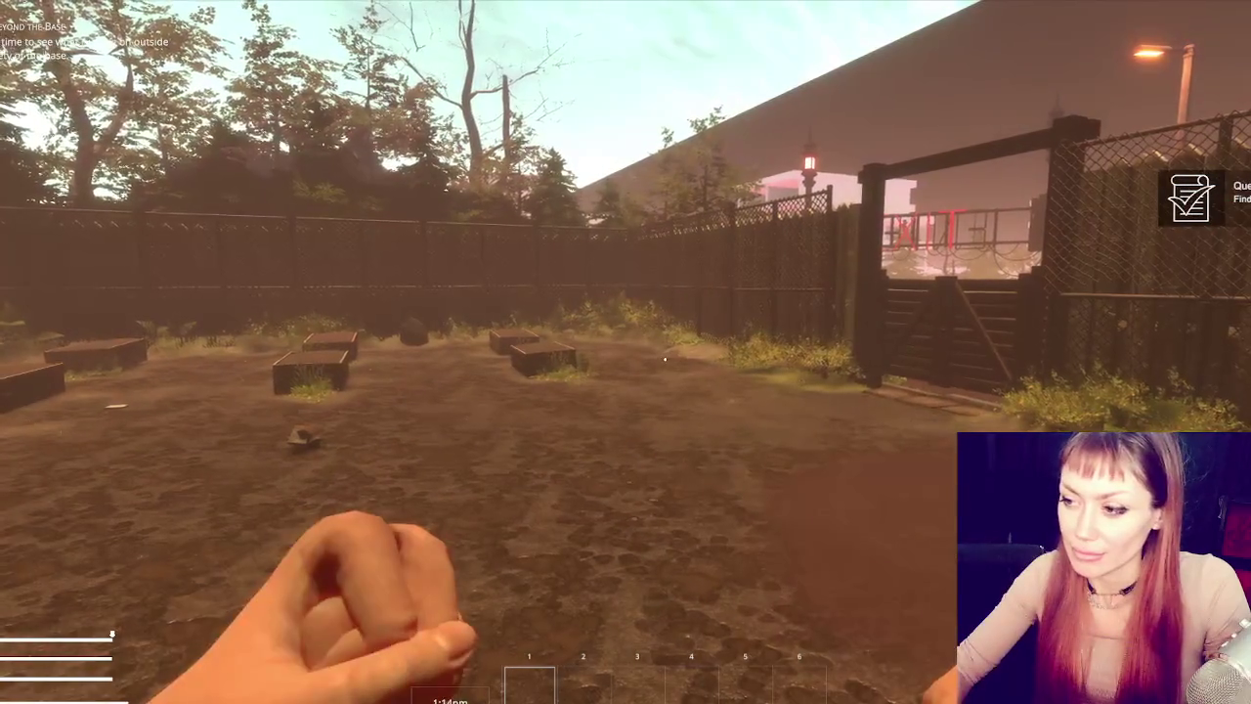
key("Escape")
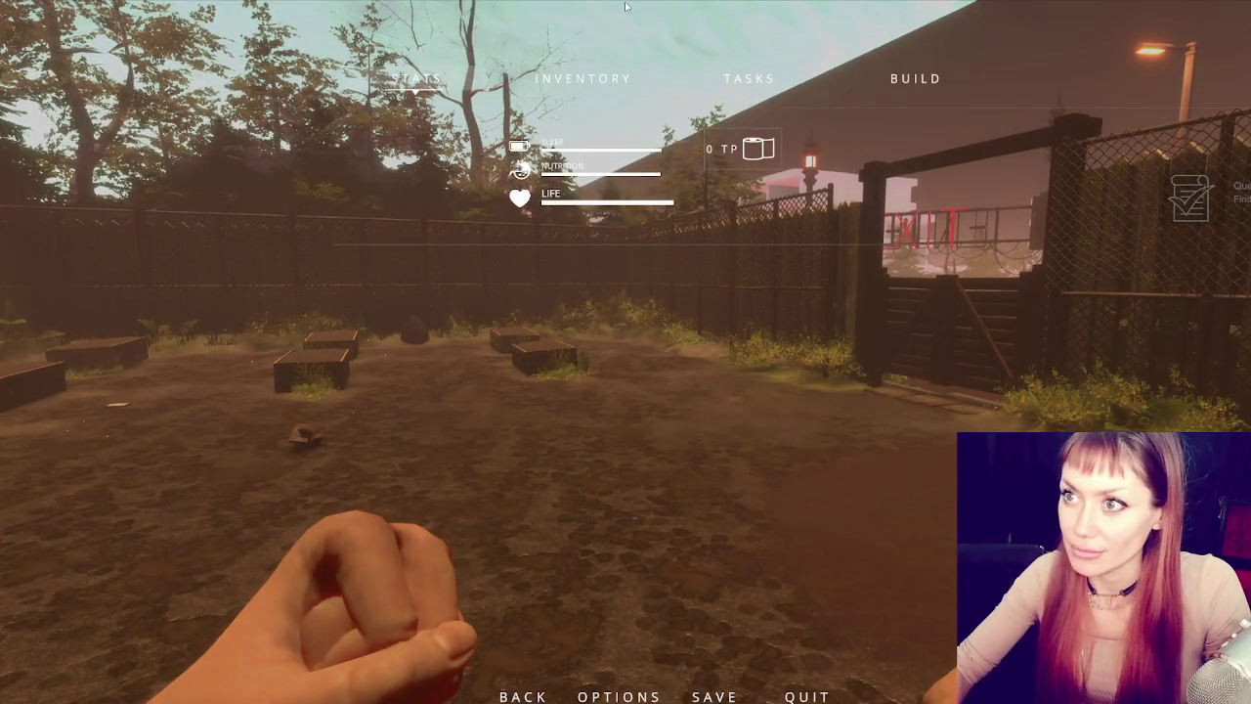
left_click(623, 5)
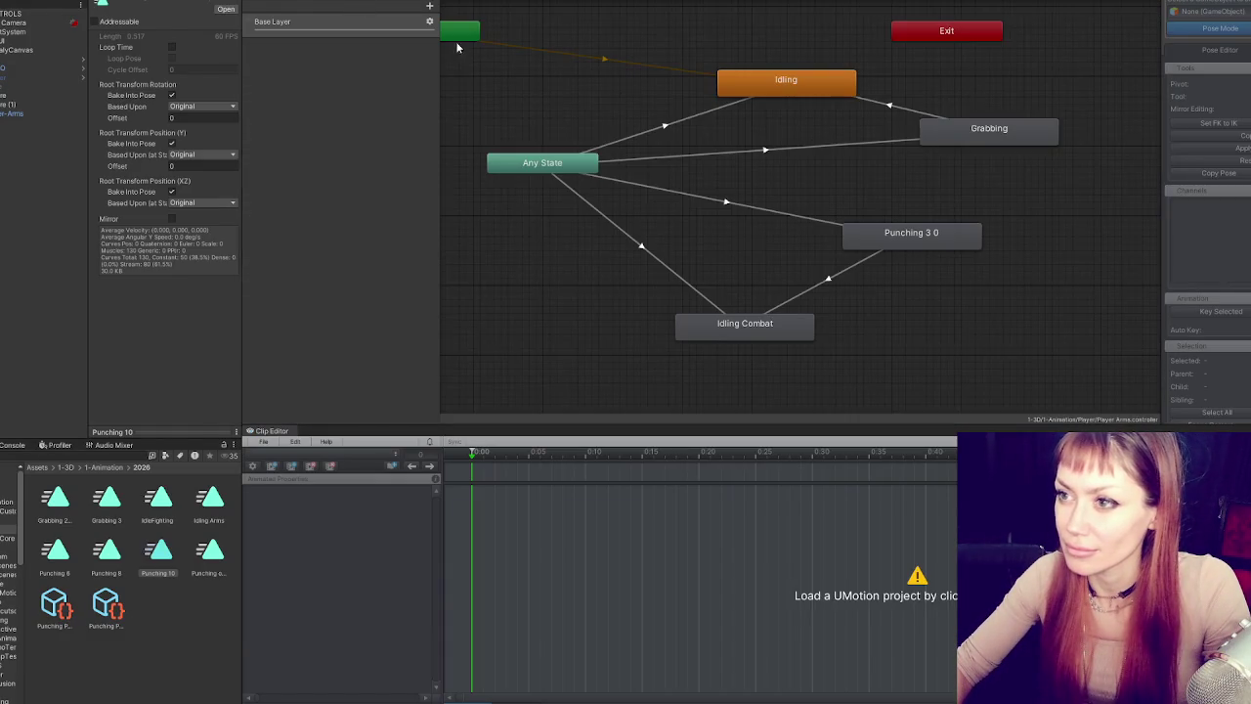
- Inspect the Grabbing and Punching 3 0 animator states and the Punching 10 asset
left_click(979, 134)
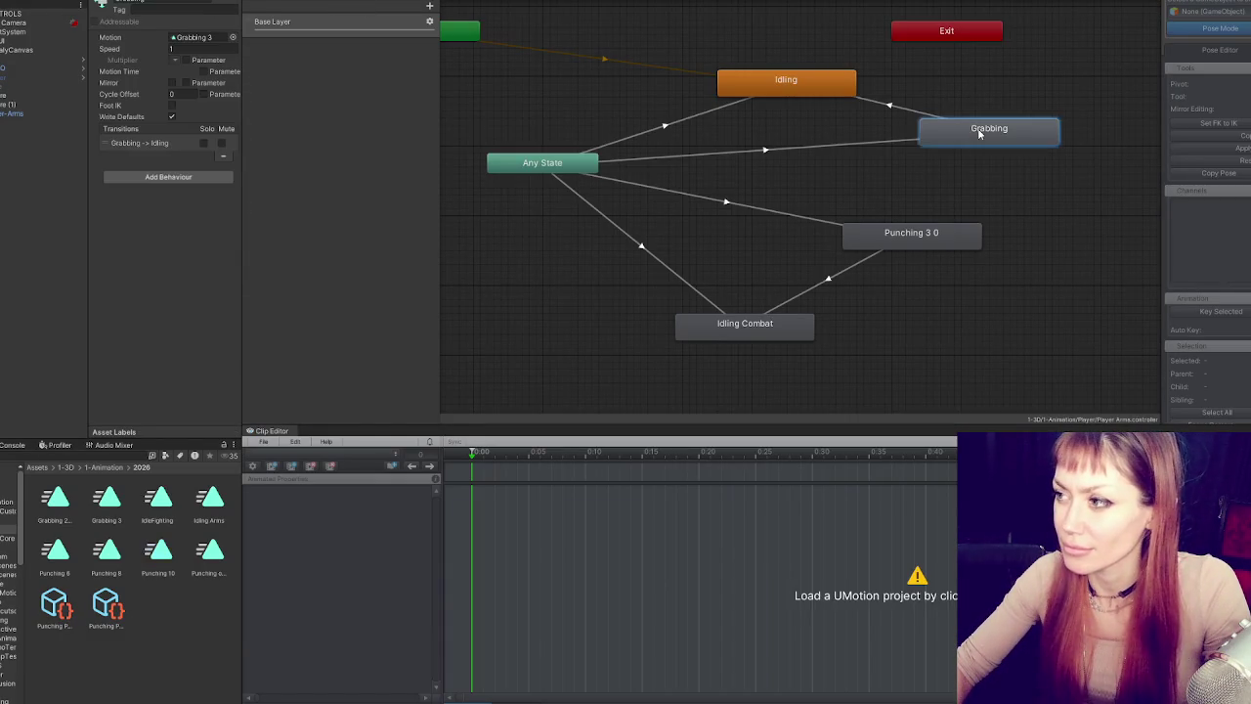
left_click(911, 244)
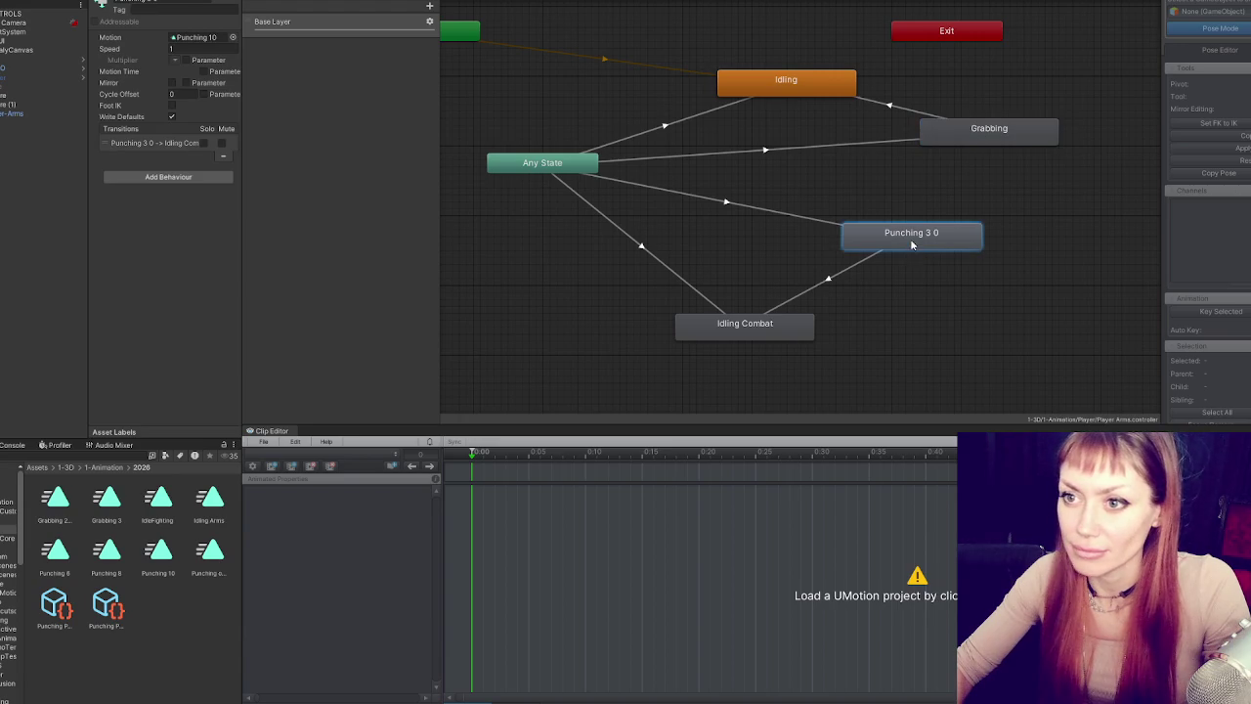
left_click(159, 553)
right_click(166, 555)
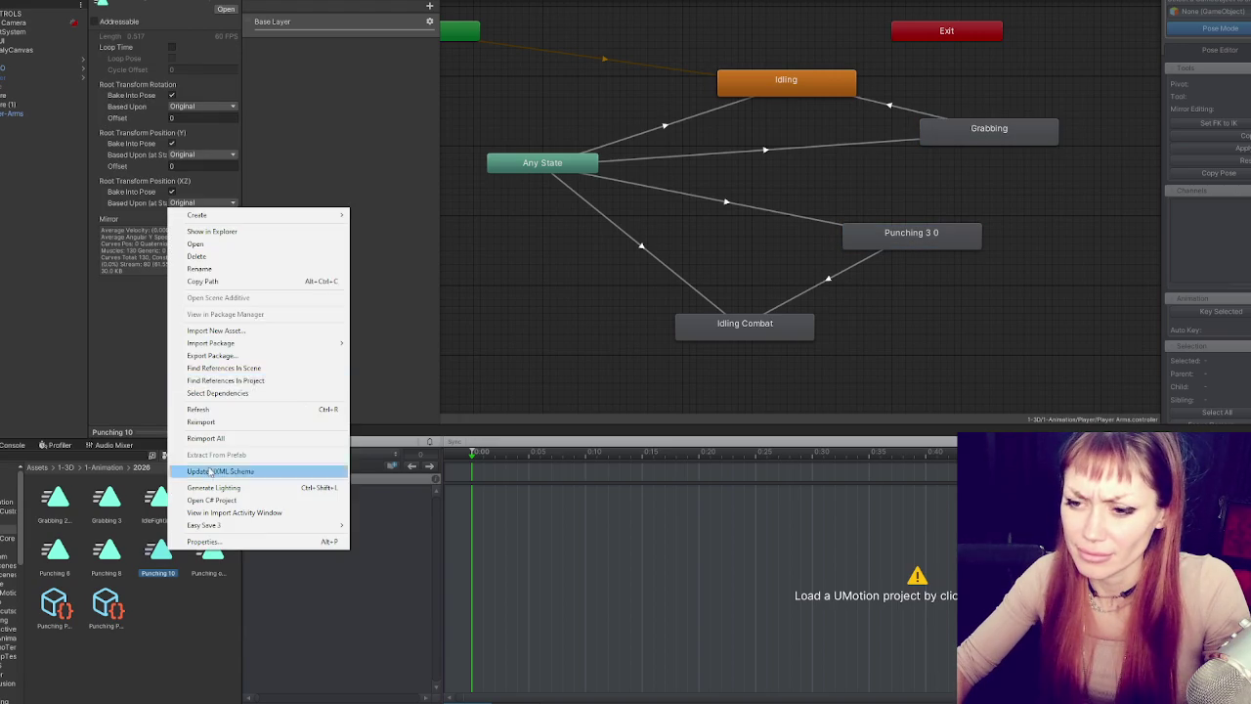
left_click(274, 231)
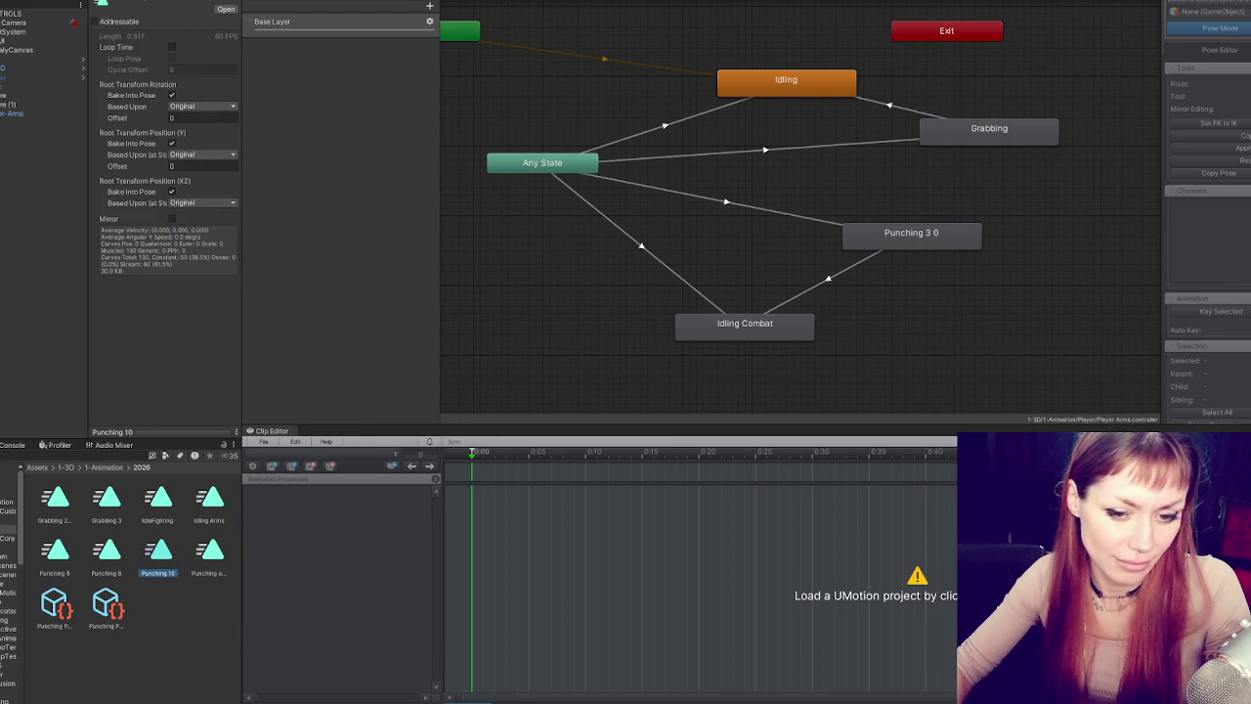
- Reload Punching Player Arms 2 and drag the final keyframes later to lengthen the punch
left_click(263, 441)
mouse_move(344, 494)
left_click(465, 499)
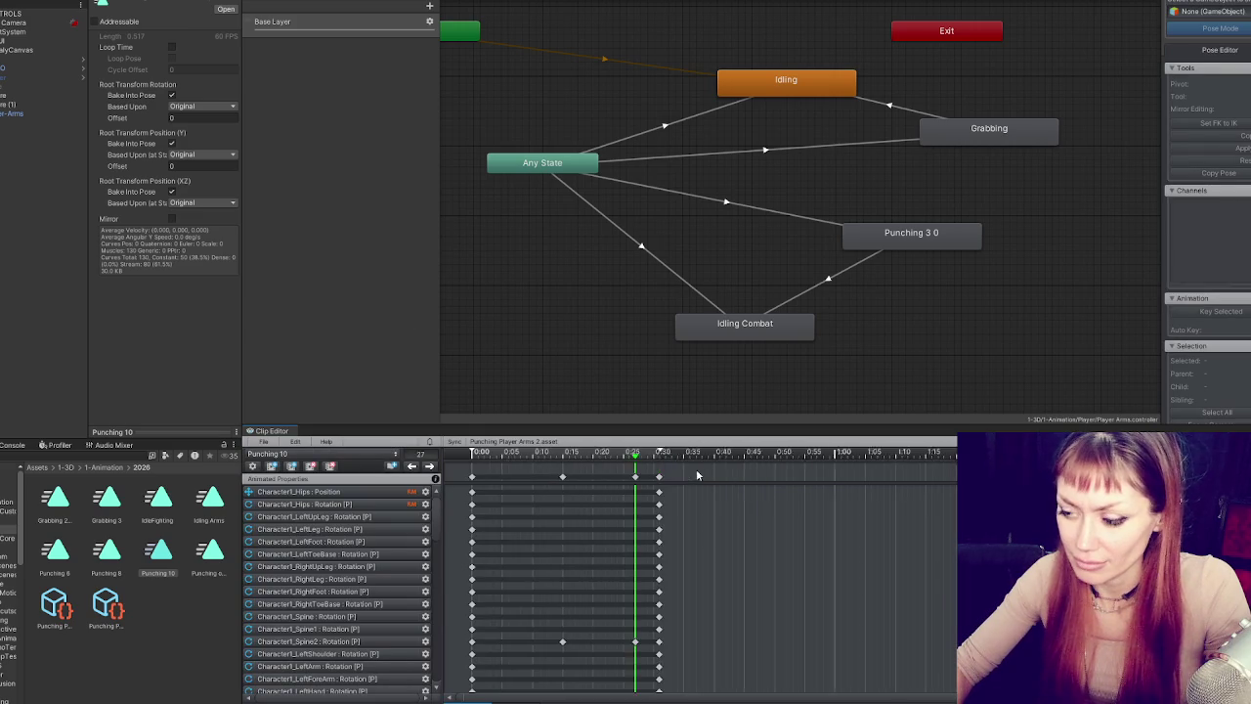
left_click_drag(635, 477, 906, 476)
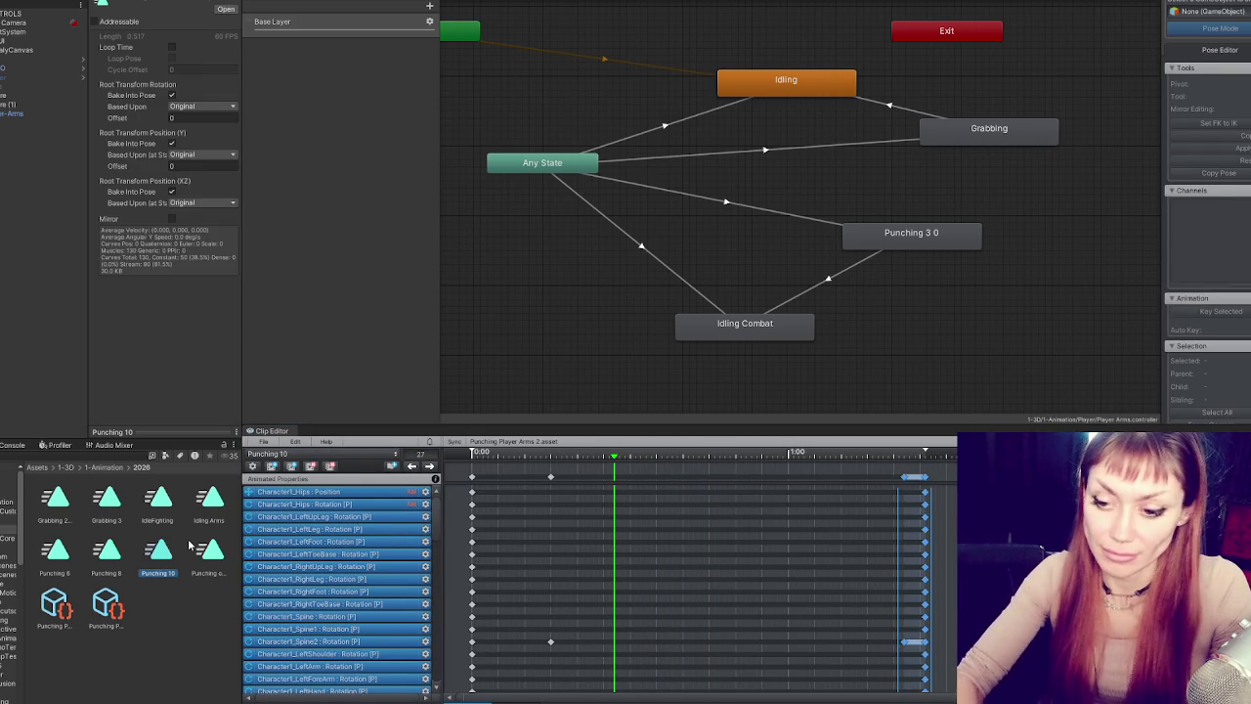
- Export the lengthened clip and confirm the export
left_click(263, 441)
mouse_move(302, 543)
left_click(460, 539)
left_click(735, 369)
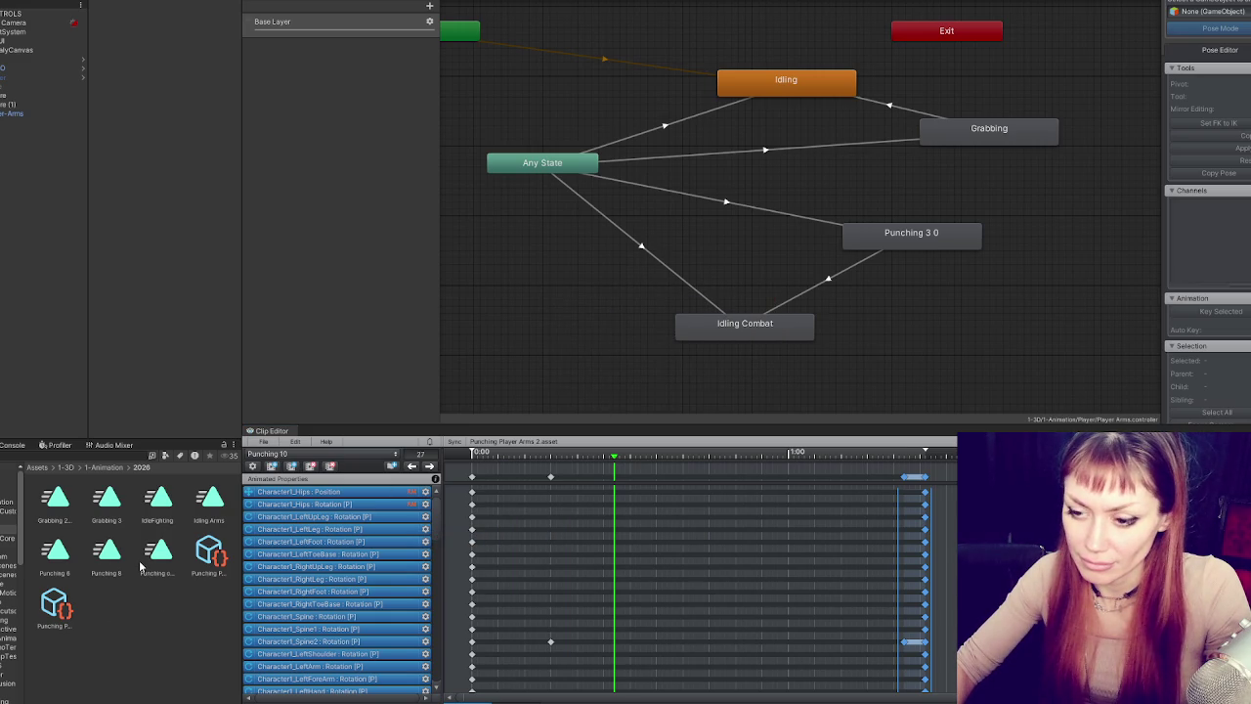
- Assign Player-Arms as the animated character and export the current clip as Punching 10
left_click(644, 535)
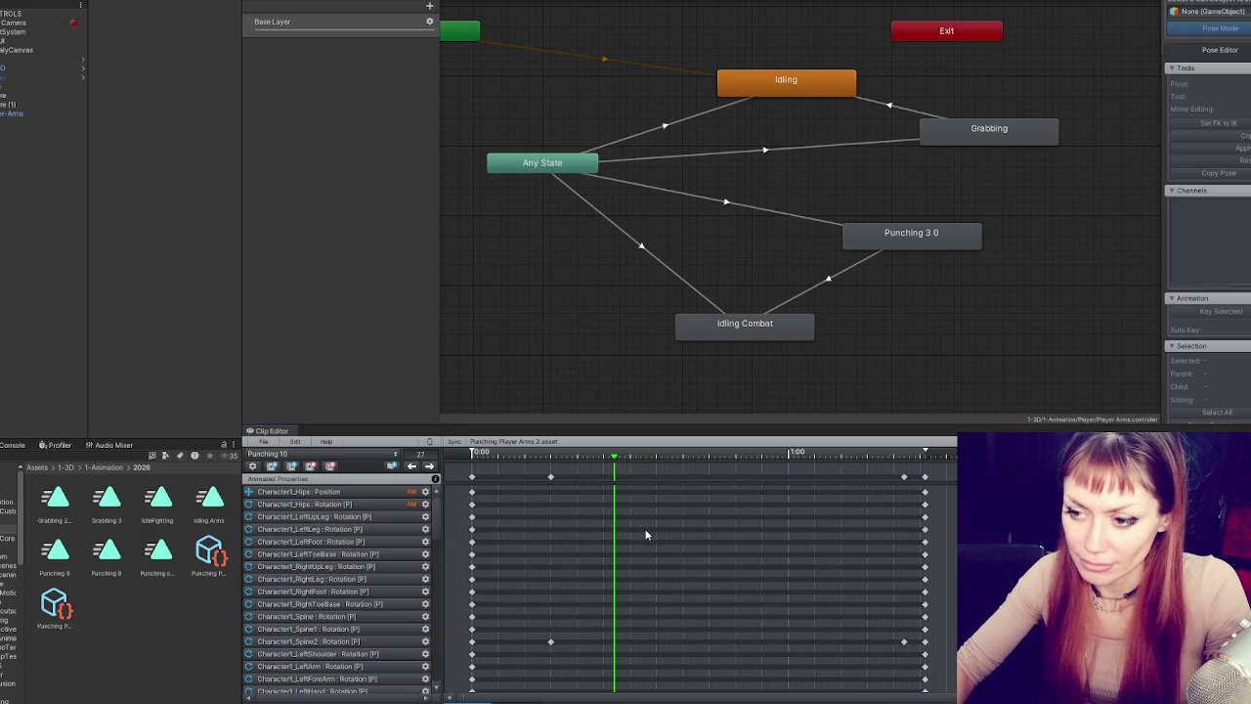
left_click(260, 441)
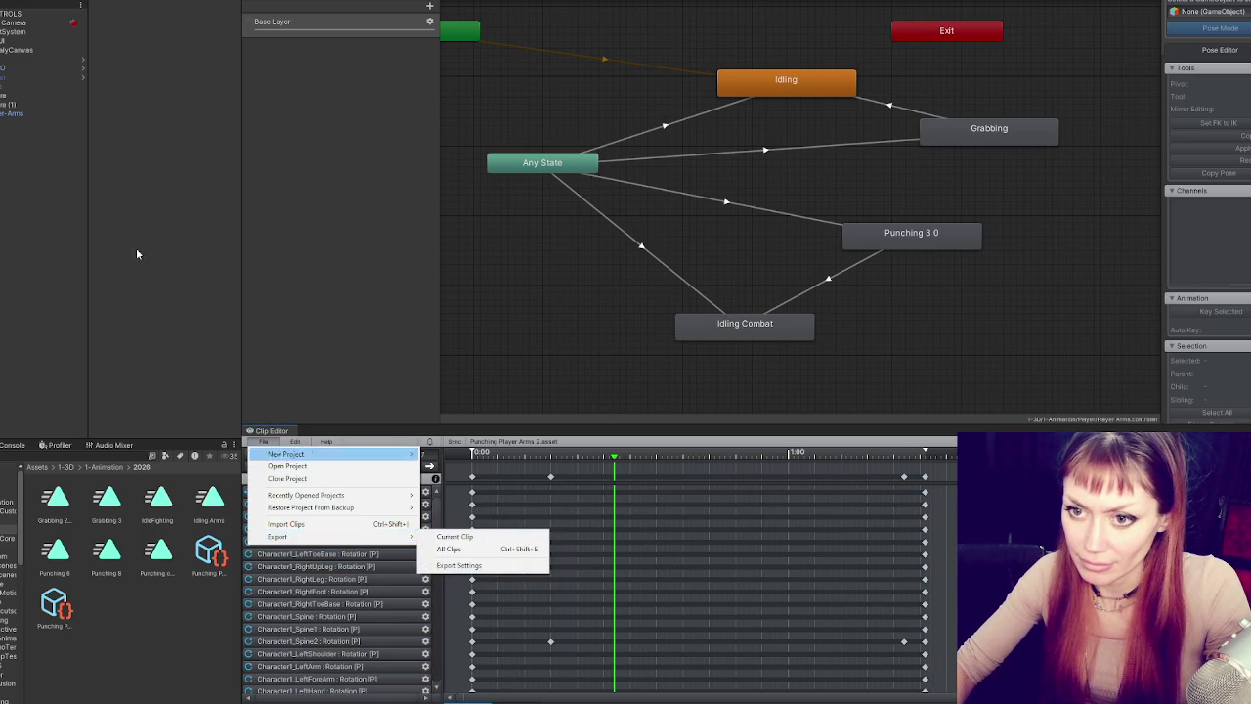
mouse_move(10, 113)
left_mouse_down()
mouse_move(974, 50)
mouse_move(1207, 11)
left_mouse_up()
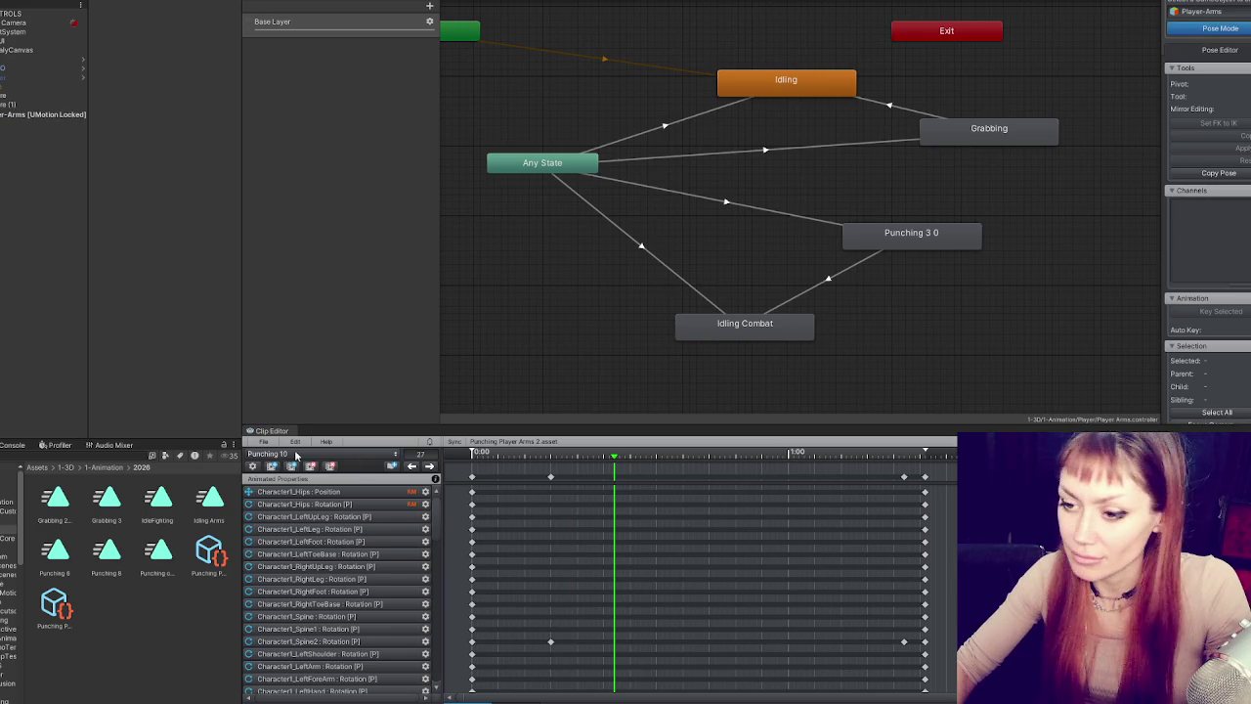
left_click(263, 442)
mouse_move(277, 536)
left_click(449, 535)
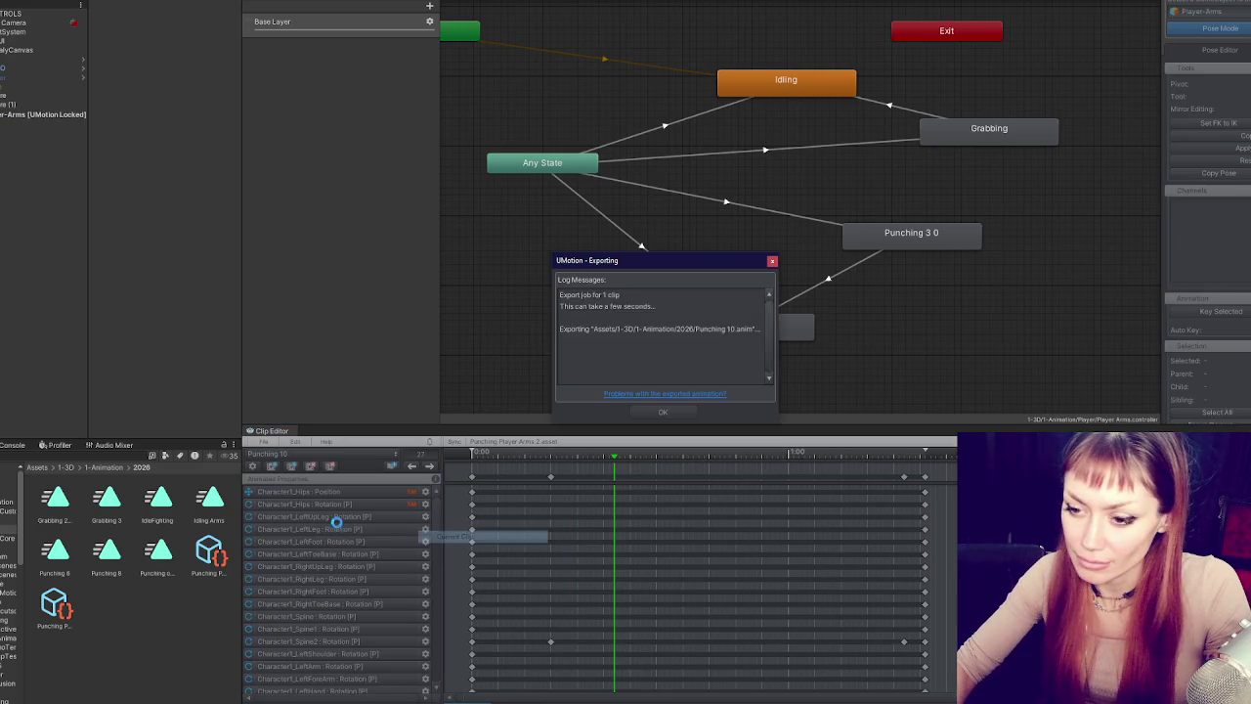
left_click(690, 413)
- In Punching 10's settings, toggle Bake Into Pose for root XZ position, Y position and rotation
left_click(19, 104)
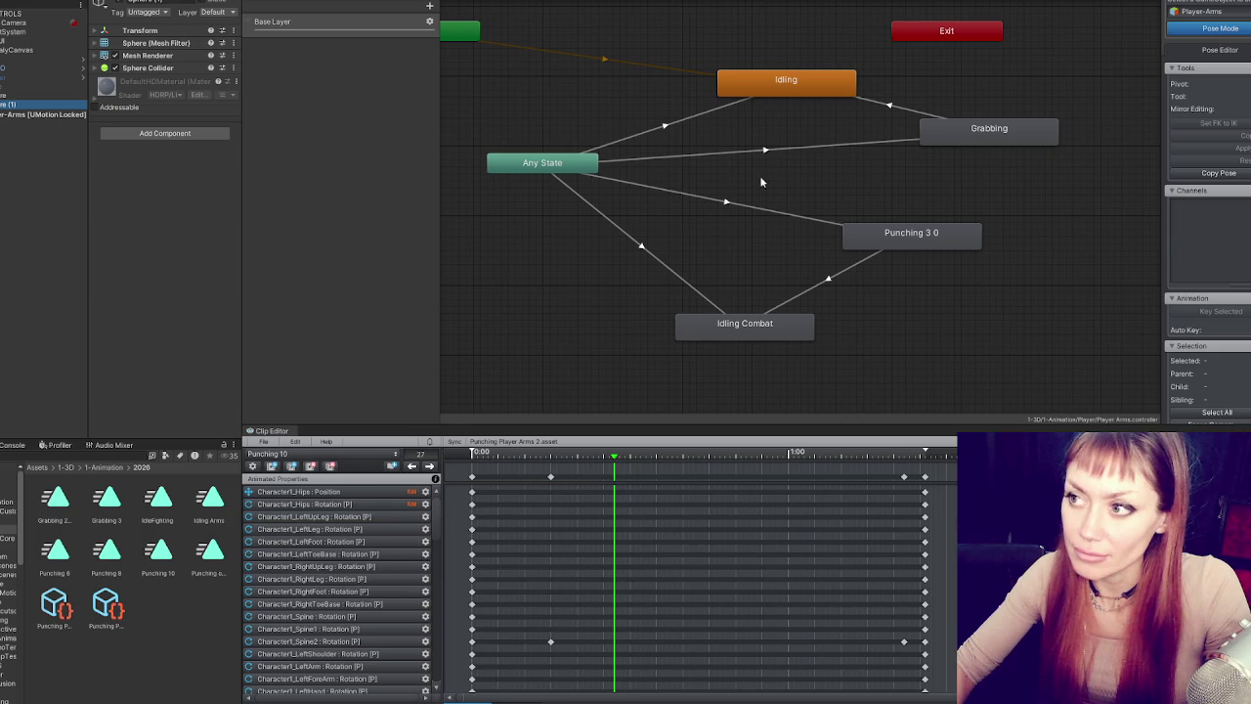
left_click(908, 236)
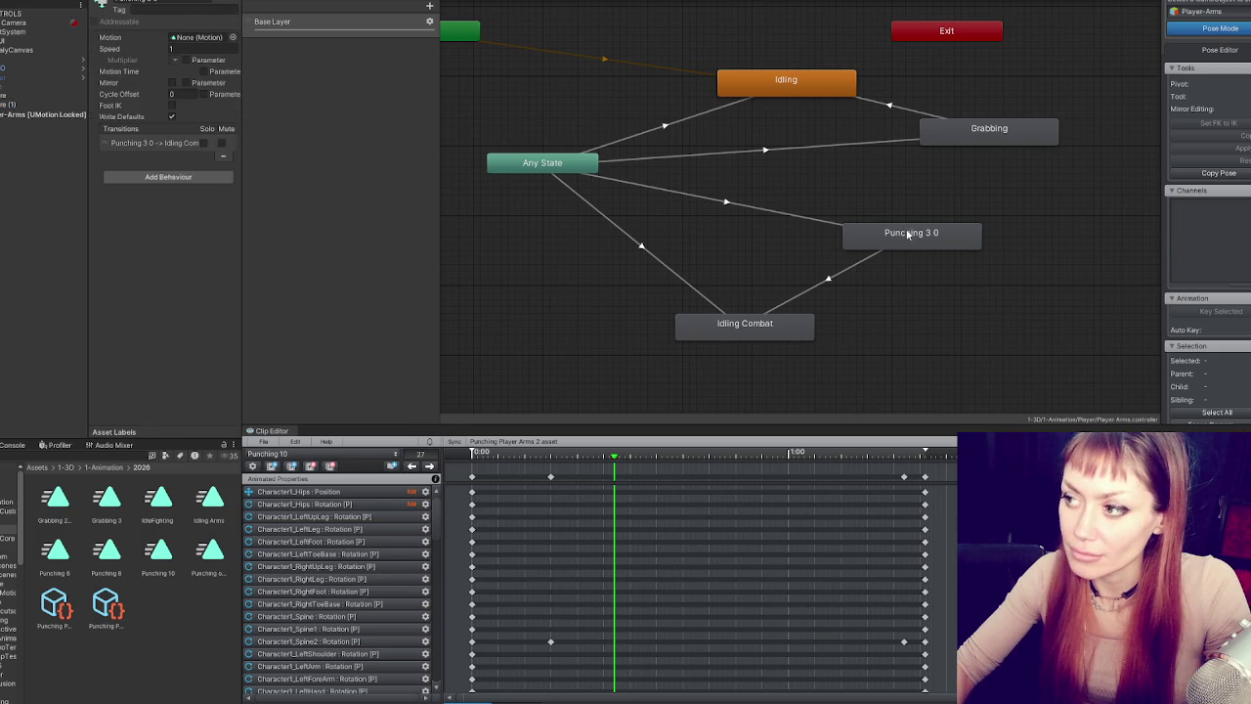
left_click(158, 550)
left_click(172, 191)
left_click(172, 143)
left_click(173, 94)
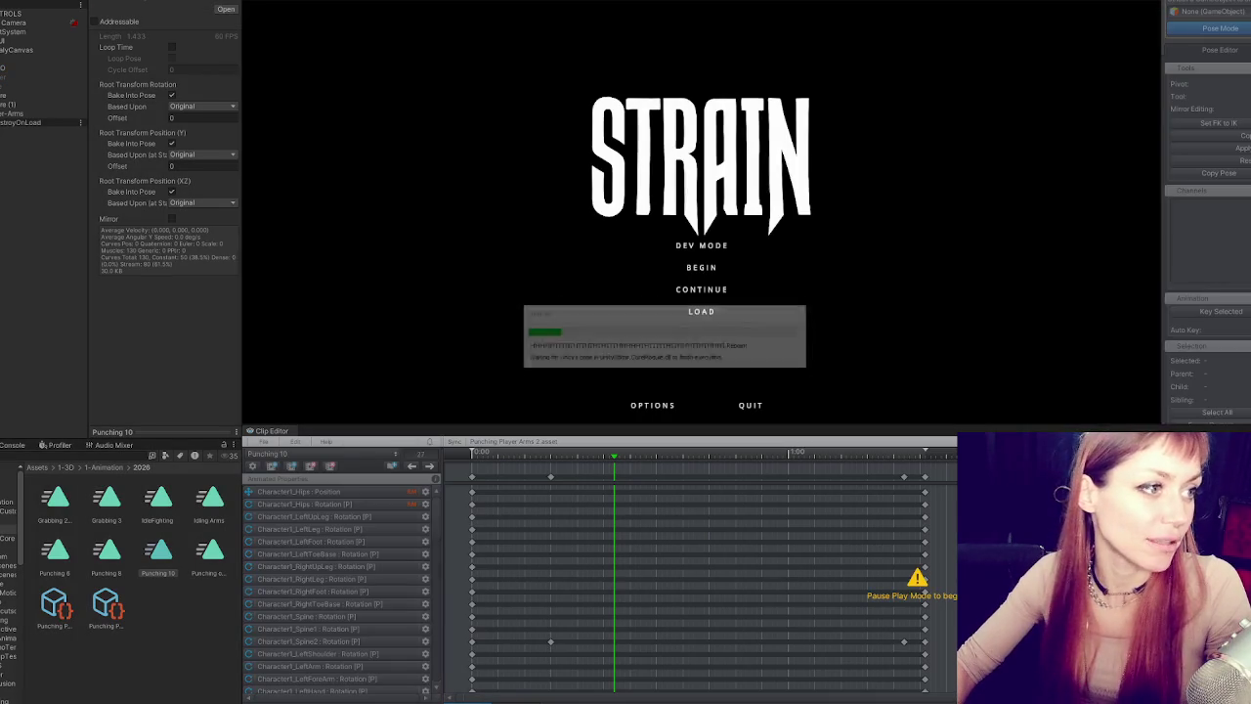
- Start DEV MODE, throw the lengthened punch in the yard, then stop play mode
left_click(675, 247)
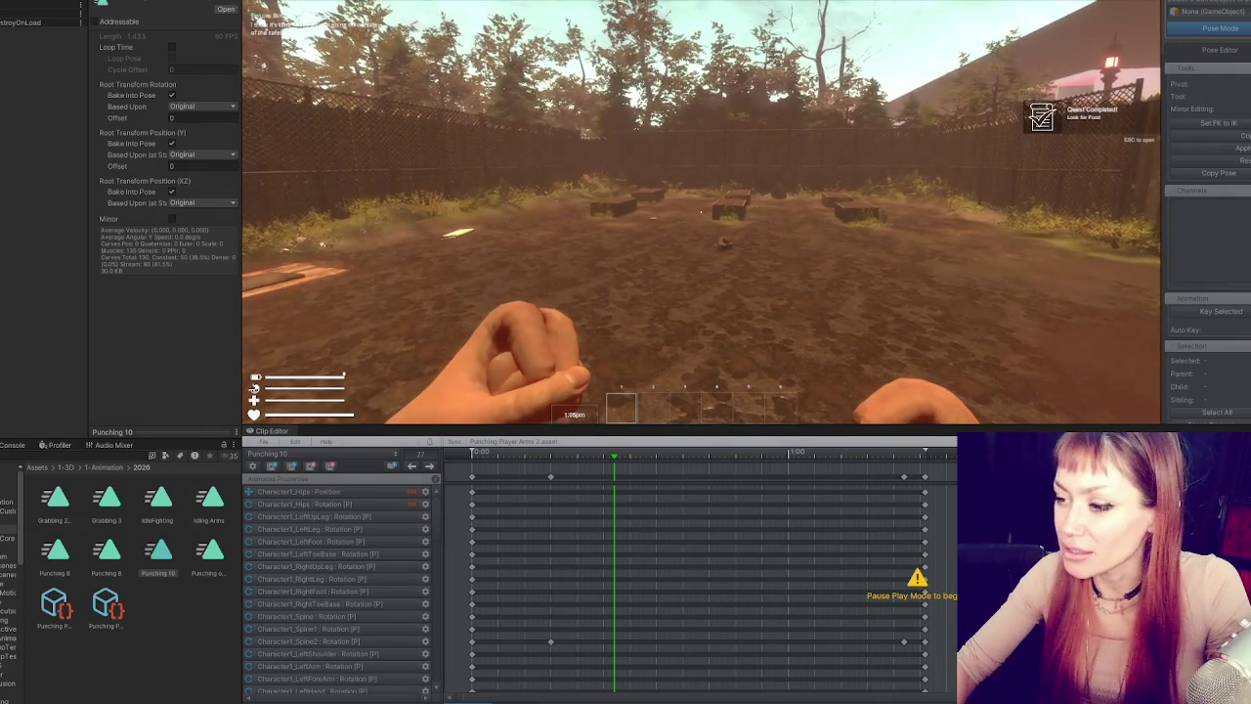
key("Escape")
key("ctrl+p")
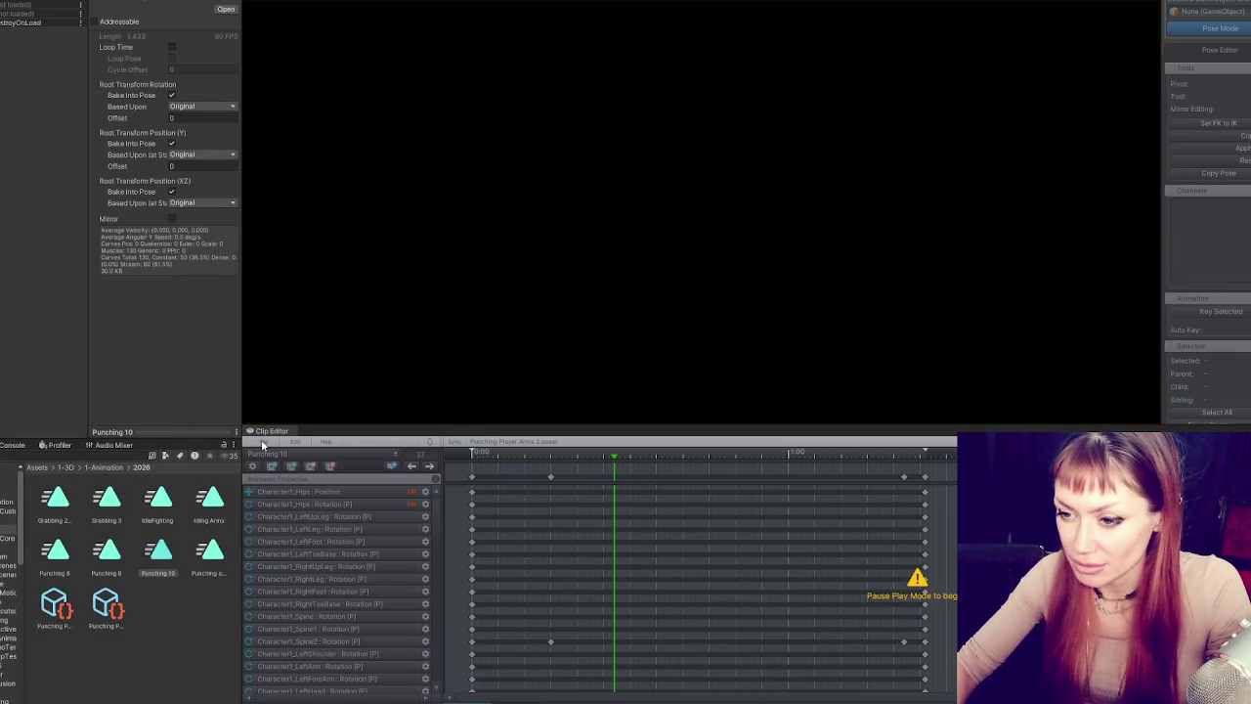
- Reload the arms animation project and slightly rotate the right arm at the frame 15 keyframe
left_click(261, 446)
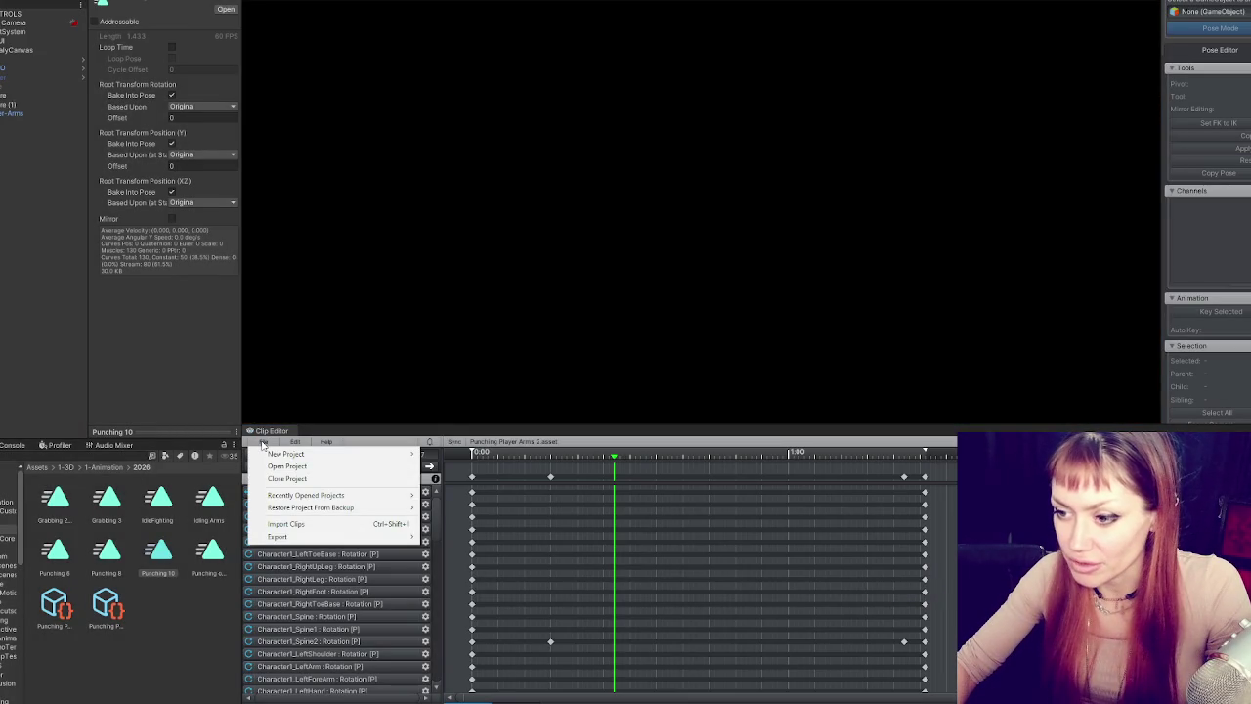
left_click(45, 257)
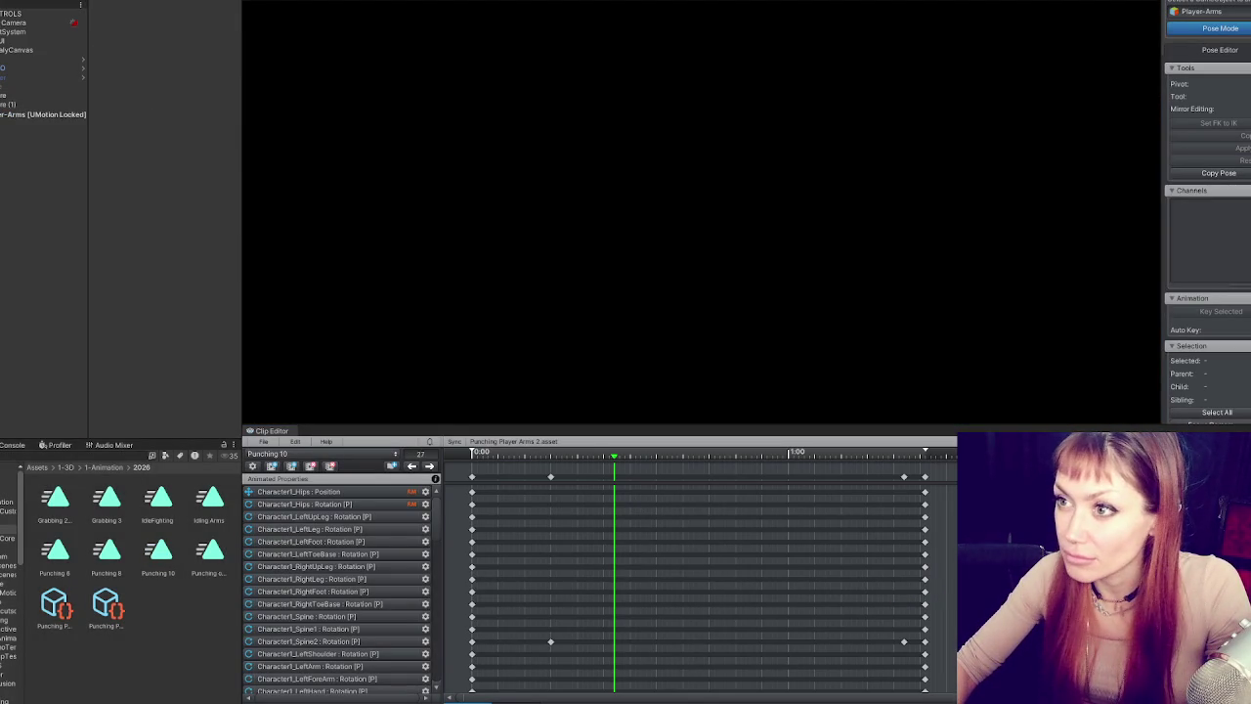
left_click(412, 466)
left_click(658, 313)
left_click_drag(682, 323, 681, 330)
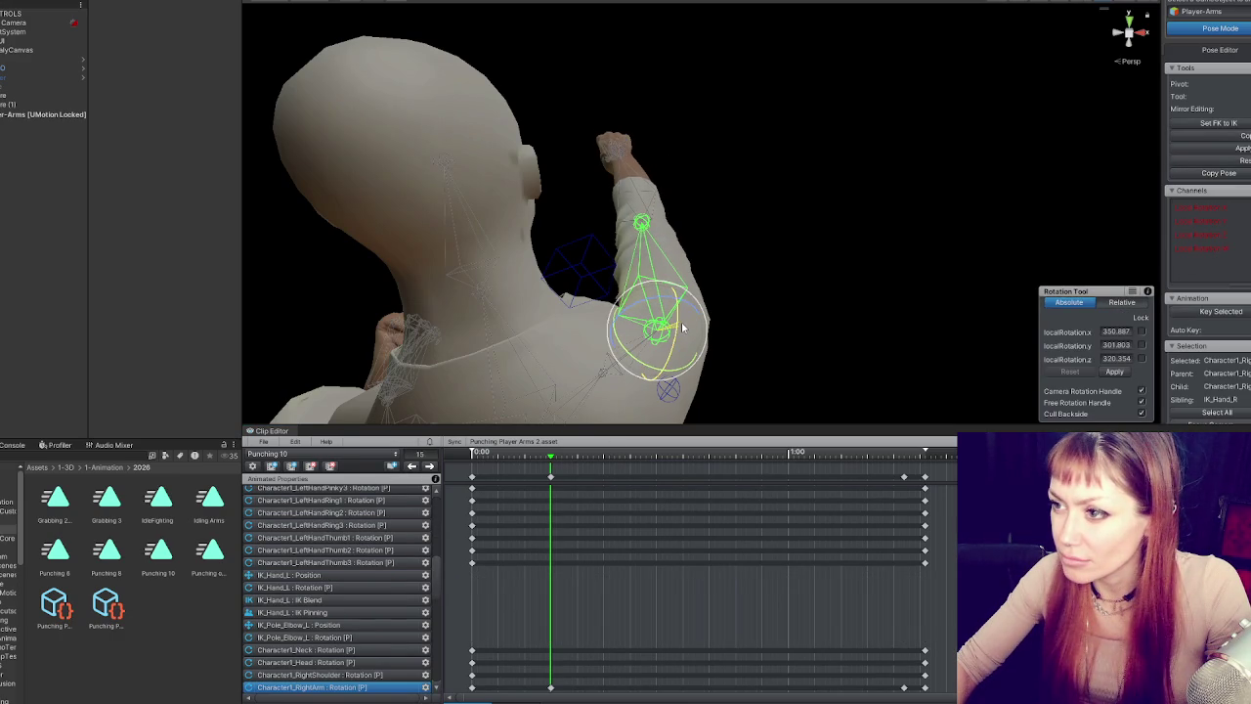
left_click(552, 478)
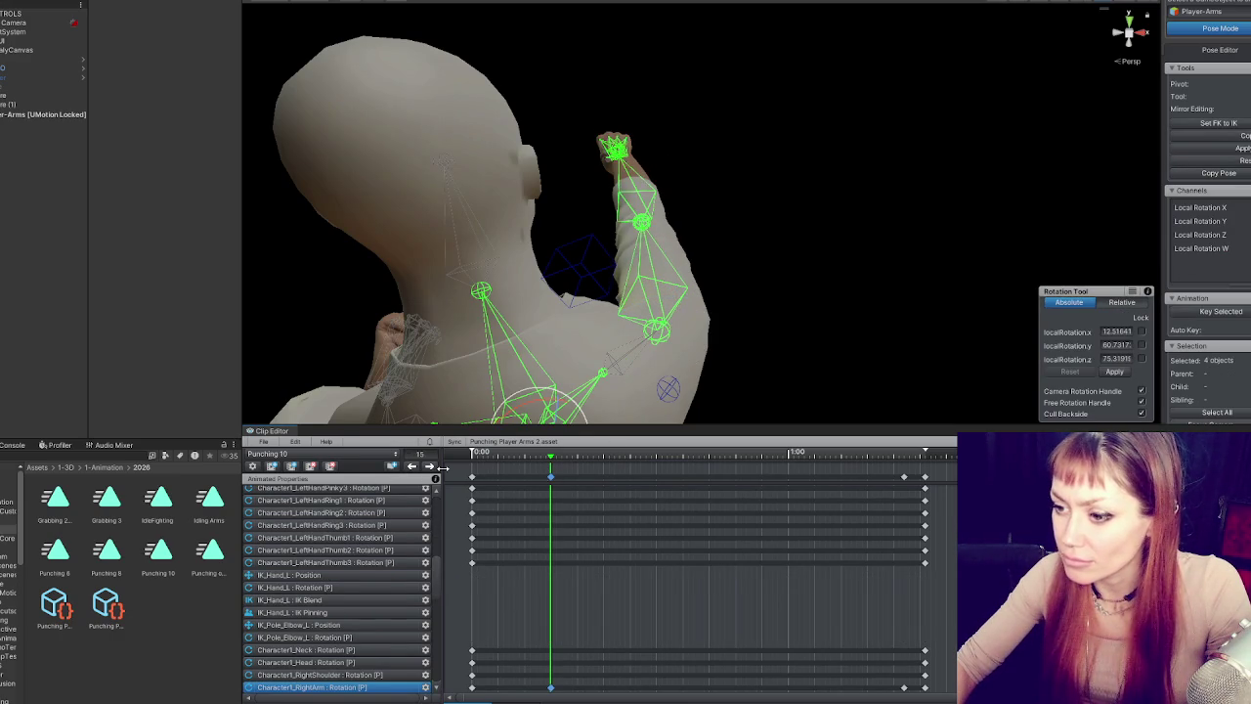
left_click(429, 466)
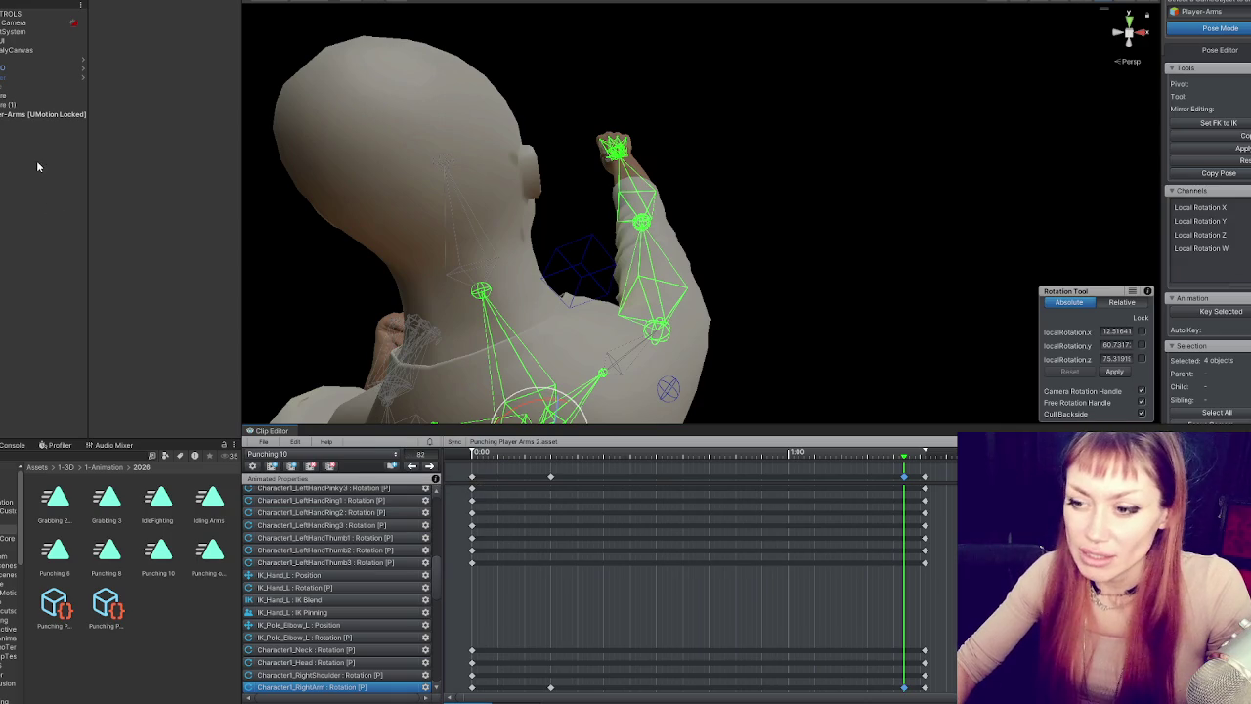
- Export the current clip to the Punching 10 animation asset and show the arms' Animator
left_click(156, 549)
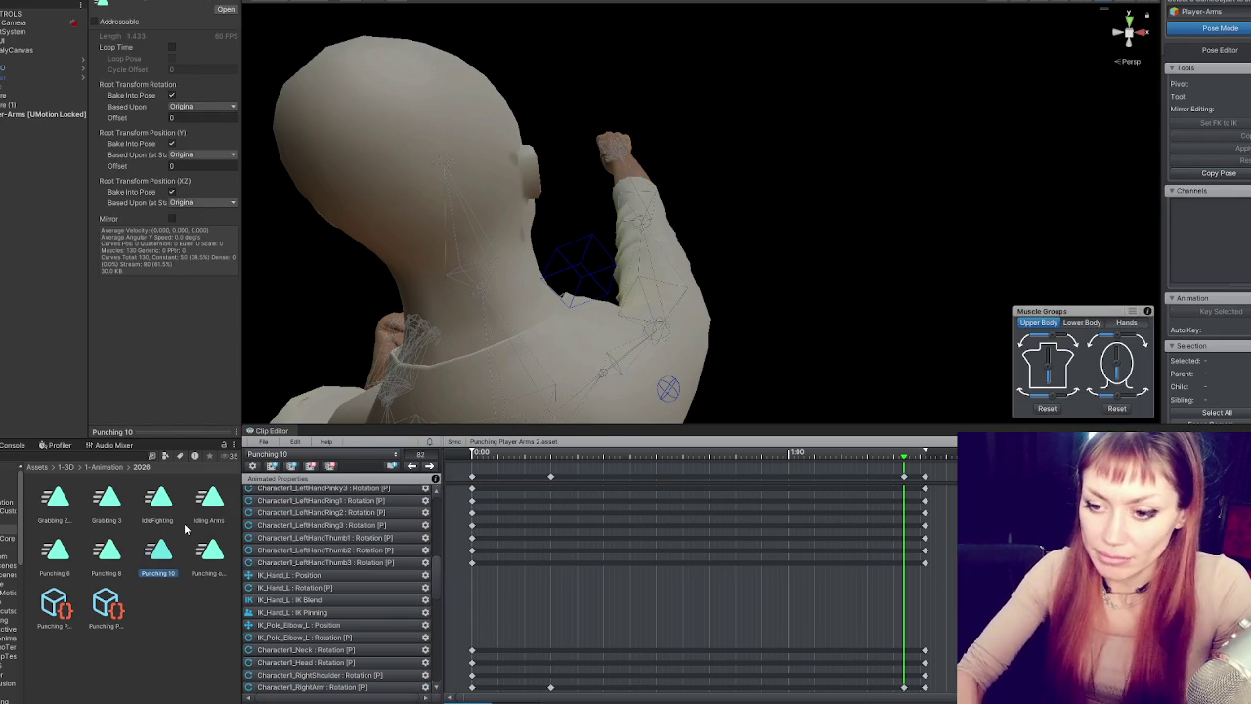
left_click(264, 442)
mouse_move(278, 537)
left_click(469, 533)
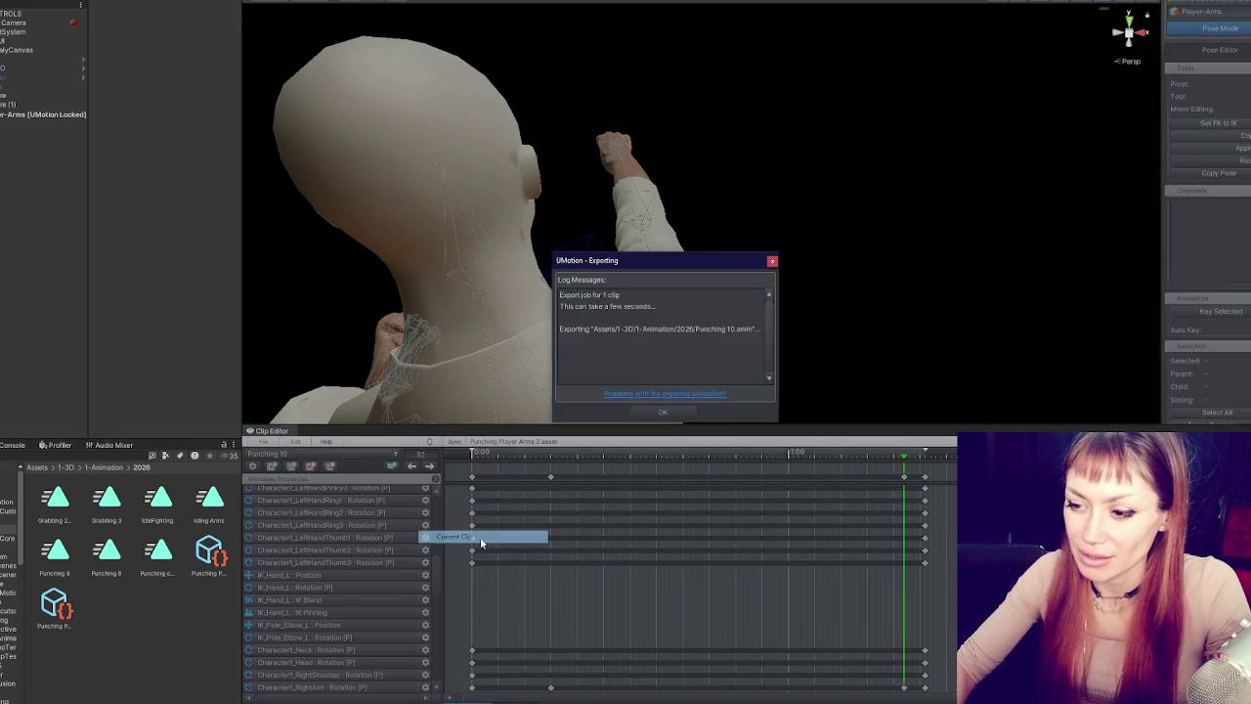
left_click(690, 413)
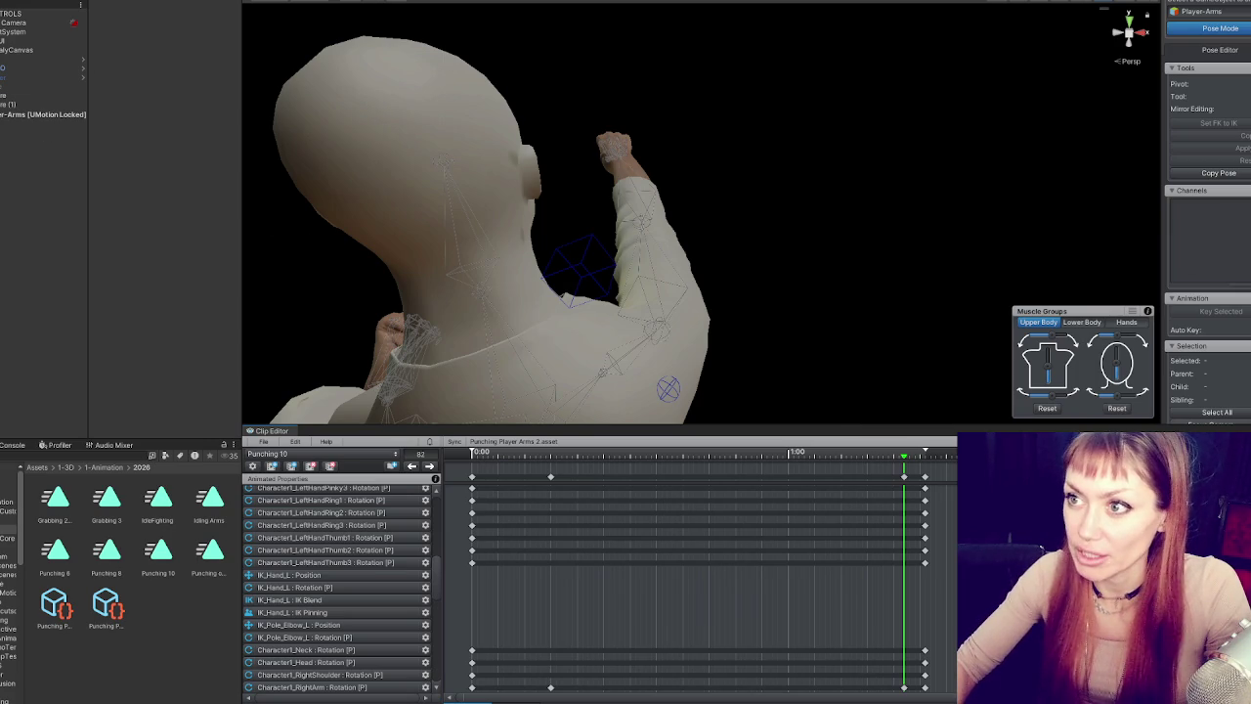
key("ctrl+6")
key("ctrl+6")
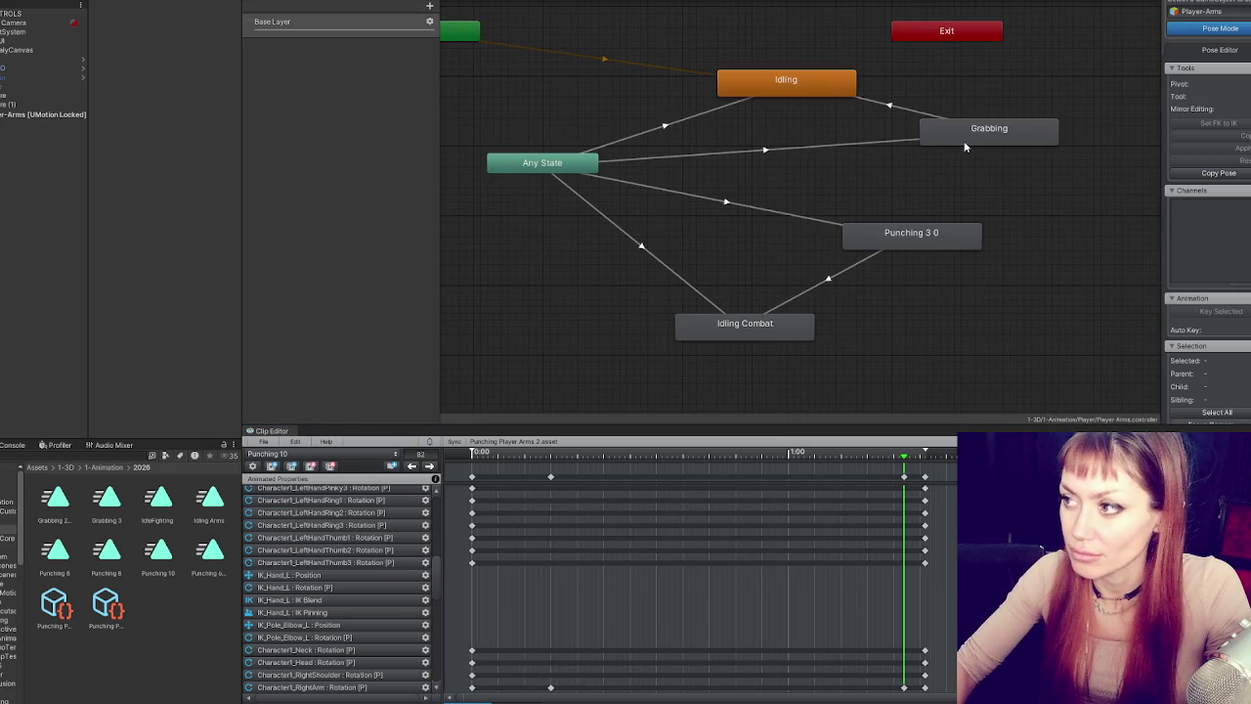
- Set Punching 10 as the Punching 3 0 state's motion and bake root rotation and positions into pose
left_click(953, 137)
left_click(924, 233)
left_click_drag(158, 552, 201, 40)
left_click(164, 553)
left_click(172, 192)
left_click(172, 95)
left_click(172, 142)
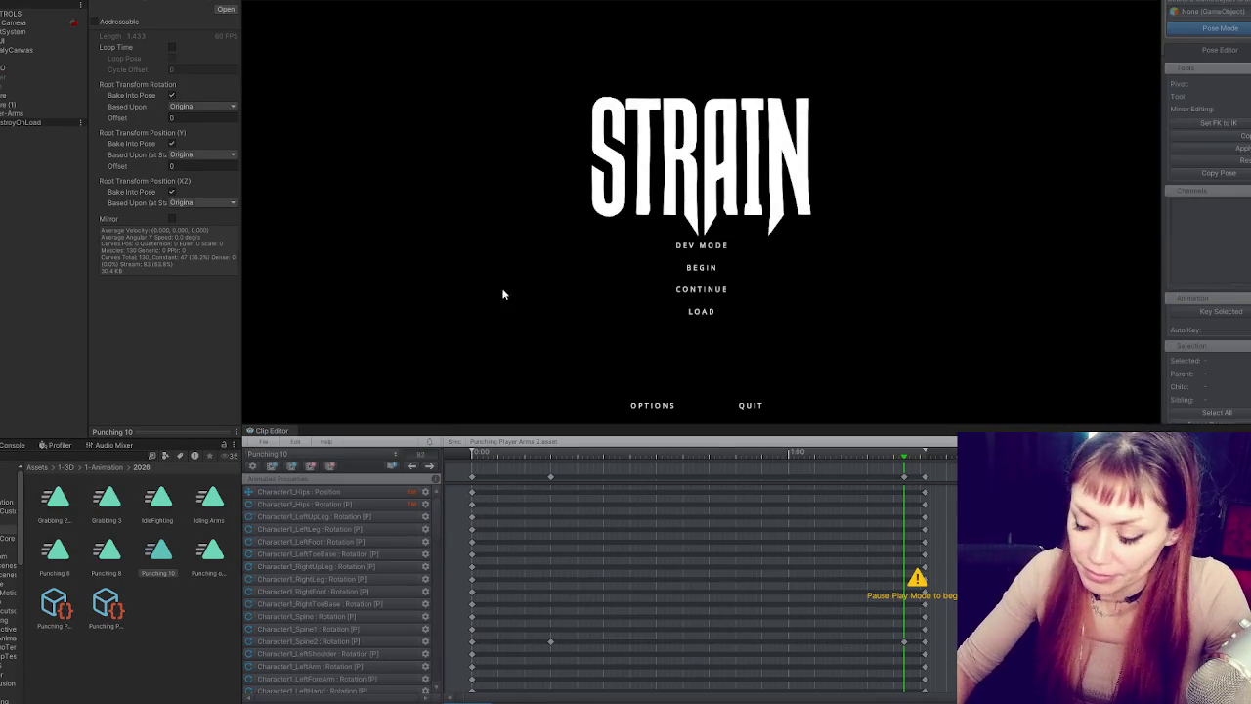
- Play-test Strain in dev mode, throwing several punches, then stop play mode
left_click(711, 246)
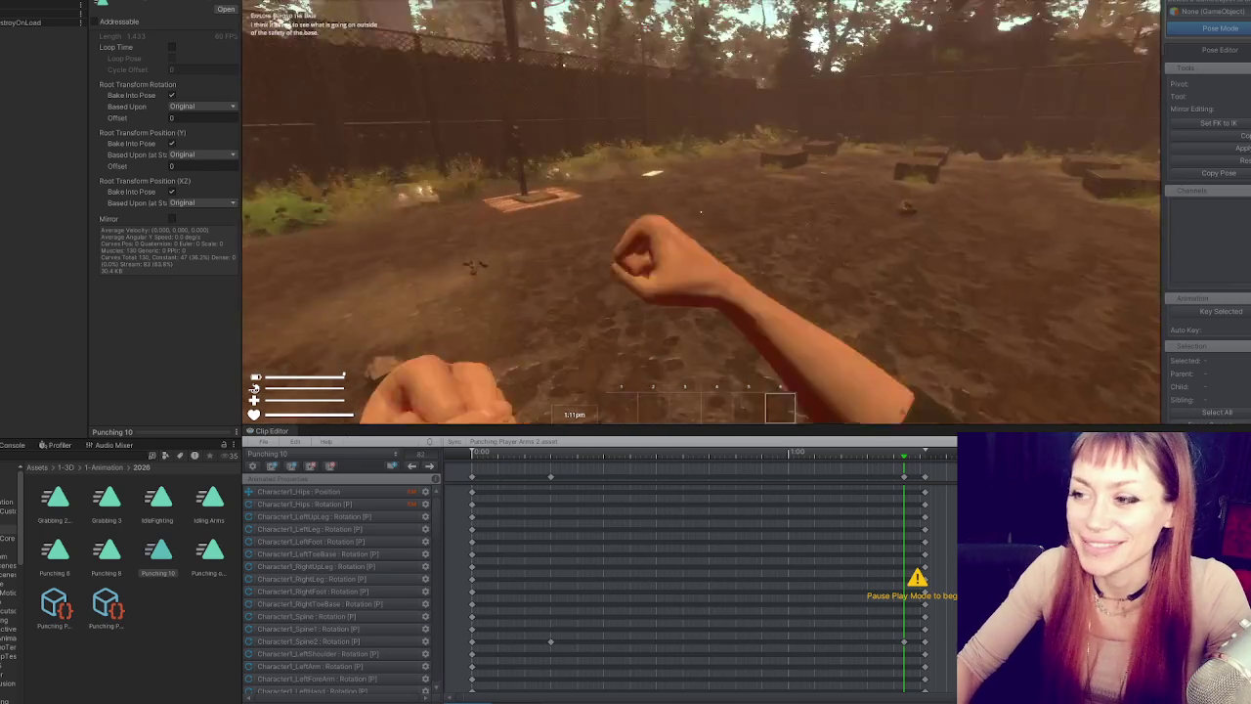
left_click(700, 211)
left_click(700, 211)
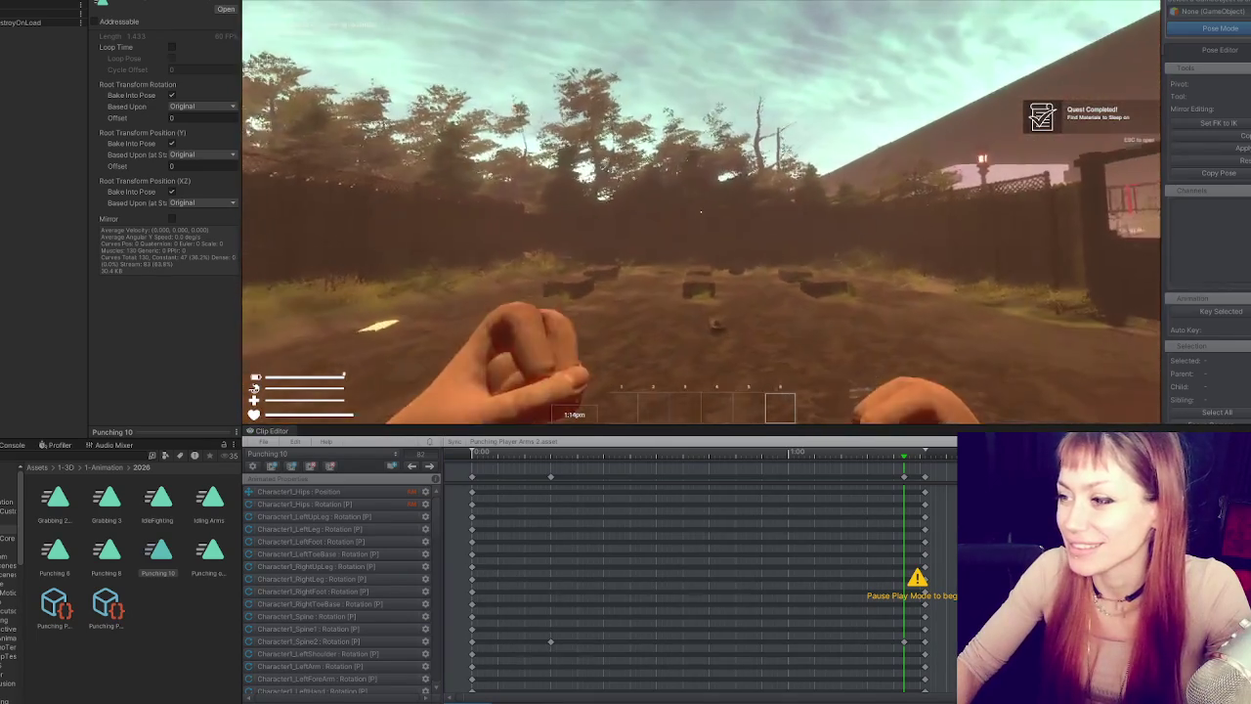
left_click(701, 211)
left_click(700, 211)
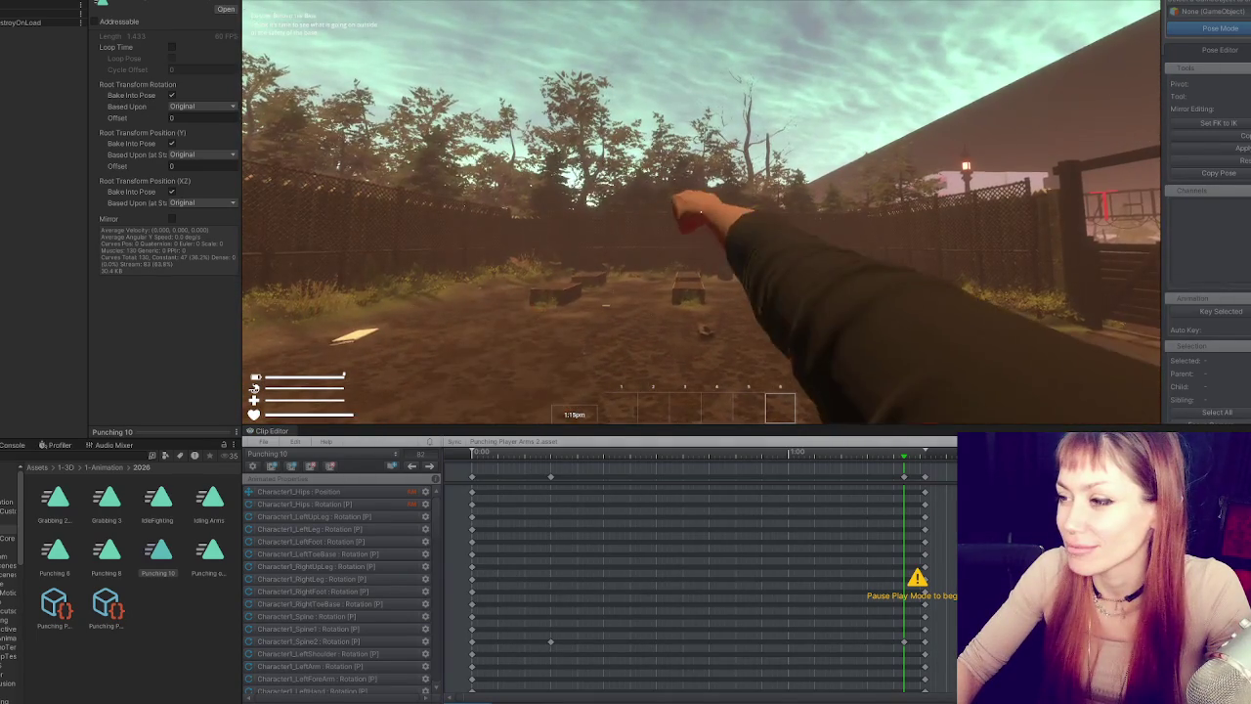
left_click(700, 211)
left_click(701, 211)
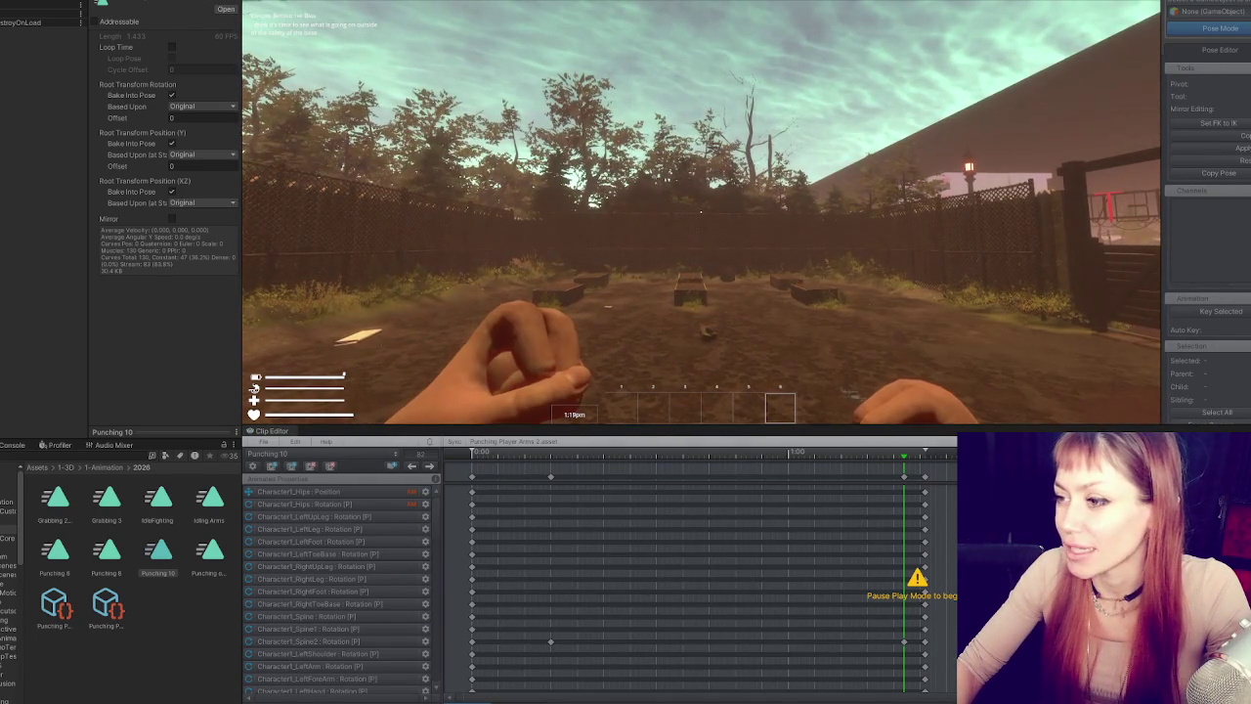
left_click(701, 211)
left_click(701, 211)
key("Escape")
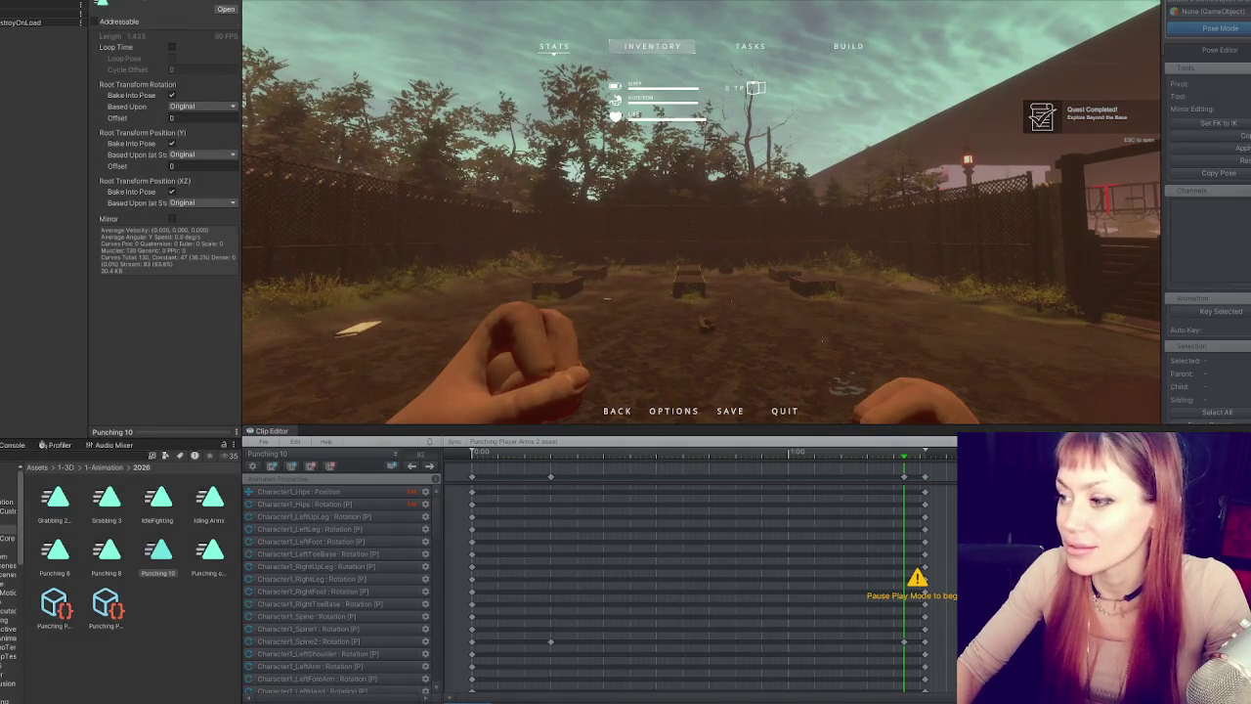
key("ctrl+p")
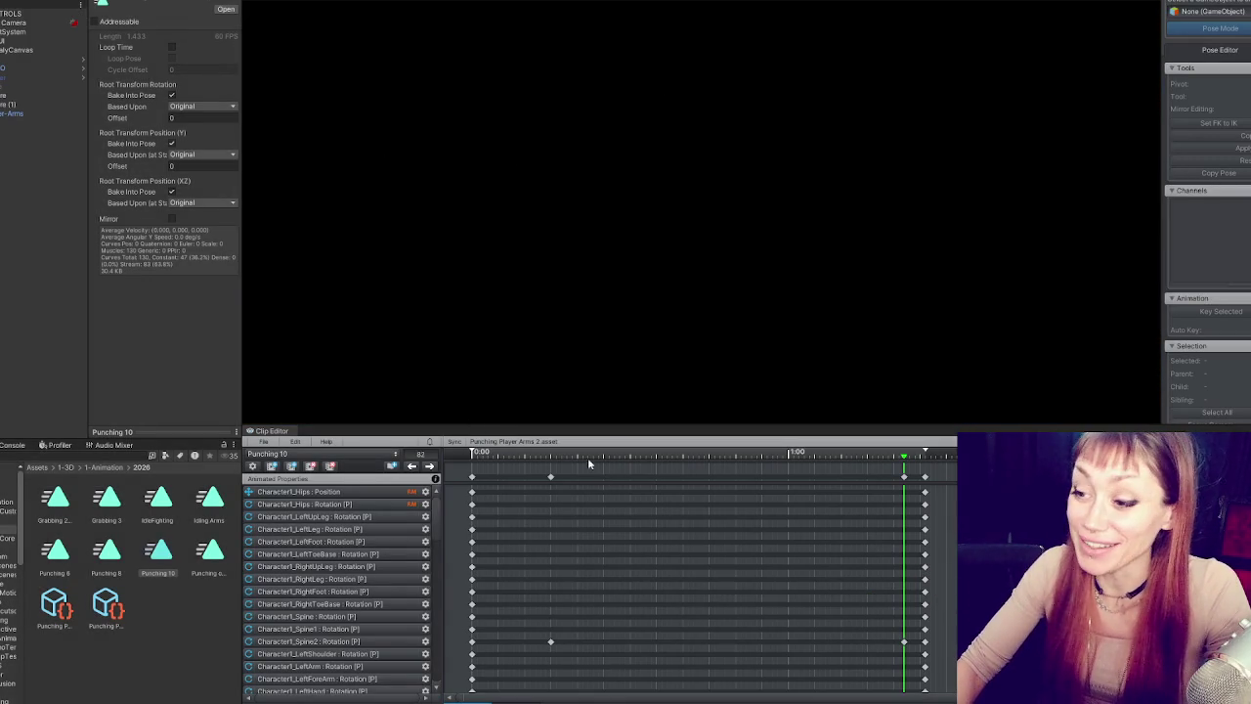
- Drag all keyframes after frame 0 later, then go to frame 0 and step to the frame 48 key
left_click_drag(545, 471, 938, 689)
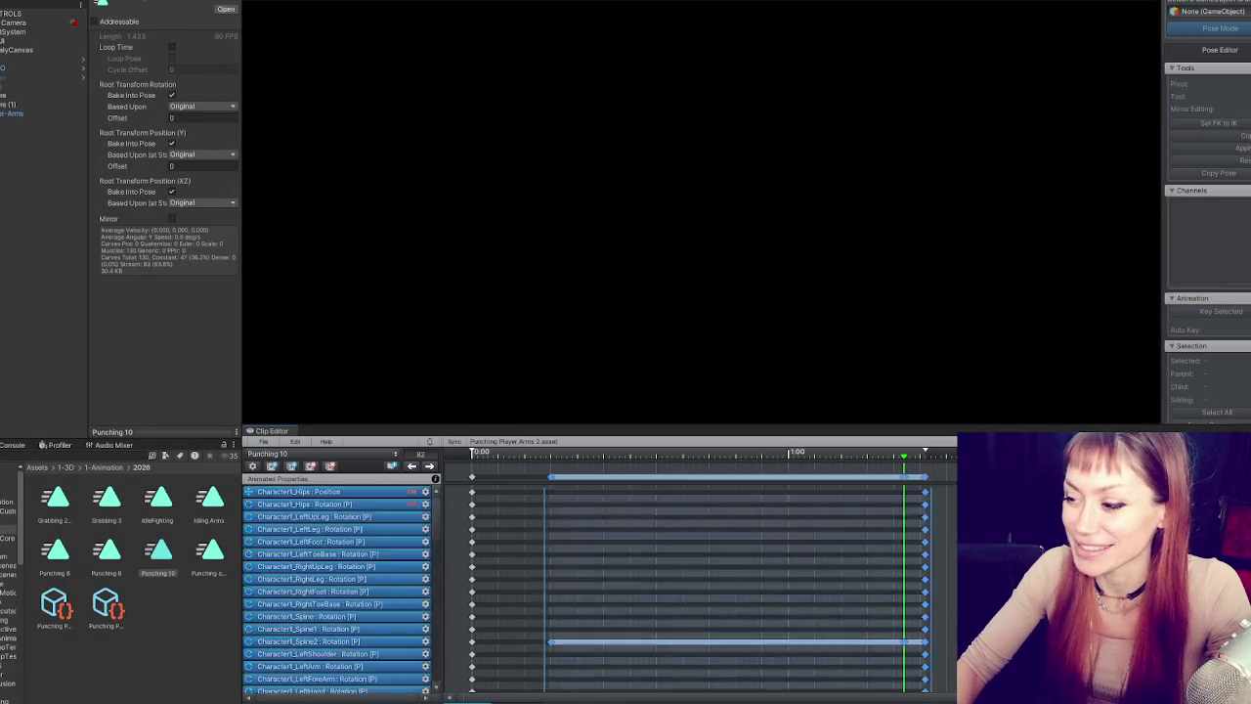
left_click_drag(559, 482, 726, 479)
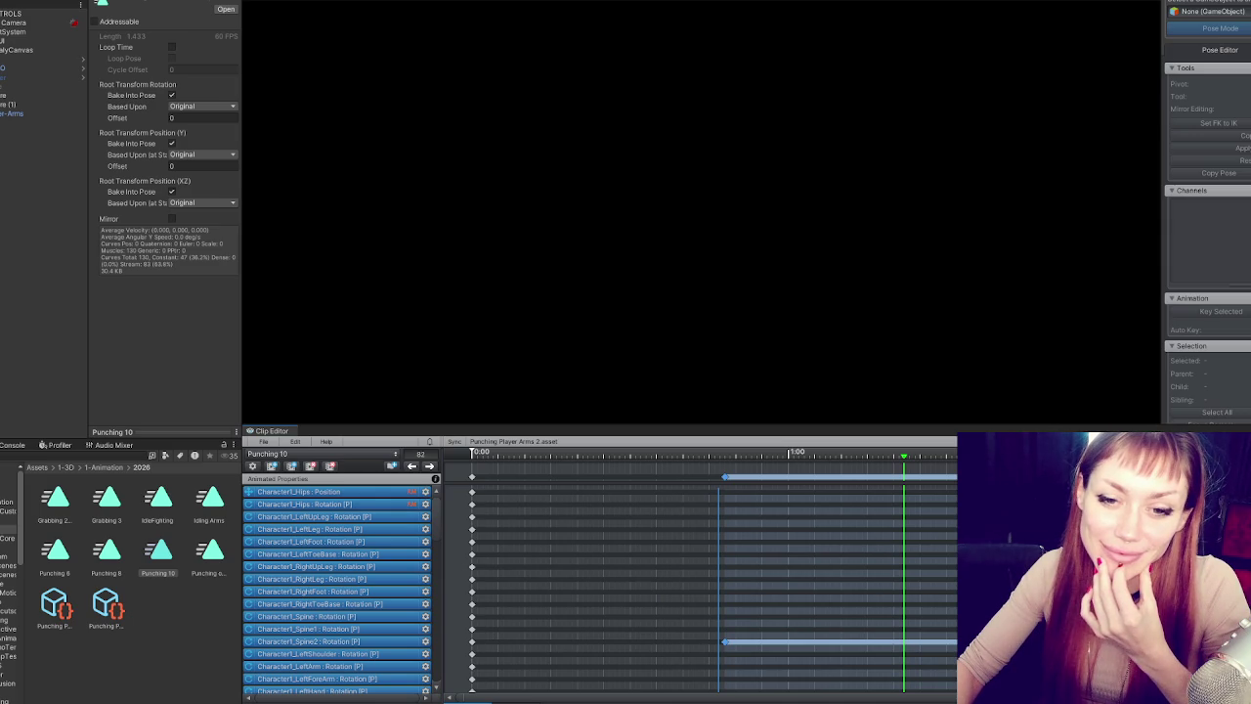
left_click_drag(497, 455, 467, 462)
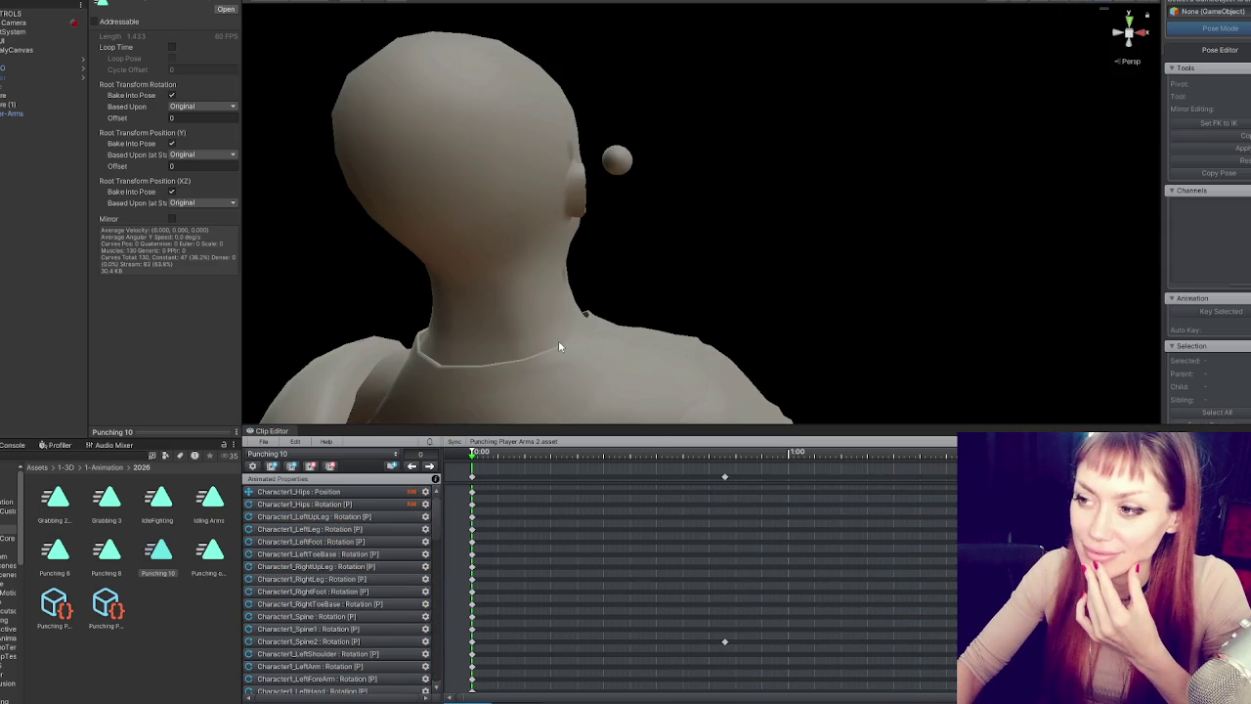
left_click(430, 466)
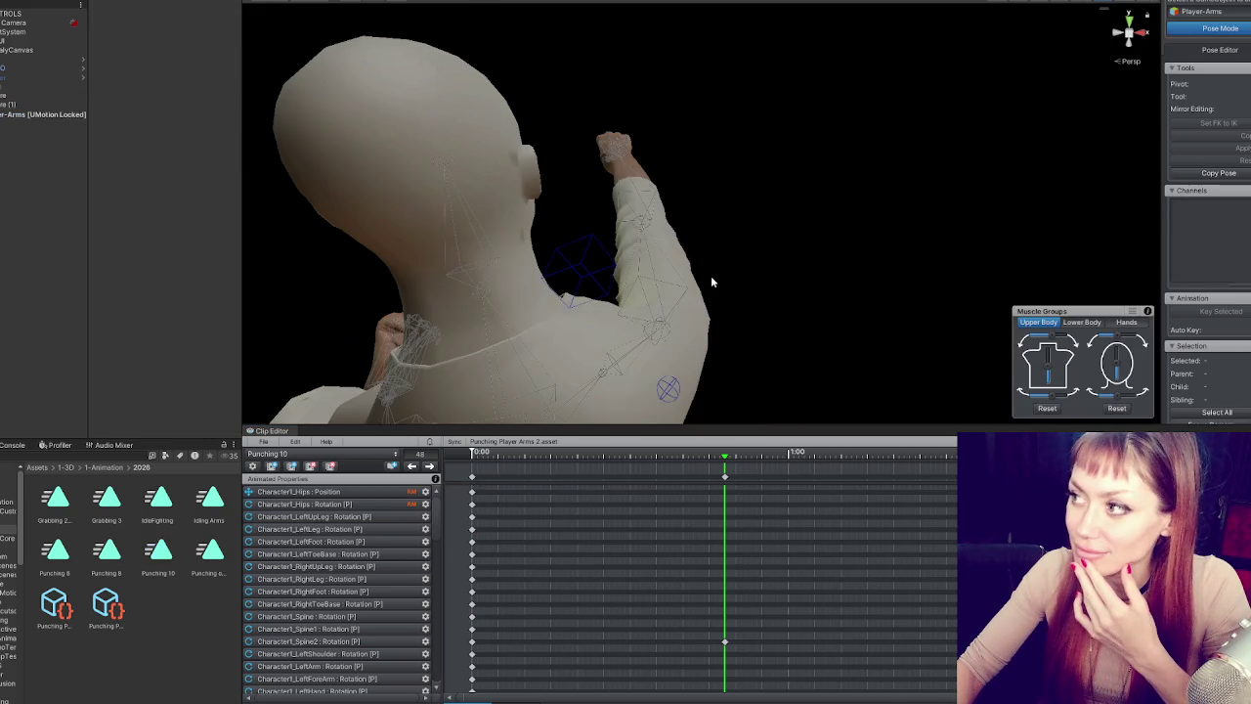
left_click(412, 466)
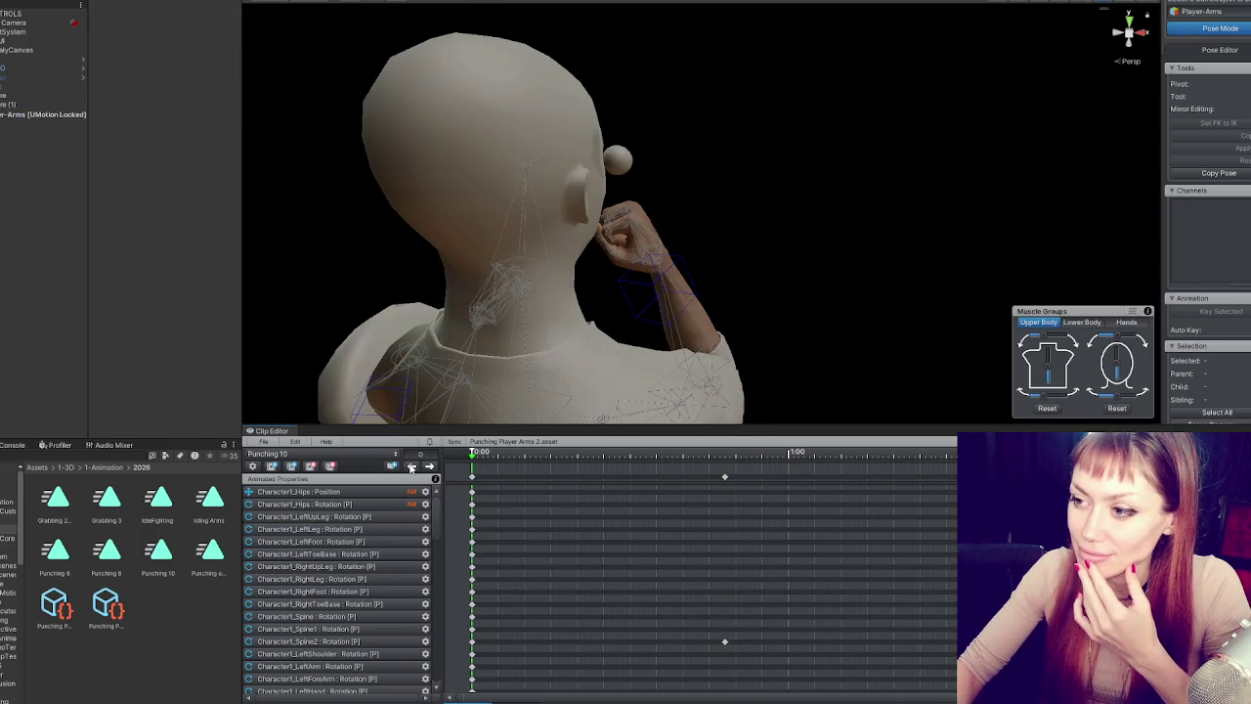
left_click_drag(625, 225, 696, 194)
mouse_move(807, 242)
left_mouse_down()
mouse_move(210, 177)
mouse_move(743, 215)
mouse_move(768, 371)
mouse_move(871, 271)
mouse_move(1153, 181)
mouse_move(700, 197)
mouse_move(592, 384)
left_mouse_up()
left_click(604, 456)
left_click_drag(604, 456, 599, 456)
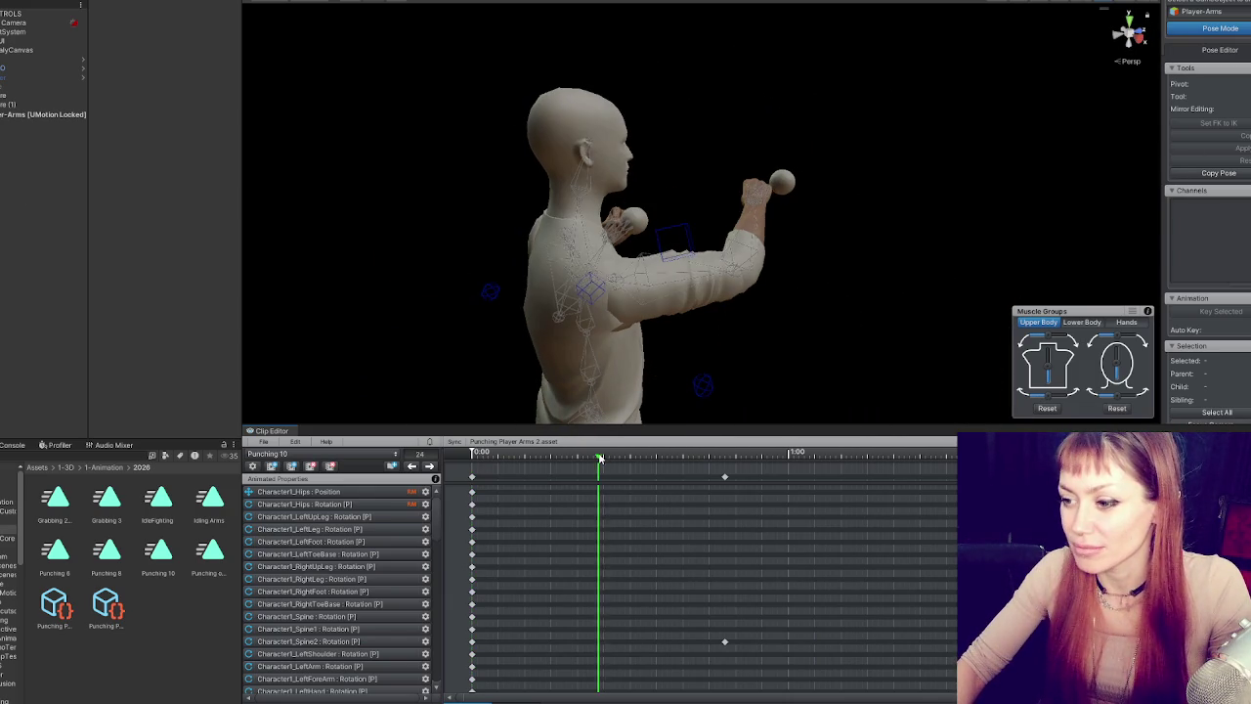
mouse_move(763, 225)
left_mouse_down()
mouse_move(845, 199)
mouse_move(567, 173)
mouse_move(914, 210)
mouse_move(850, 210)
mouse_move(887, 338)
mouse_move(879, 313)
left_mouse_up()
mouse_move(560, 456)
left_mouse_down()
mouse_move(494, 456)
mouse_move(874, 456)
mouse_move(432, 475)
left_mouse_up()
mouse_move(488, 472)
left_mouse_down()
mouse_move(745, 475)
mouse_move(418, 487)
mouse_move(674, 473)
mouse_move(561, 470)
left_mouse_up()
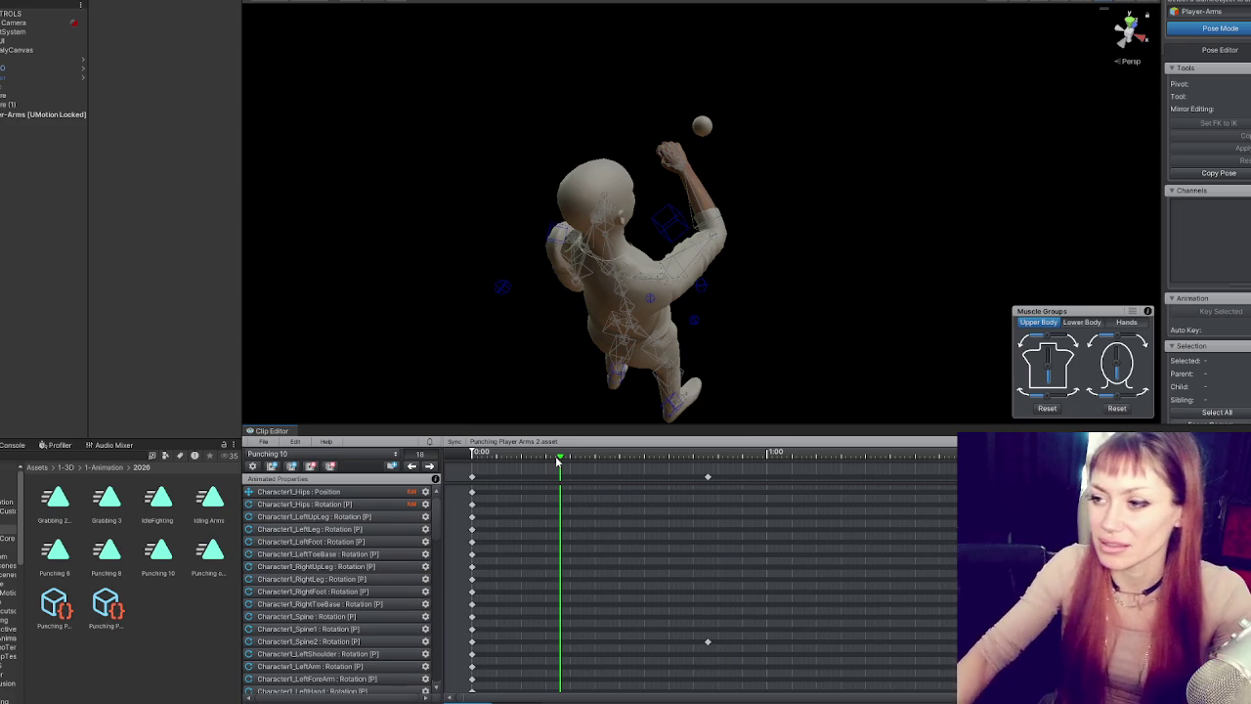
left_click(708, 455)
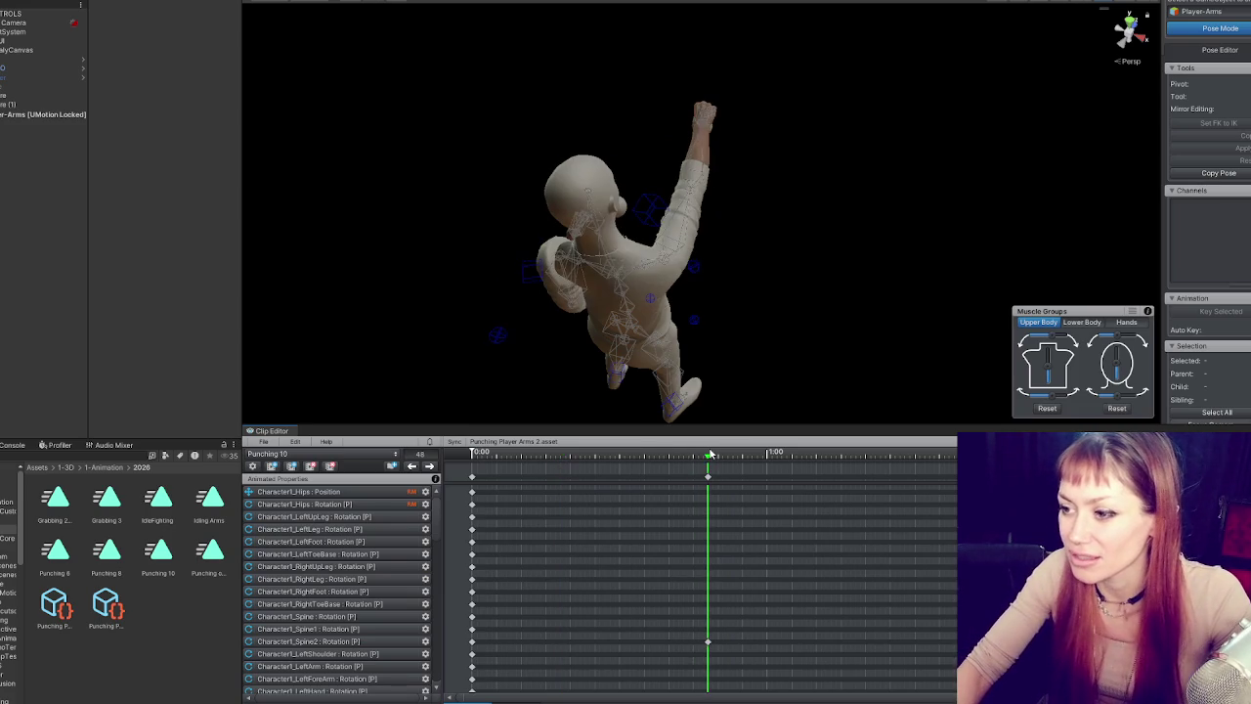
mouse_move(710, 455)
left_mouse_down()
mouse_move(559, 456)
mouse_move(446, 479)
left_mouse_up()
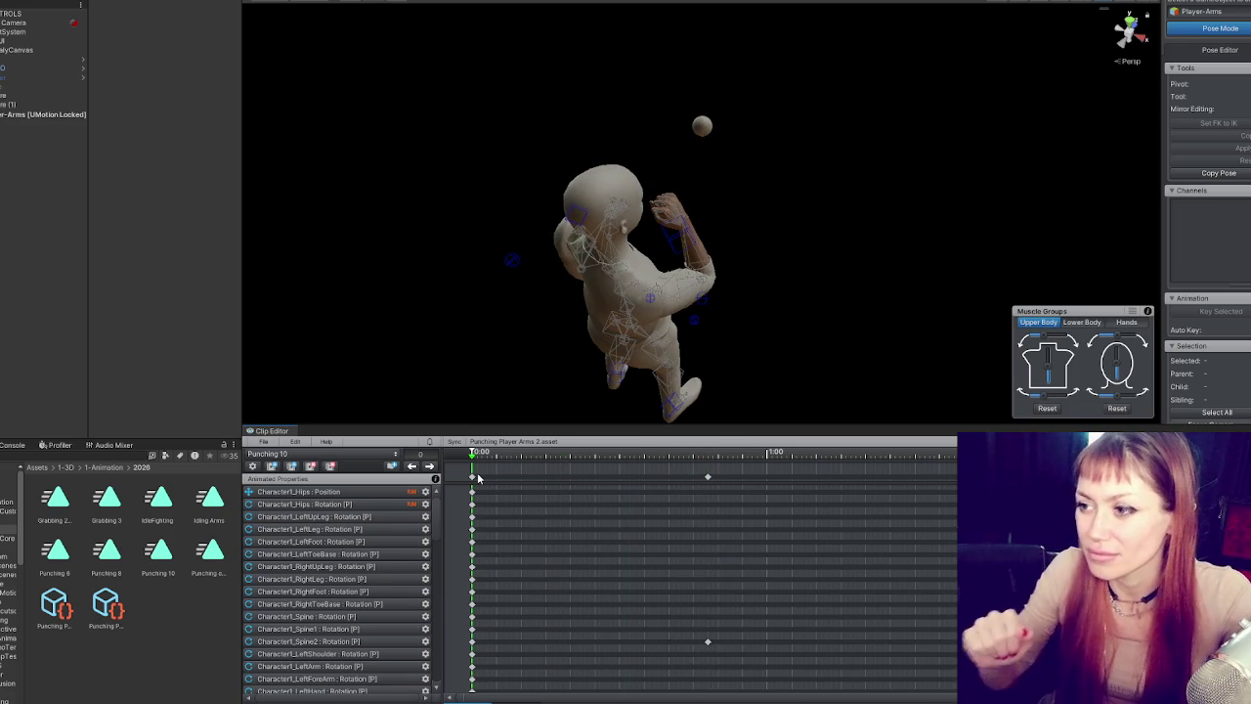
mouse_move(529, 471)
left_mouse_down()
mouse_move(711, 471)
mouse_move(472, 471)
mouse_move(697, 471)
mouse_move(472, 459)
mouse_move(715, 444)
mouse_move(459, 479)
mouse_move(731, 471)
mouse_move(431, 465)
mouse_move(708, 461)
left_mouse_up()
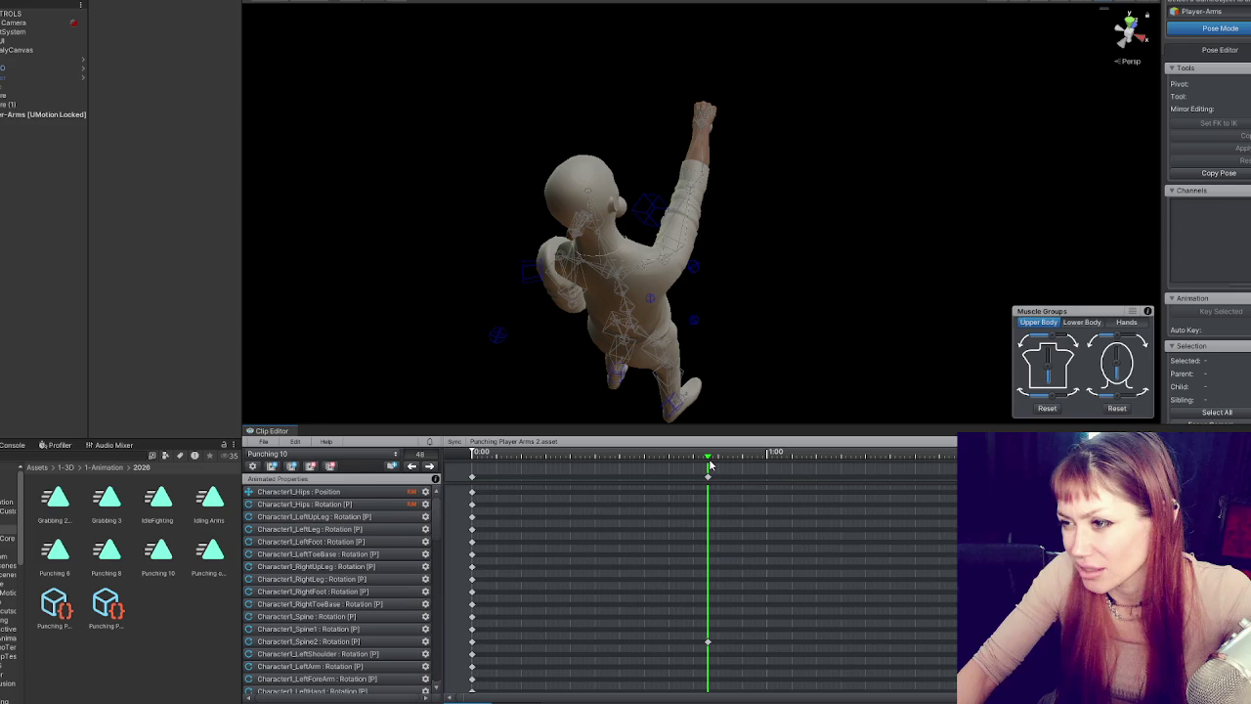
mouse_move(708, 458)
left_mouse_down()
mouse_move(443, 463)
mouse_move(684, 458)
mouse_move(717, 419)
mouse_move(654, 317)
mouse_move(746, 343)
mouse_move(765, 407)
mouse_move(762, 395)
left_mouse_up()
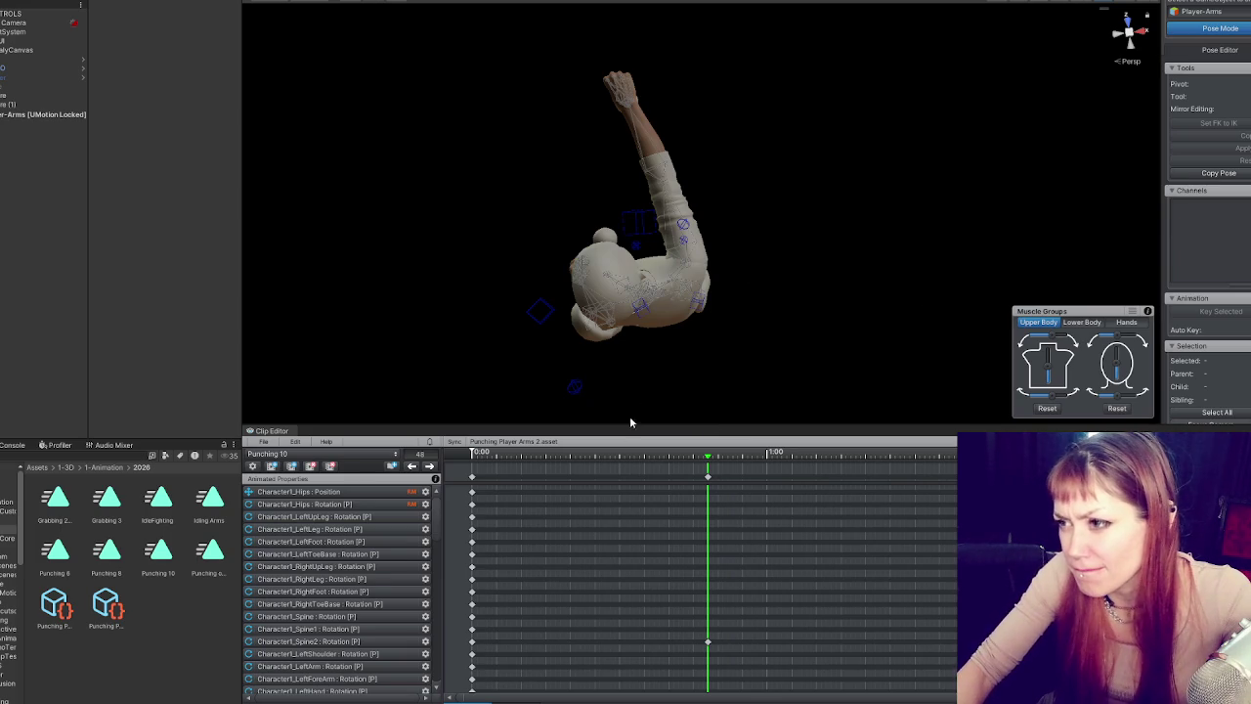
- Rotate the right arm at frame 22, check it from behind, and key the new pose
left_click(595, 455)
left_click_drag(595, 457, 580, 457)
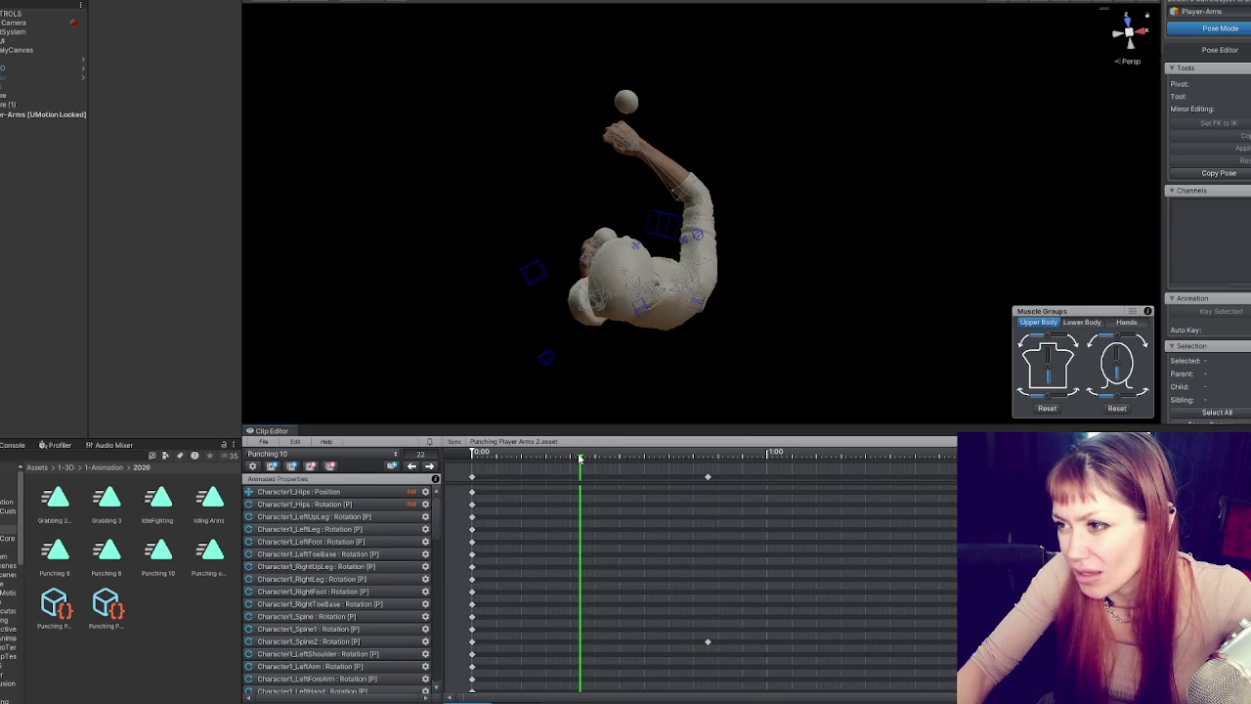
left_click(712, 262)
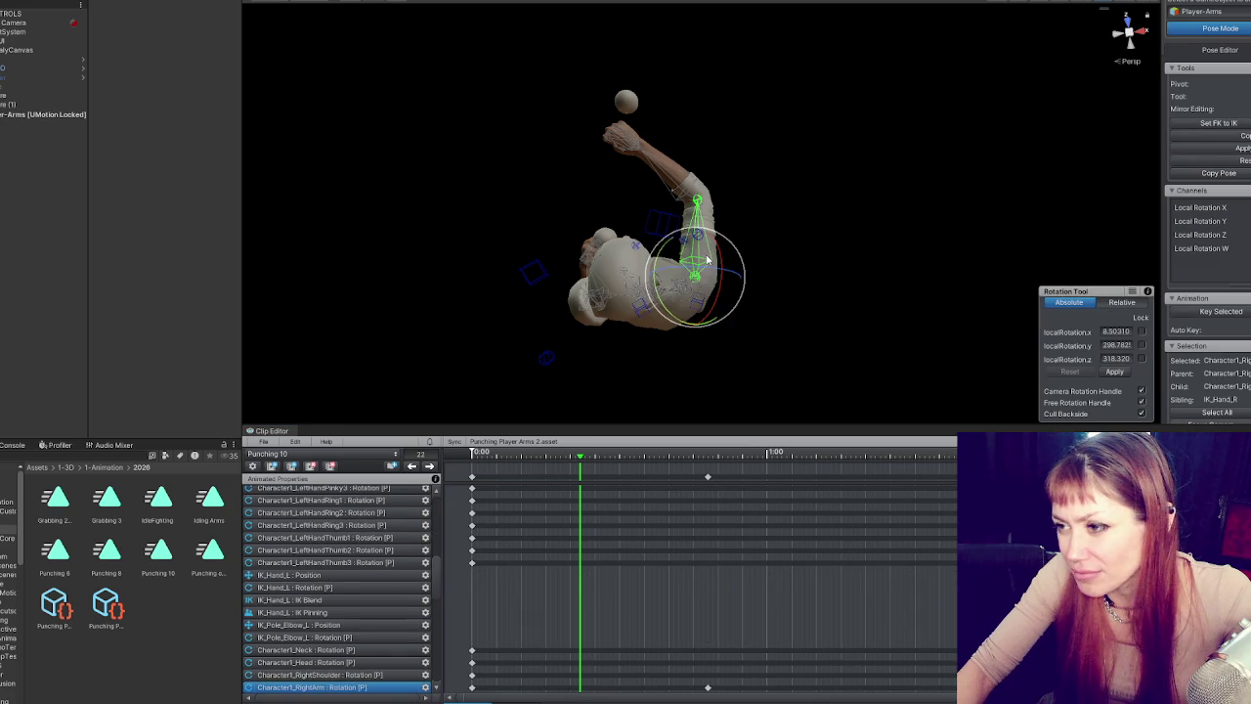
mouse_move(723, 315)
left_mouse_down()
mouse_move(711, 326)
mouse_move(720, 320)
left_mouse_up()
mouse_move(792, 341)
left_mouse_down()
mouse_move(740, 260)
mouse_move(711, 269)
mouse_move(731, 304)
mouse_move(700, 309)
mouse_move(759, 254)
mouse_move(1019, 240)
mouse_move(821, 236)
mouse_move(807, 256)
left_mouse_up()
mouse_move(905, 244)
left_mouse_down()
mouse_move(1016, 245)
mouse_move(743, 258)
left_mouse_up()
key("k")
left_click(528, 462)
- Preview the punch up to frame 48 and inspect the right arm rotation curves
mouse_move(528, 461)
left_mouse_down()
mouse_move(472, 460)
mouse_move(697, 459)
mouse_move(472, 460)
left_mouse_up()
left_click_drag(772, 254, 732, 252)
mouse_move(516, 465)
left_mouse_down()
mouse_move(710, 457)
mouse_move(472, 457)
left_mouse_up()
left_click(516, 700)
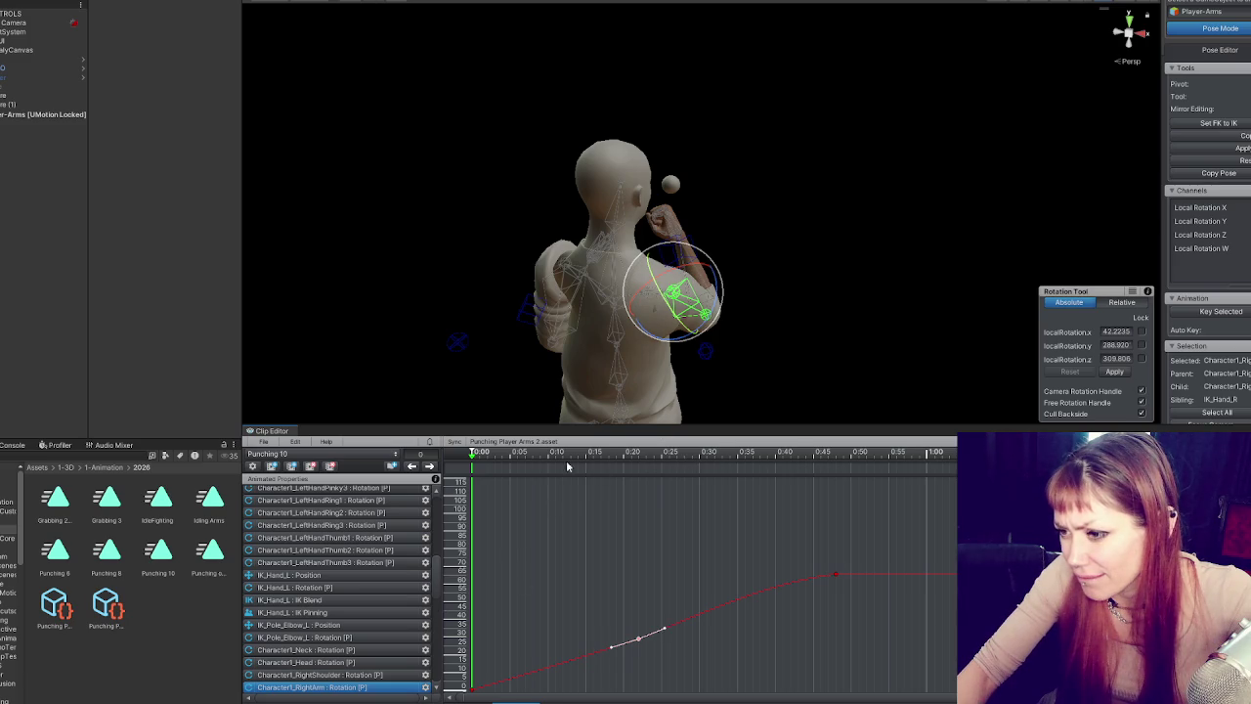
key("Tab")
- Raise the fist around frame 37 by rotating the right arm and forearm
mouse_move(543, 455)
left_mouse_down()
mouse_move(847, 456)
mouse_move(469, 457)
mouse_move(544, 472)
mouse_move(681, 451)
mouse_move(845, 455)
mouse_move(755, 455)
left_mouse_up()
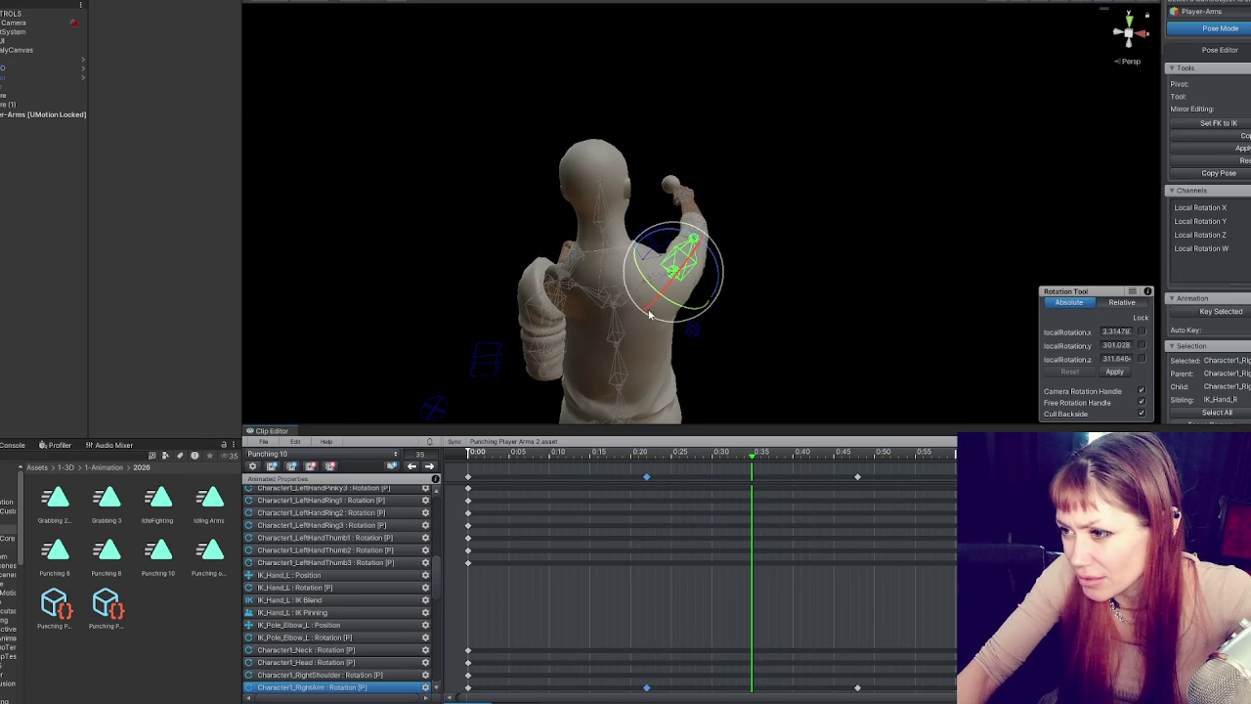
mouse_move(647, 455)
left_mouse_down()
mouse_move(844, 449)
mouse_move(659, 449)
mouse_move(740, 442)
mouse_move(656, 453)
mouse_move(857, 453)
mouse_move(647, 454)
mouse_move(746, 449)
left_mouse_up()
left_click_drag(687, 313, 693, 313)
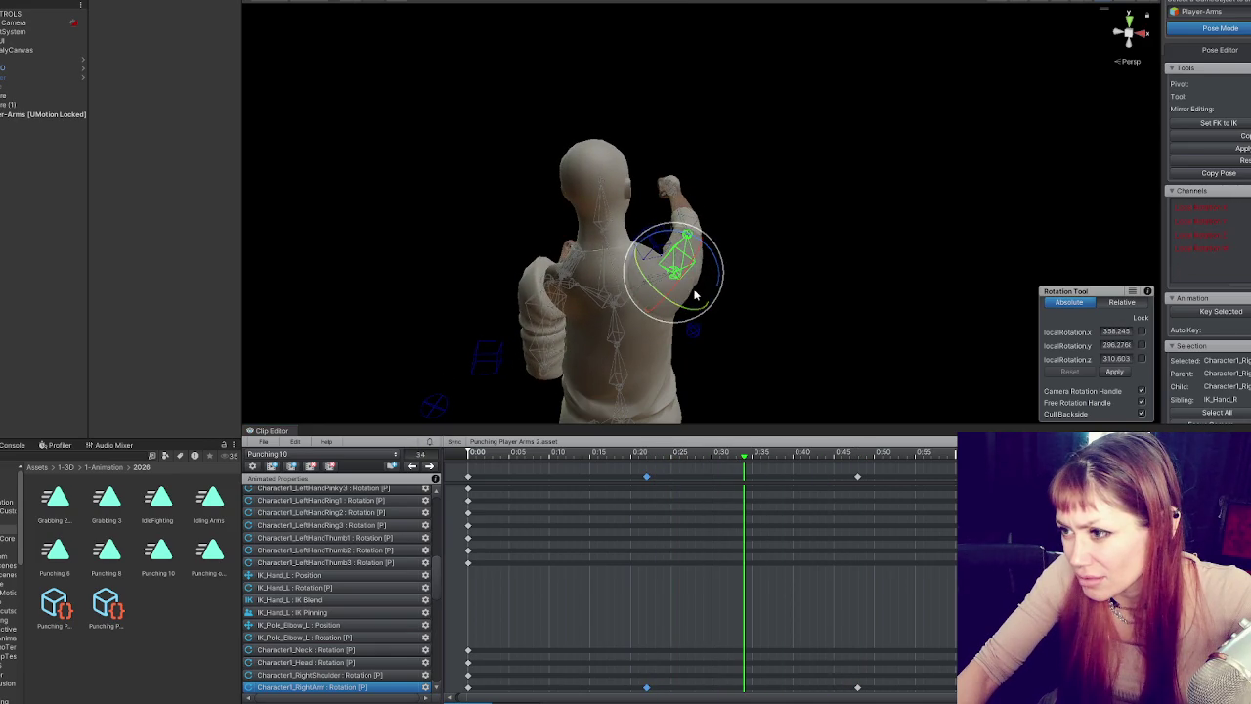
left_click(700, 262)
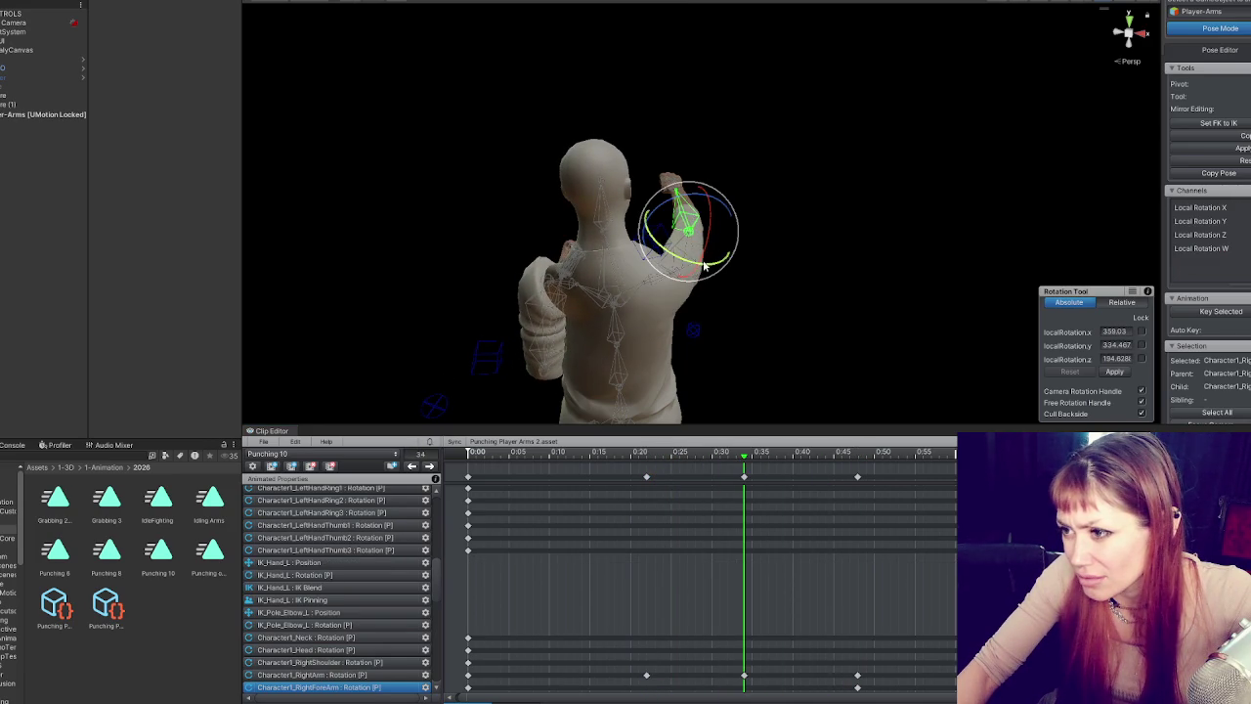
left_click_drag(717, 264, 714, 264)
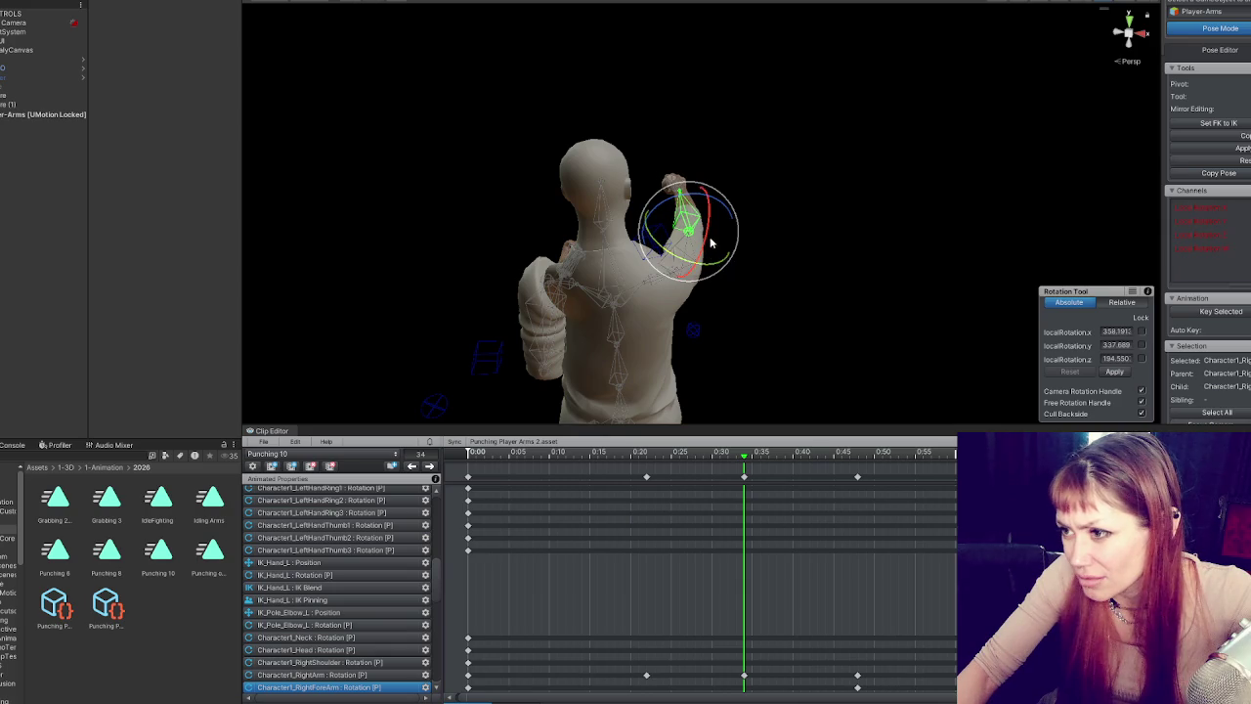
left_click(859, 322)
- Delete the right arm keys at 0:34 and play back the punch
mouse_move(532, 453)
left_mouse_down()
mouse_move(827, 467)
mouse_move(703, 469)
left_mouse_up()
left_click(746, 476)
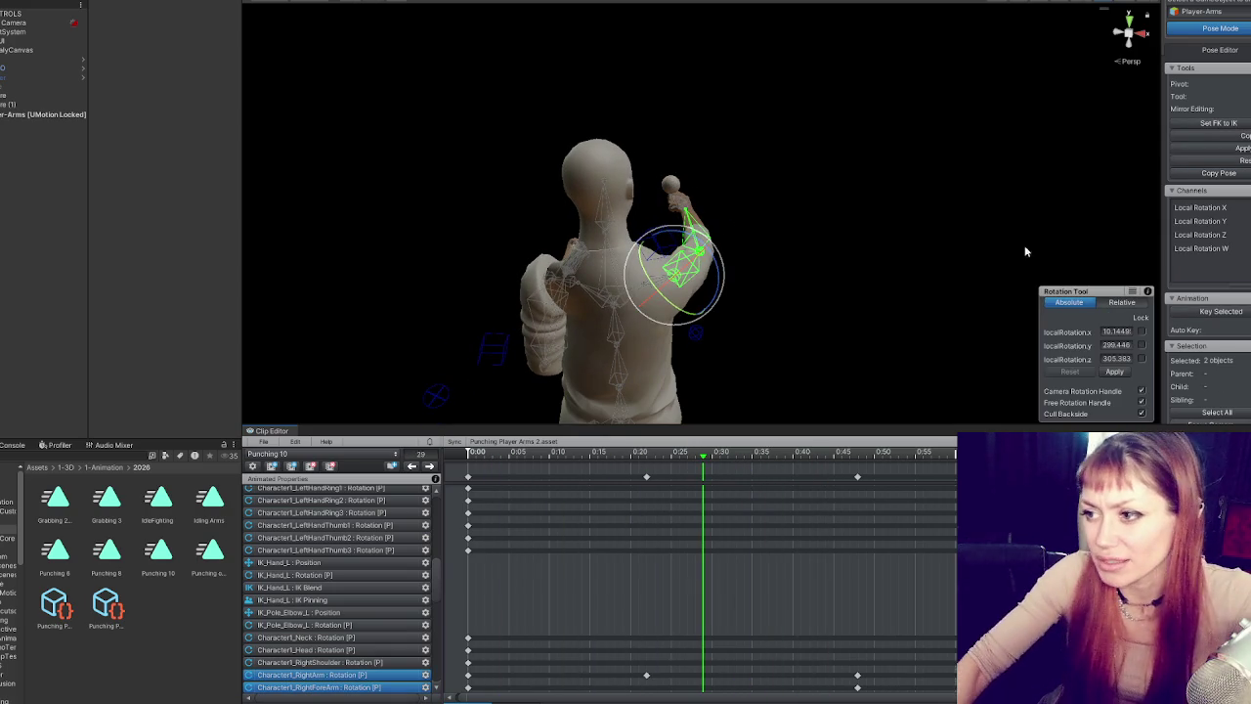
key("Delete")
key("space")
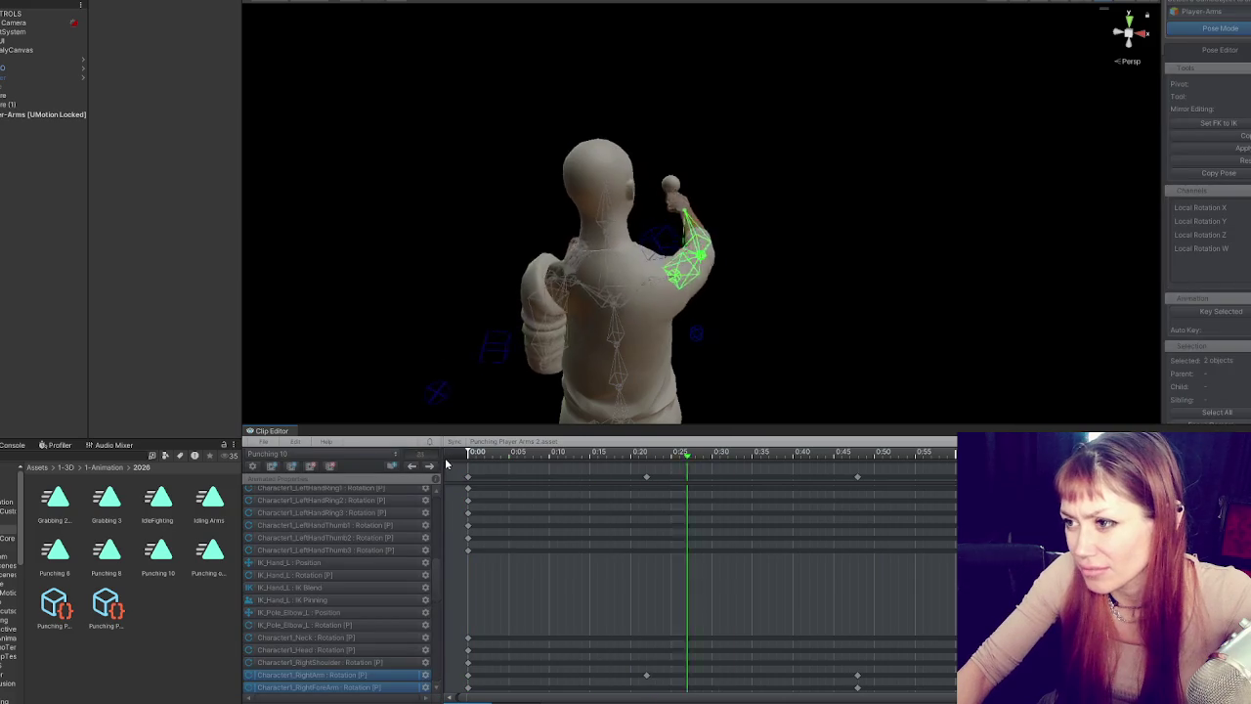
left_click(505, 461)
key("space")
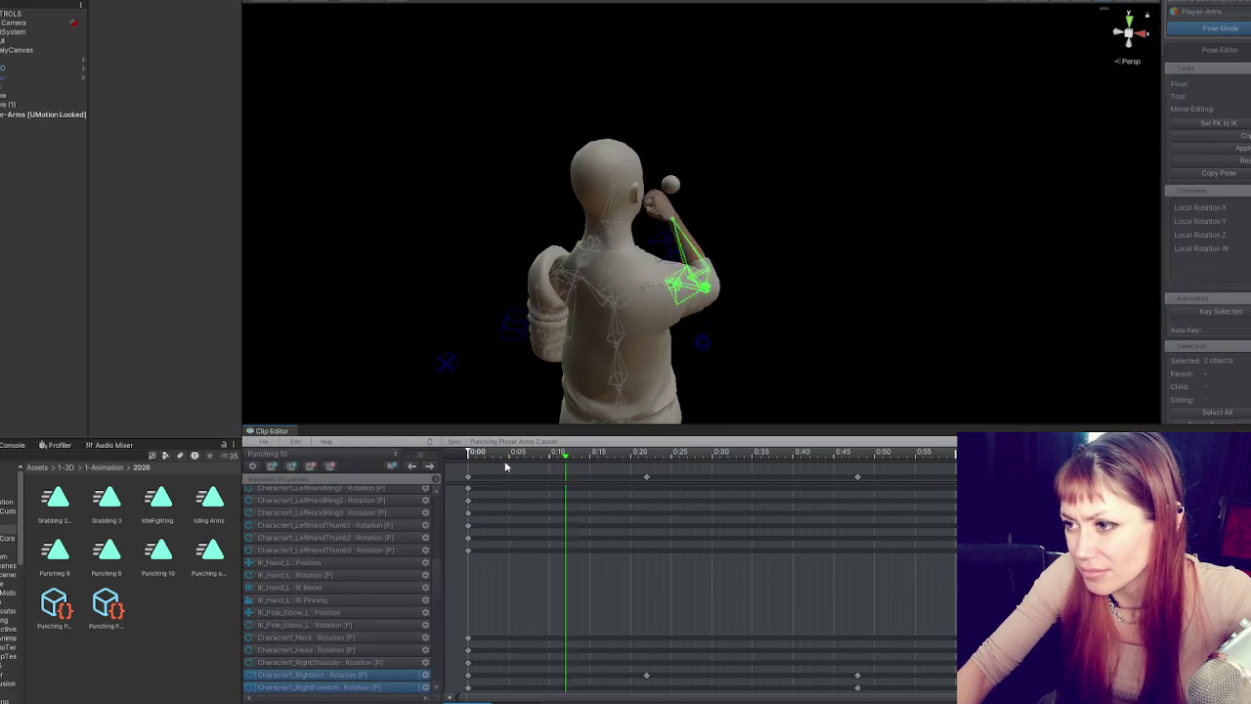
key("space")
- At the 0:21 key, rotate the right arm toward the head and check it from several angles
left_click(428, 467)
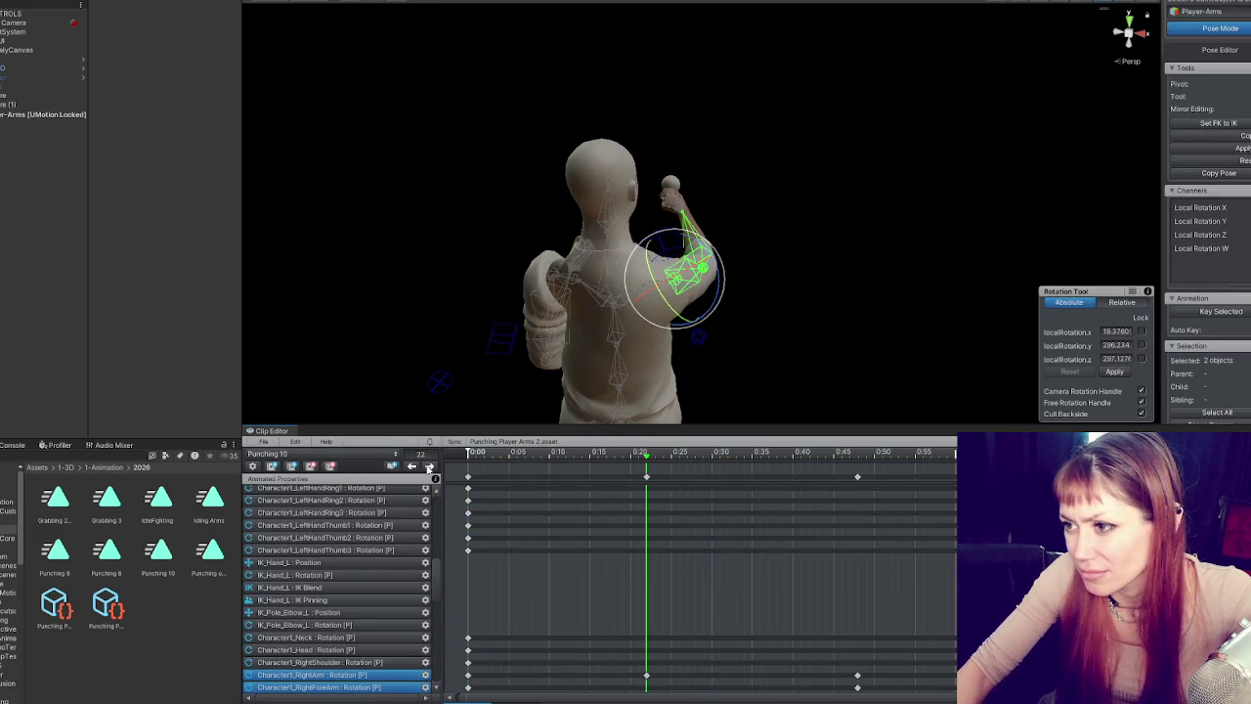
left_click(411, 467)
left_click(428, 467)
left_click(428, 467)
left_click(414, 467)
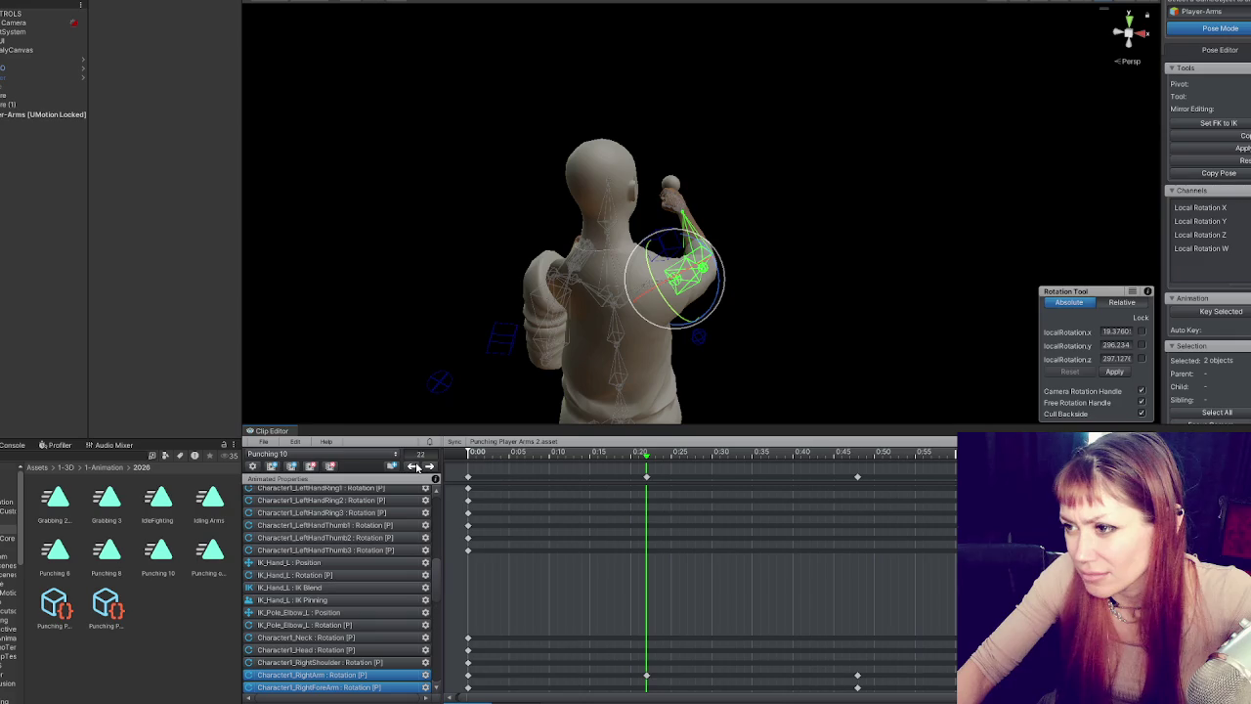
left_click_drag(681, 317, 684, 317)
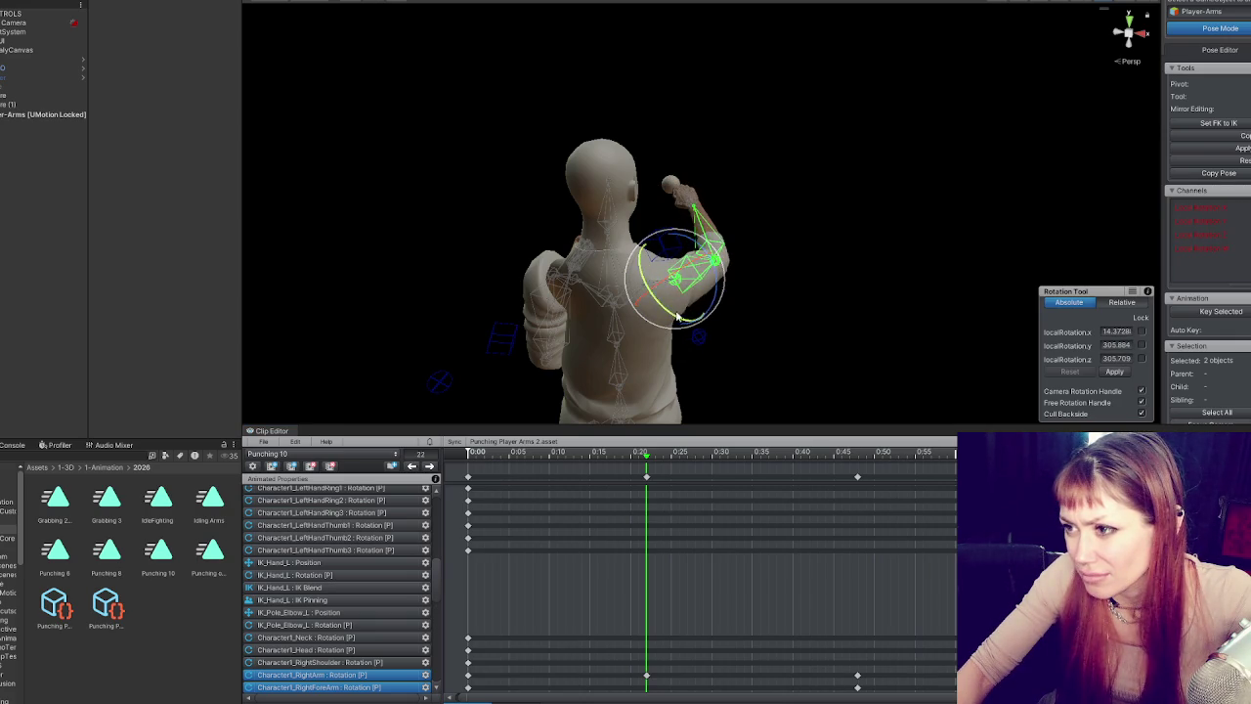
left_click_drag(693, 270, 698, 266)
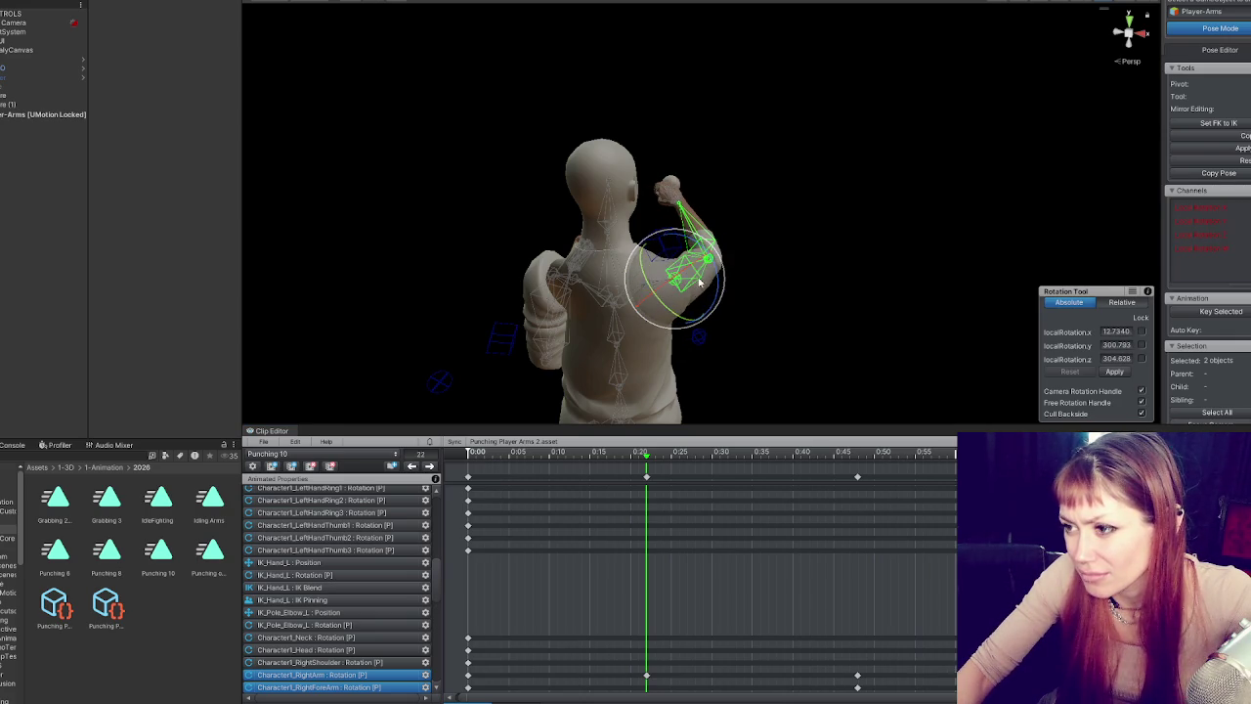
left_click_drag(632, 301, 670, 317)
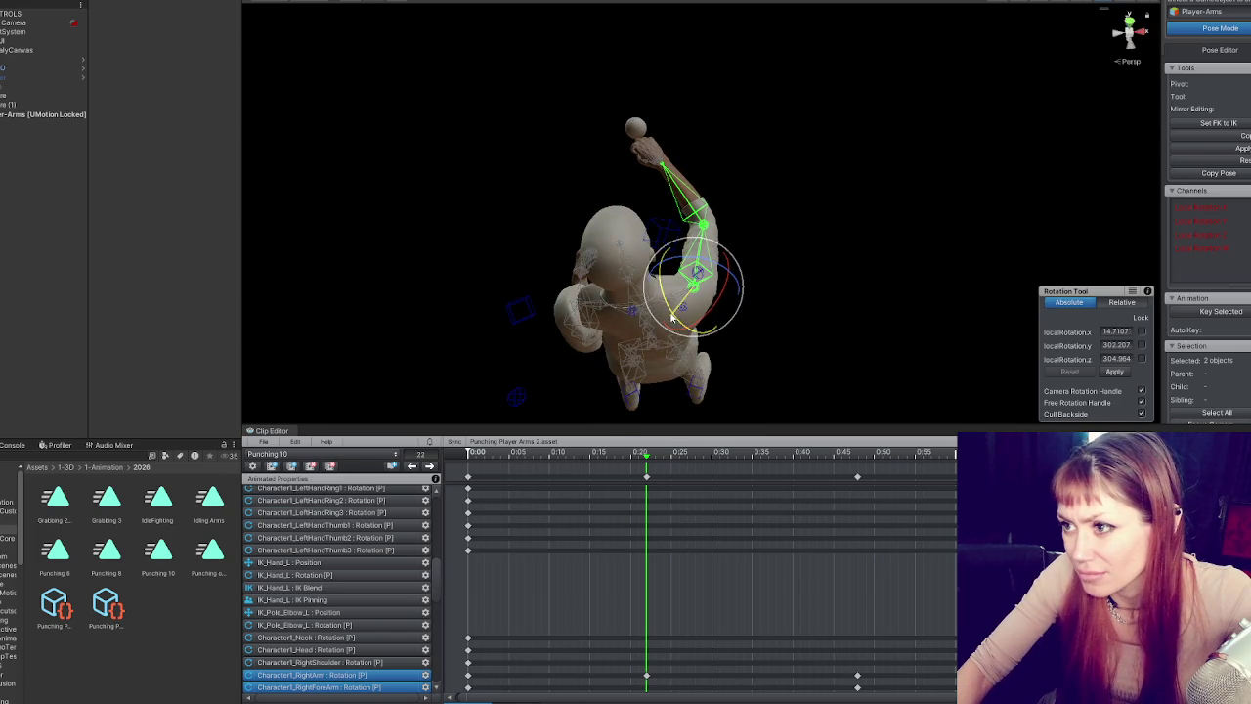
mouse_move(753, 318)
left_mouse_down()
mouse_move(707, 193)
mouse_move(722, 174)
left_mouse_up()
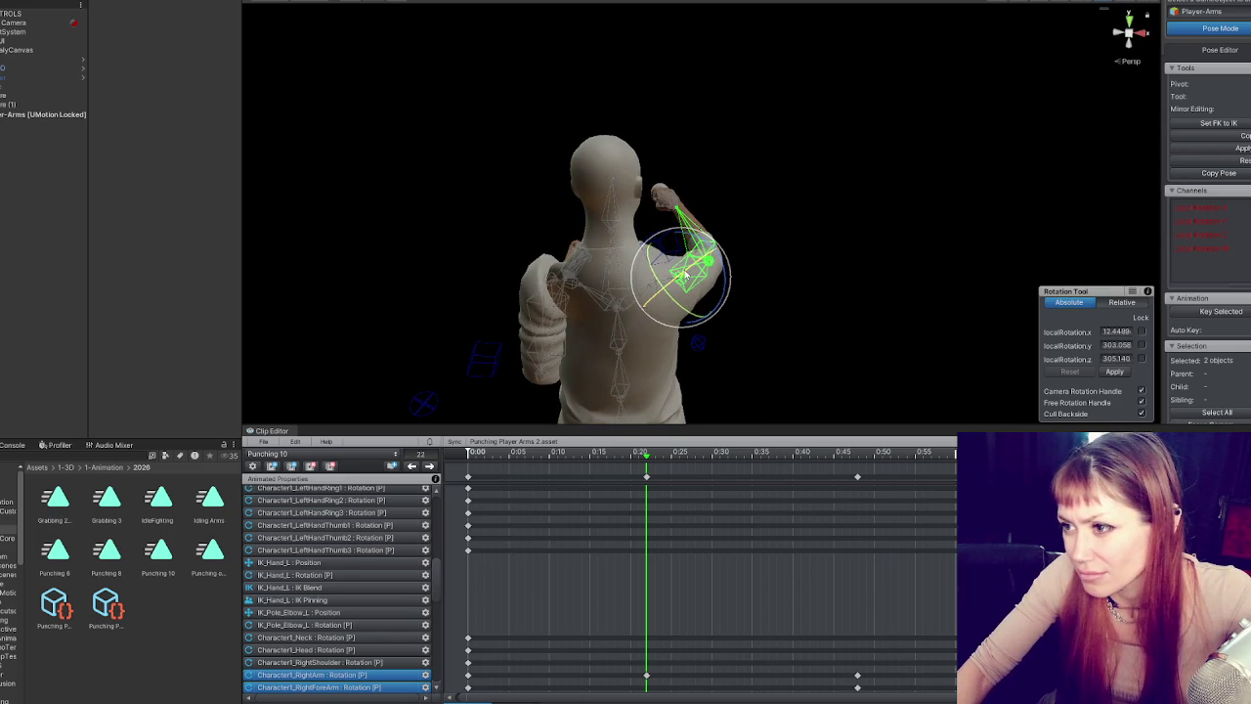
mouse_move(690, 313)
left_mouse_down()
mouse_move(732, 240)
mouse_move(810, 218)
mouse_move(753, 209)
mouse_move(773, 278)
mouse_move(769, 212)
mouse_move(461, 307)
mouse_move(371, 313)
mouse_move(527, 309)
left_mouse_up()
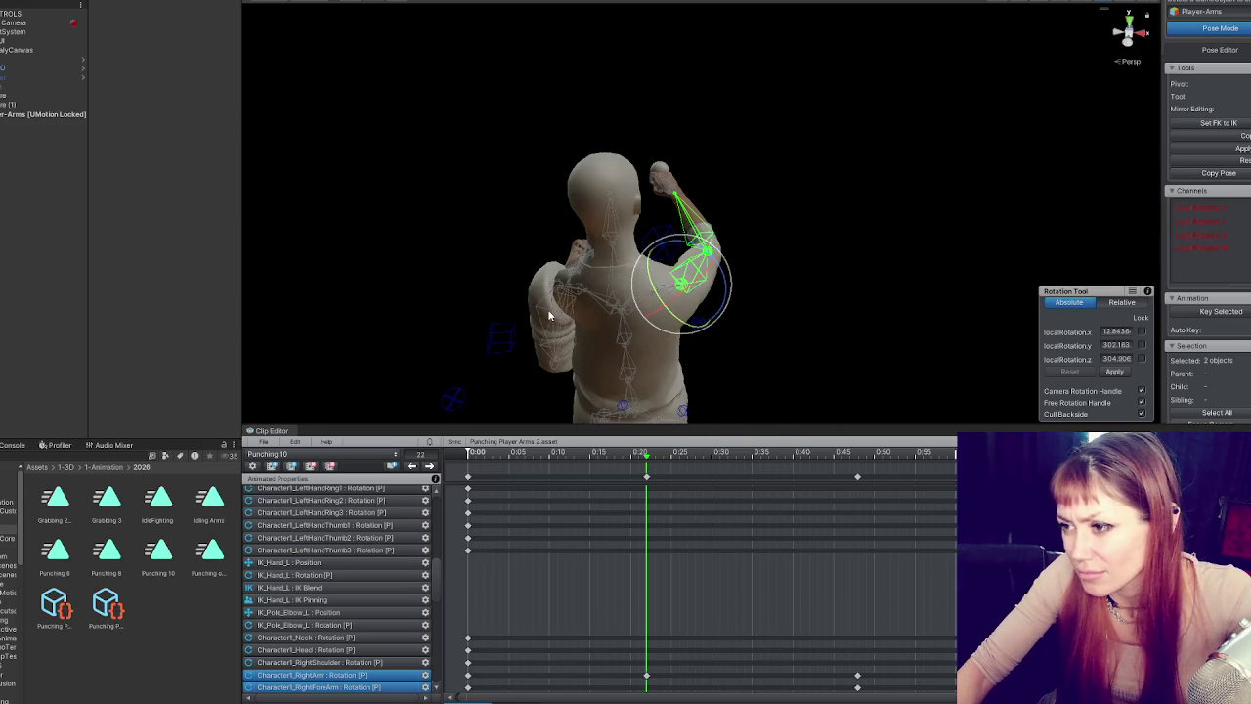
- Keep the pose edits, refine the right upper arm near 0:21, and preview the whole punch
left_click(599, 458)
left_click(678, 361)
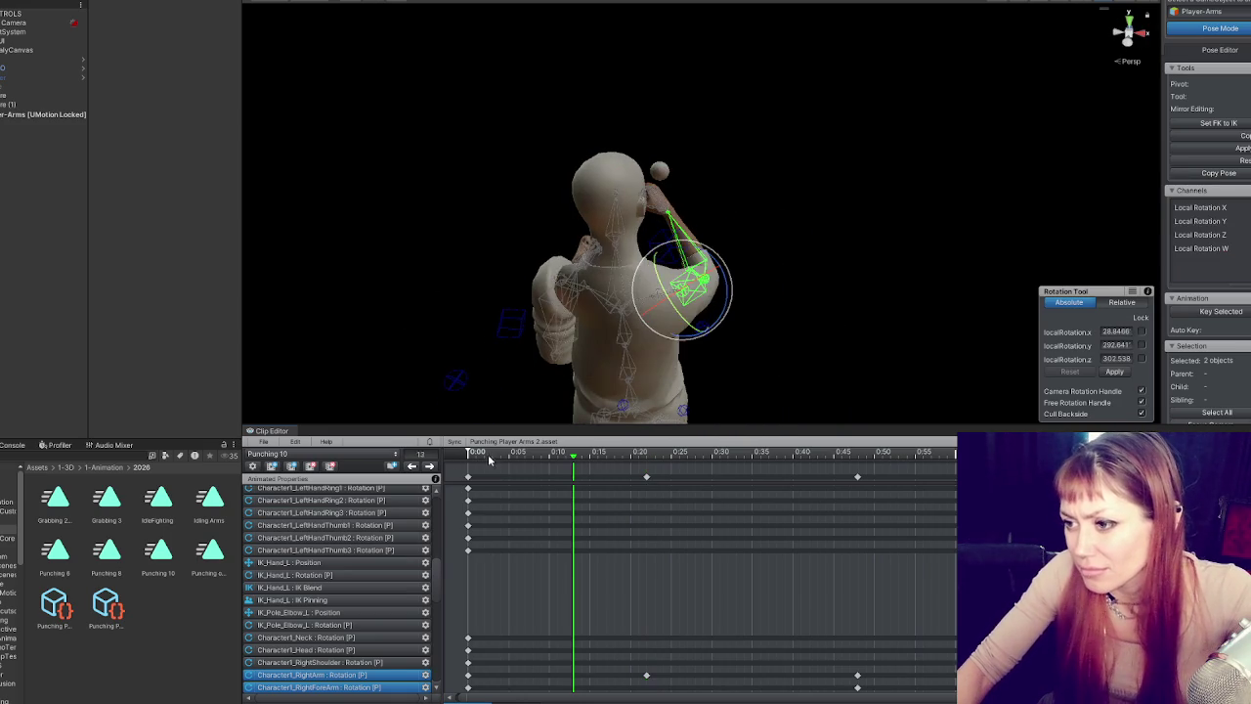
left_click(485, 455)
mouse_move(511, 455)
left_mouse_down()
mouse_move(838, 455)
mouse_move(460, 455)
mouse_move(653, 489)
mouse_move(851, 489)
mouse_move(522, 488)
mouse_move(877, 489)
mouse_move(467, 493)
mouse_move(916, 486)
mouse_move(468, 493)
mouse_move(865, 497)
mouse_move(645, 505)
left_mouse_up()
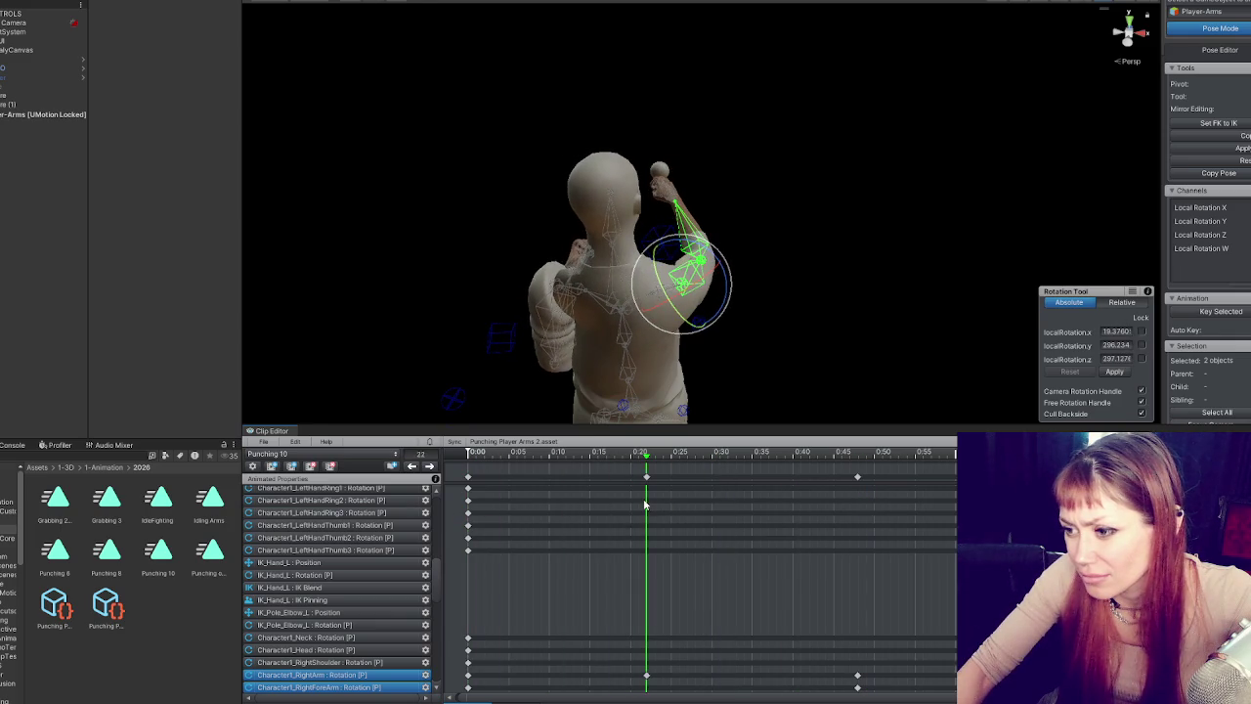
mouse_move(697, 313)
left_mouse_down()
mouse_move(699, 291)
mouse_move(690, 318)
mouse_move(680, 294)
left_mouse_up()
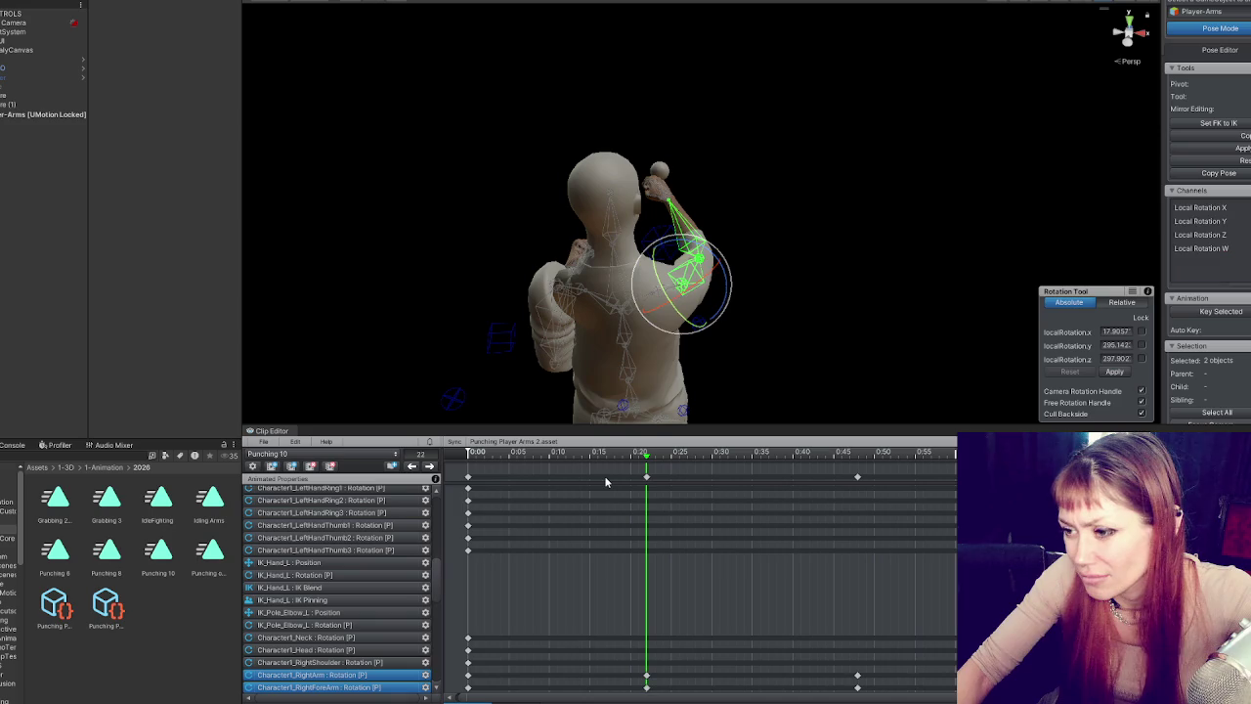
mouse_move(521, 457)
left_mouse_down()
mouse_move(469, 456)
mouse_move(851, 456)
mouse_move(430, 466)
left_mouse_up()
left_click(430, 466)
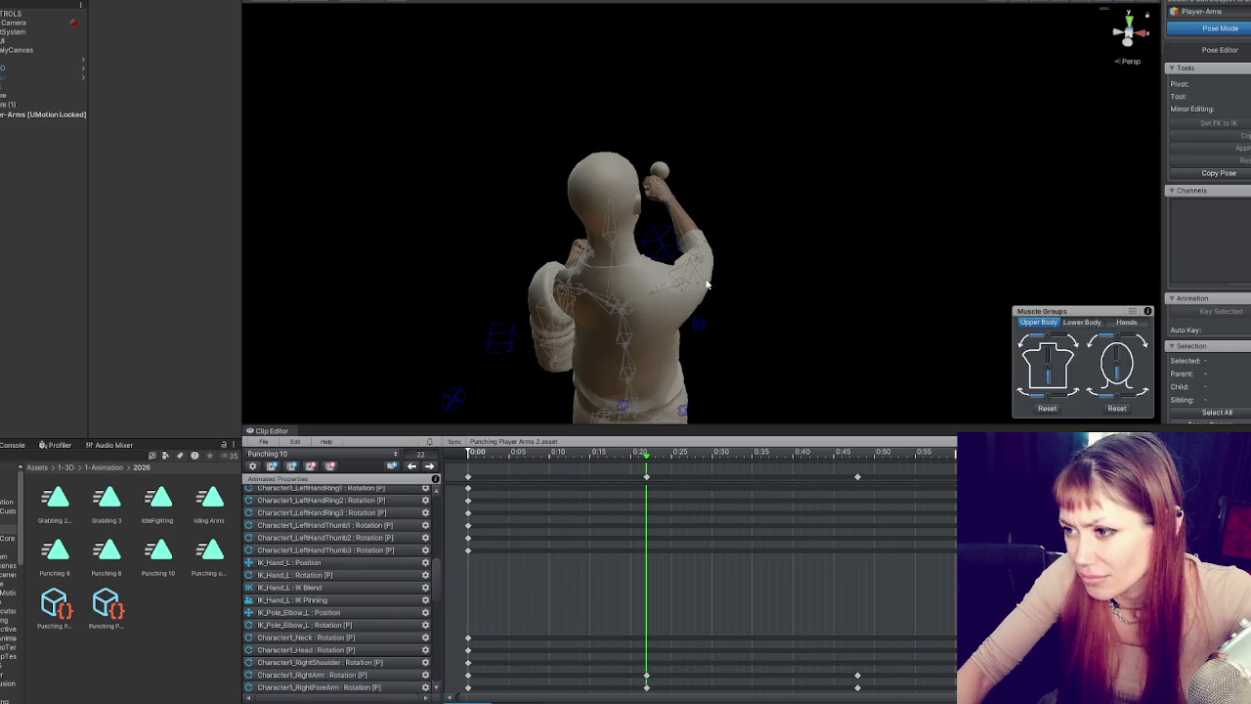
key("c")
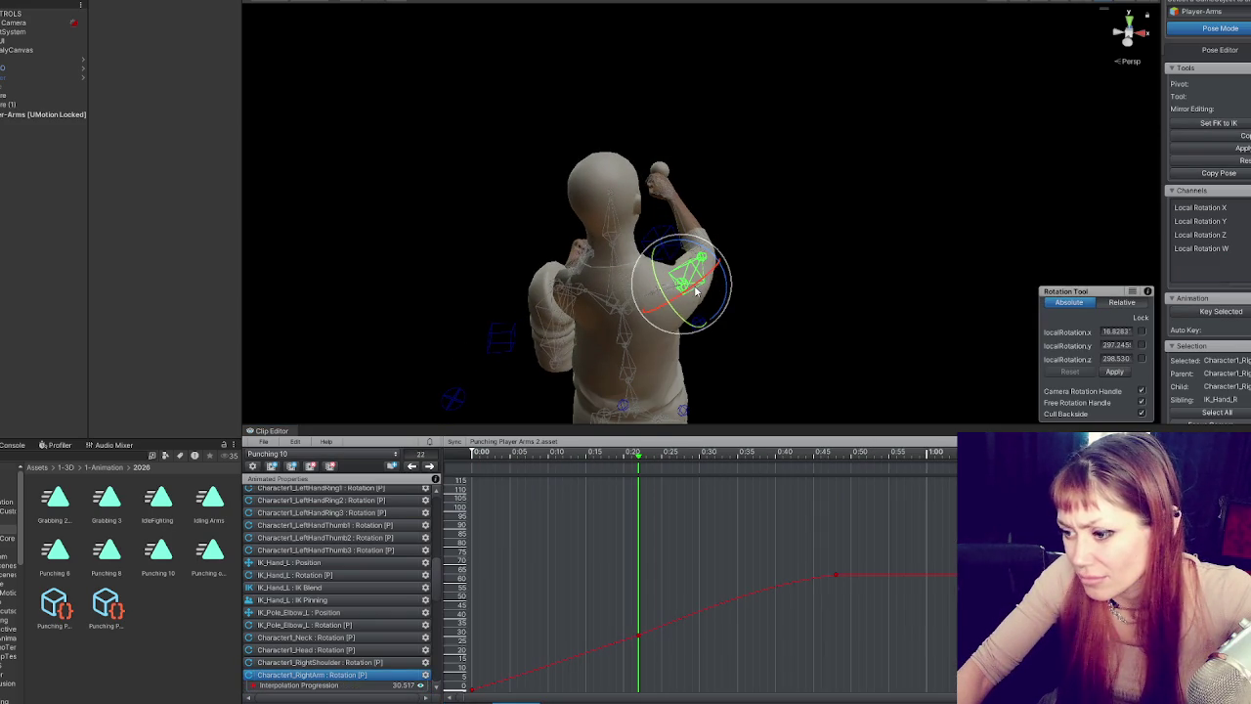
- Raise the right arm behind the head and rotate the forearm and upper arm at frame 22
mouse_move(721, 294)
left_mouse_down()
mouse_move(709, 252)
mouse_move(719, 262)
mouse_move(701, 283)
mouse_move(697, 267)
mouse_move(694, 285)
left_mouse_up()
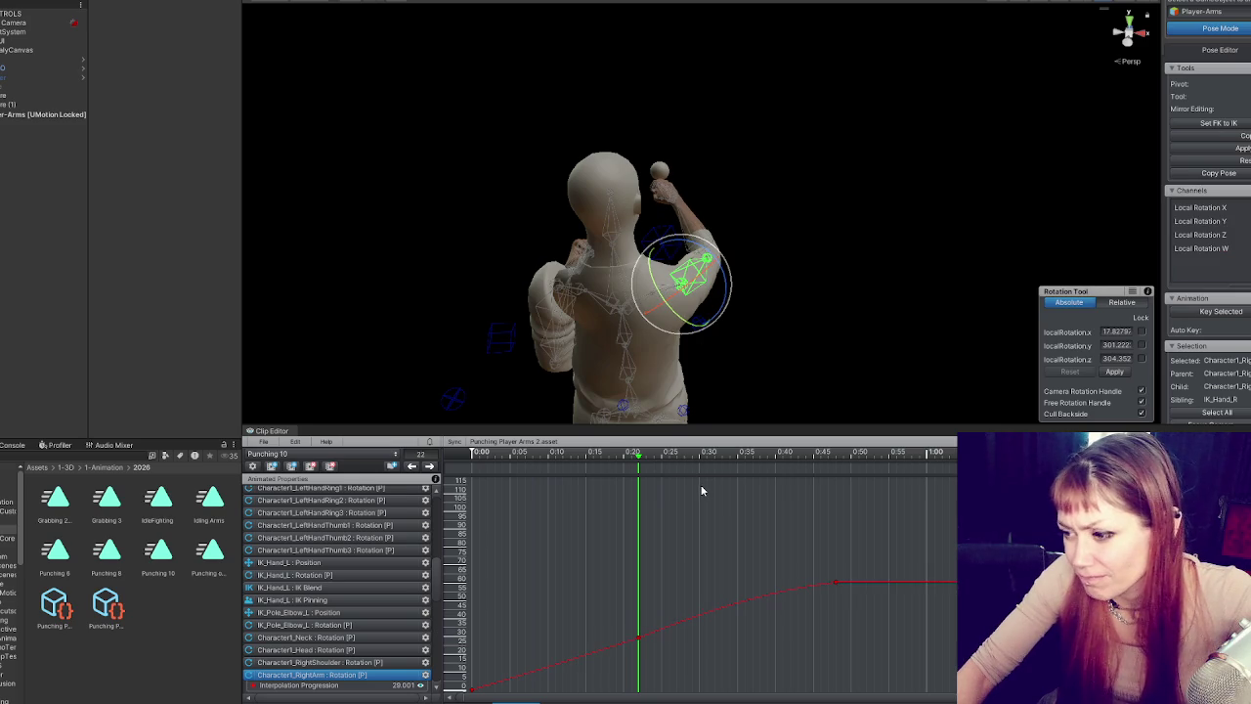
left_click(691, 232)
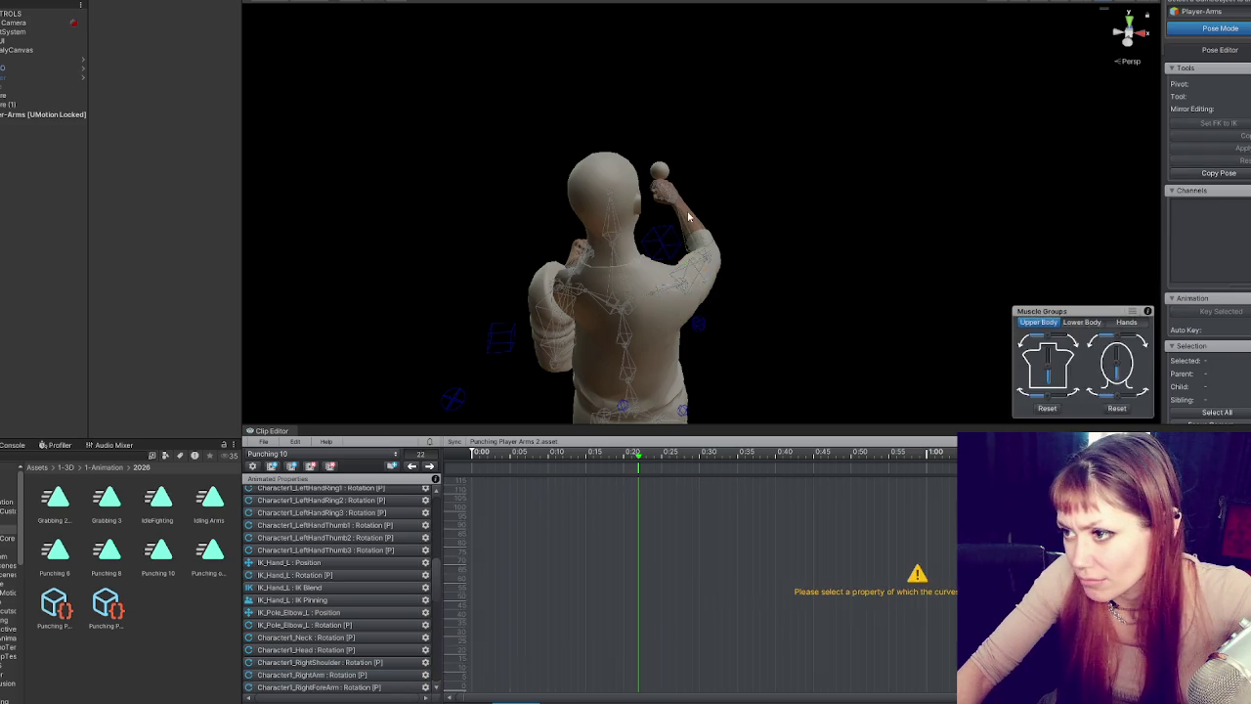
mouse_move(711, 298)
left_mouse_down()
mouse_move(699, 289)
mouse_move(727, 295)
mouse_move(835, 265)
mouse_move(753, 267)
left_mouse_up()
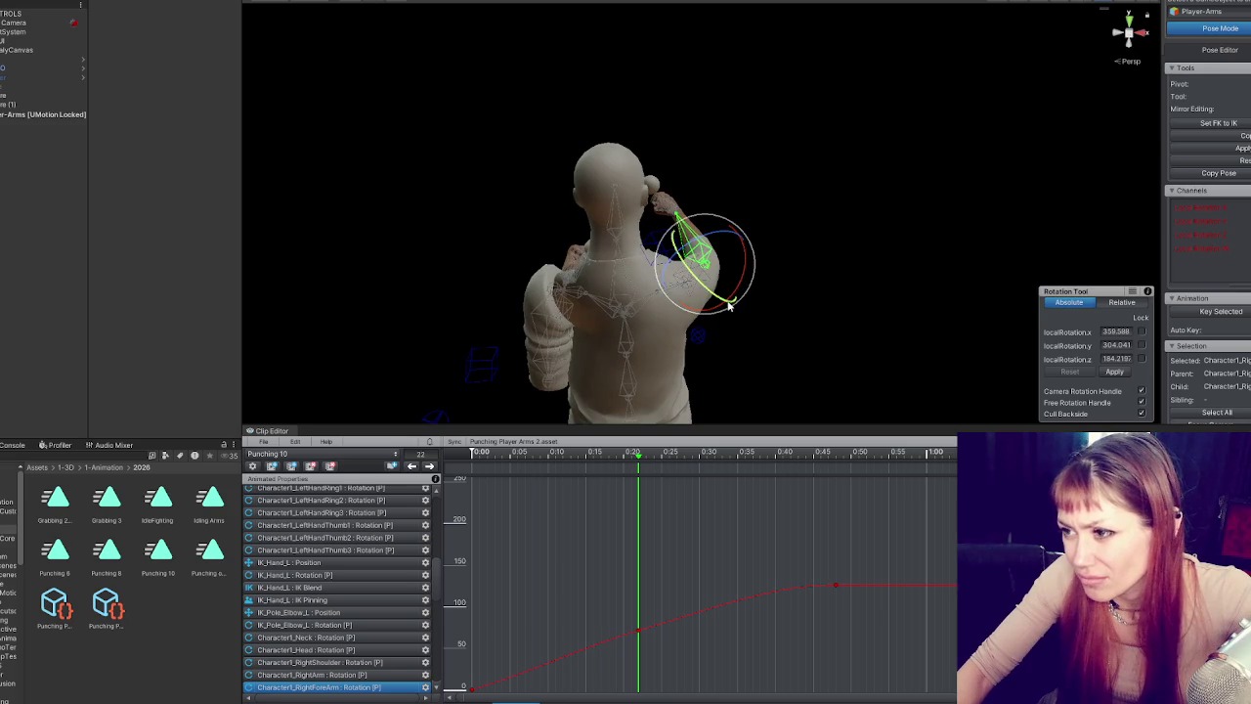
left_click(689, 293)
left_click(694, 314)
left_click_drag(693, 314, 697, 314)
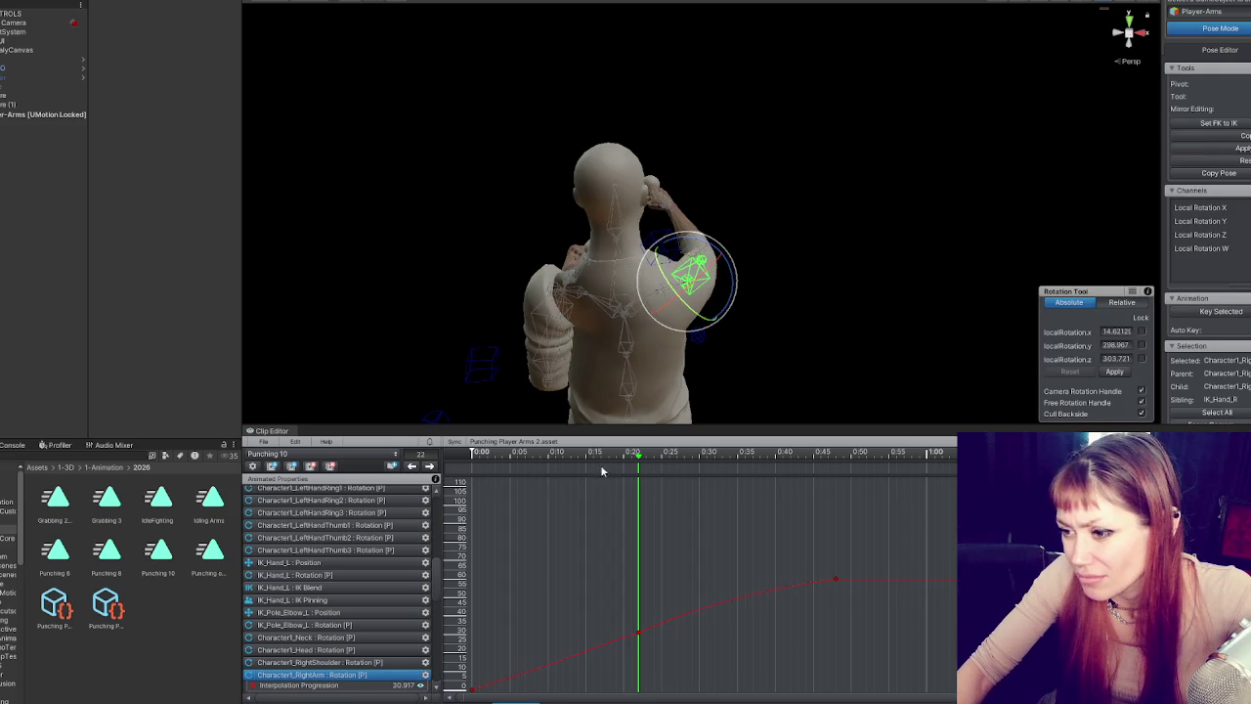
- Preview the motion, tweak the bone and Interpolation Progression, then cancel the unapplied-edits frame change
mouse_move(564, 457)
left_mouse_down()
mouse_move(469, 457)
mouse_move(858, 455)
mouse_move(616, 457)
mouse_move(882, 467)
mouse_move(550, 460)
mouse_move(770, 465)
mouse_move(653, 466)
left_mouse_up()
scroll(636, 527, "down", 1)
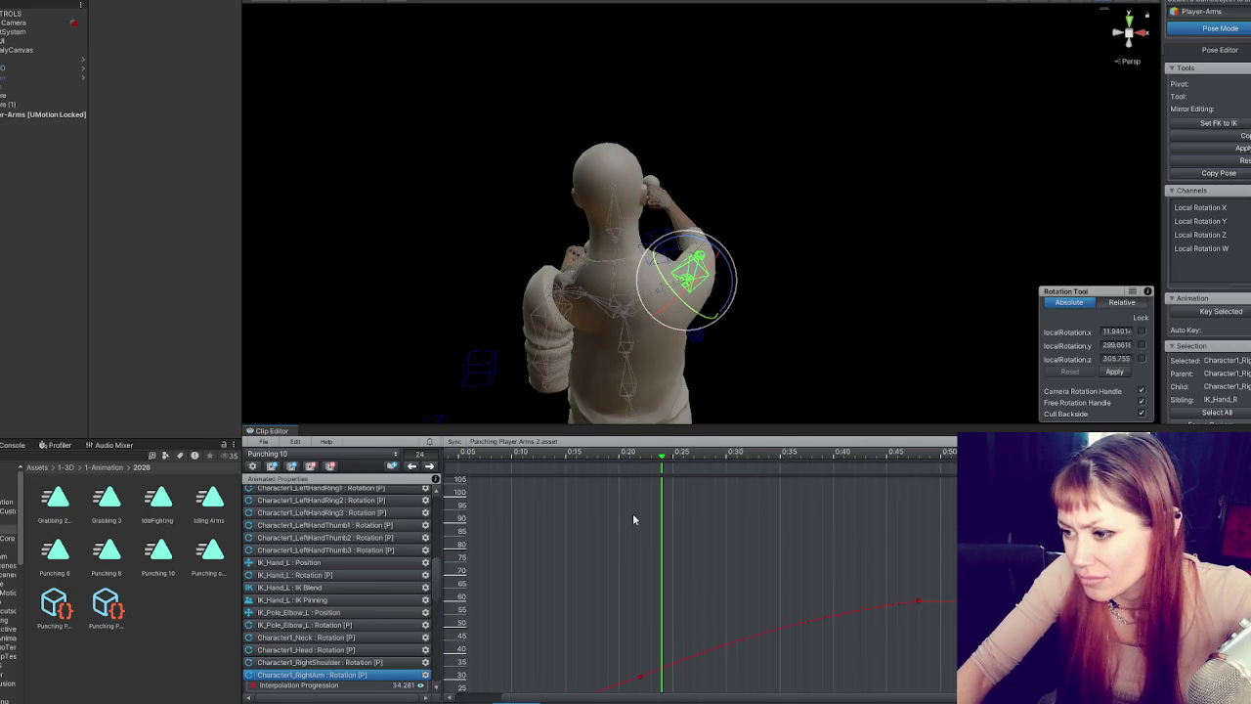
left_click_drag(688, 302, 691, 305)
left_click(634, 504)
left_click(427, 466)
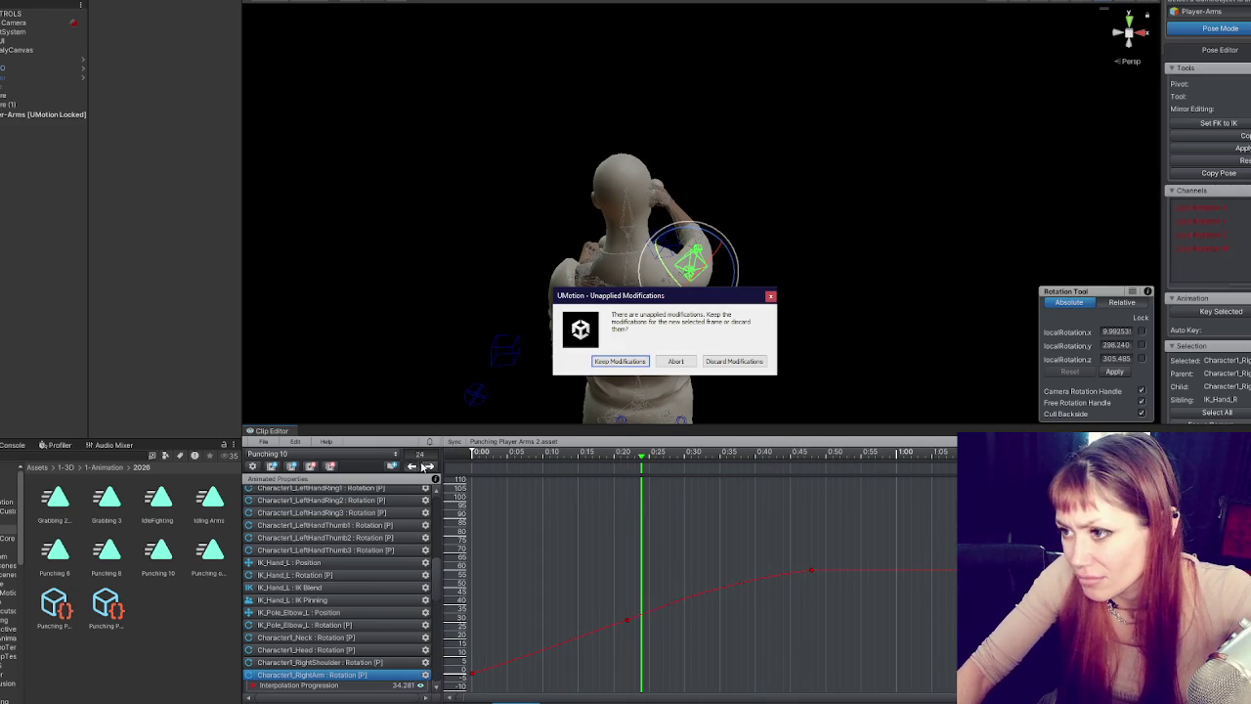
left_click(675, 360)
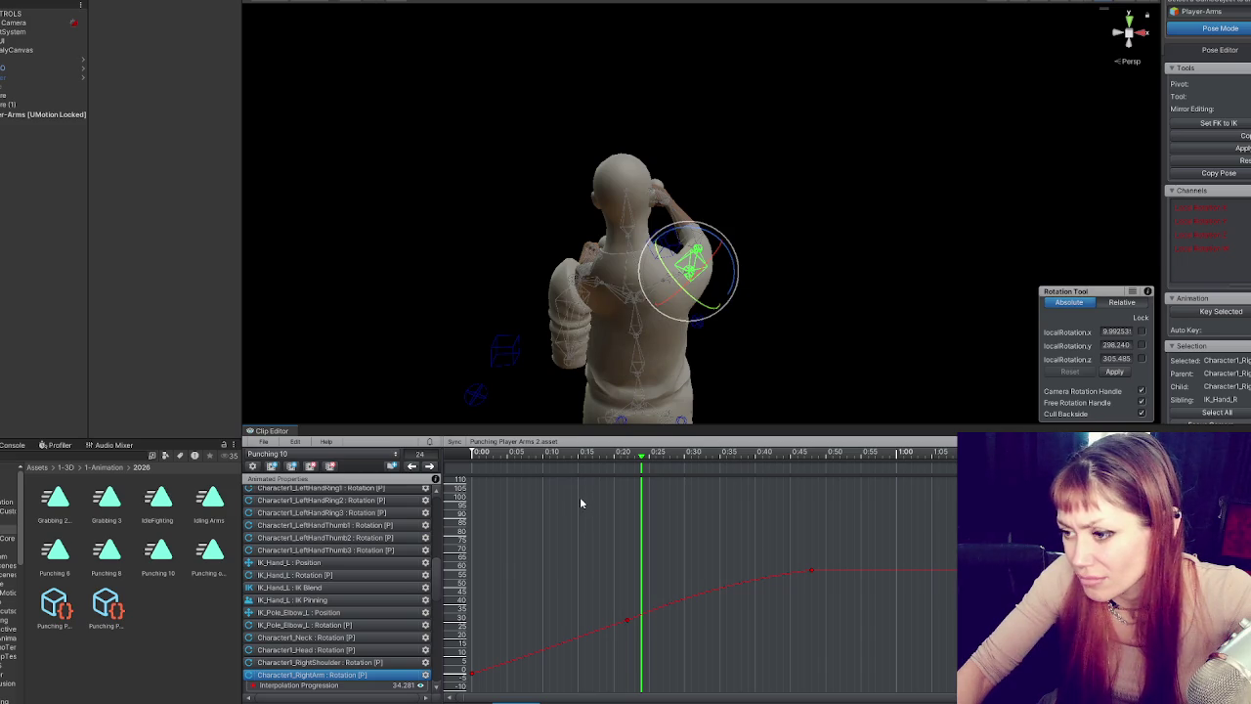
- Back at frame 22, rotate the right upper arm and forearm, committing the forearm change
double_click(414, 466)
mouse_move(726, 316)
left_mouse_down()
mouse_move(702, 270)
mouse_move(703, 309)
mouse_move(761, 281)
left_mouse_up()
left_click(673, 200)
mouse_move(686, 253)
left_mouse_down()
mouse_move(695, 282)
mouse_move(929, 282)
mouse_move(877, 309)
left_mouse_up()
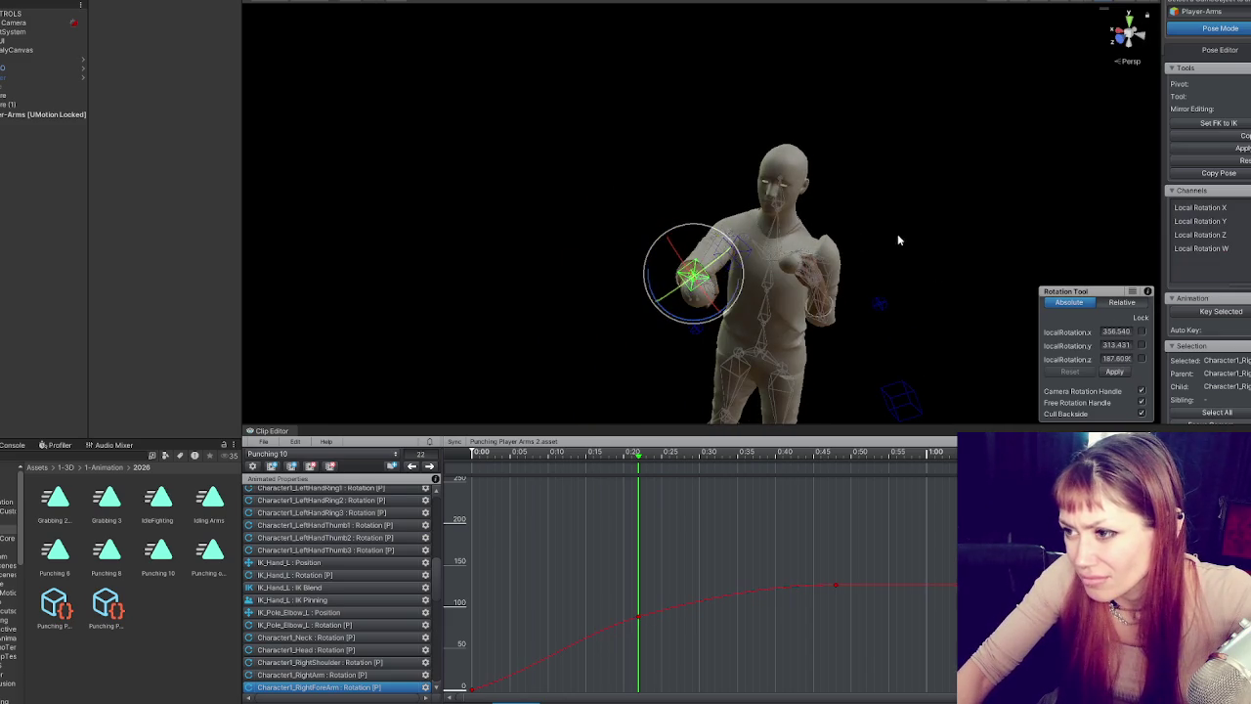
left_click_drag(896, 243, 348, 291)
left_click(674, 259)
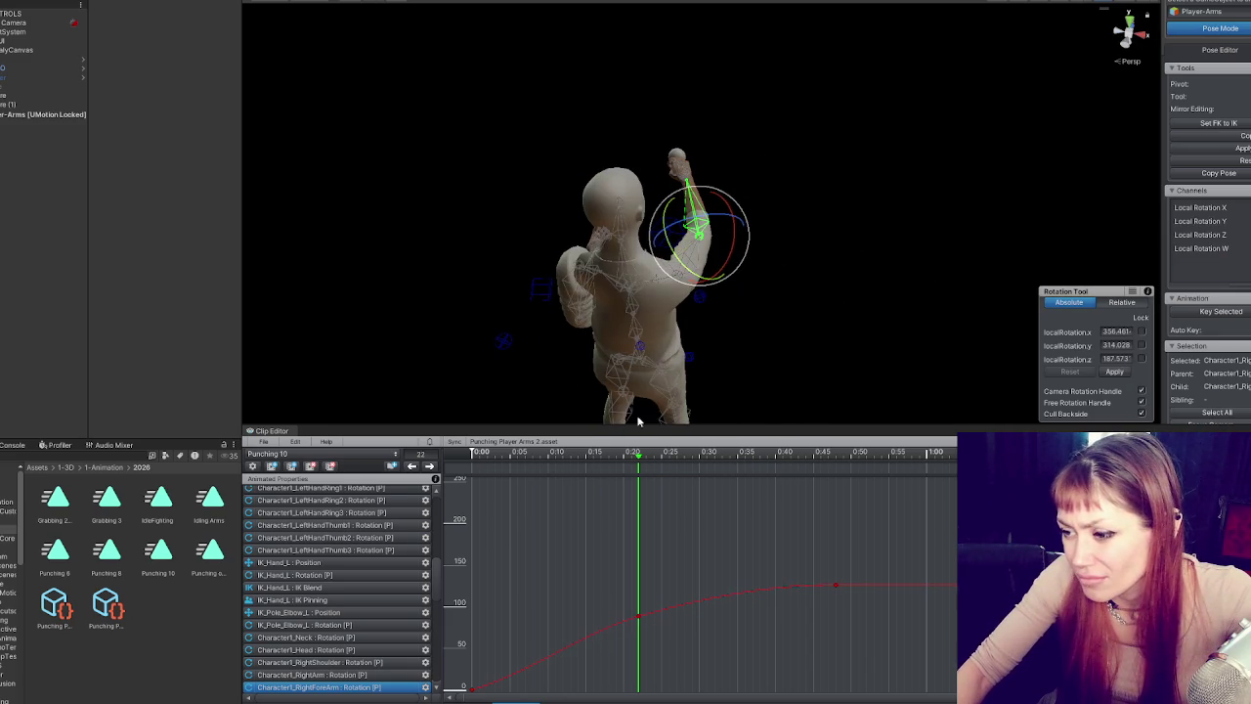
left_click_drag(713, 223, 692, 222)
- Preview the motion to about 0:33, rotate the forearm again, and settle on the right upper arm
mouse_move(525, 461)
left_mouse_down()
mouse_move(472, 455)
mouse_move(887, 446)
mouse_move(469, 447)
mouse_move(818, 451)
mouse_move(640, 461)
left_mouse_up()
mouse_move(688, 282)
left_mouse_down()
mouse_move(728, 272)
mouse_move(709, 257)
mouse_move(720, 292)
left_mouse_up()
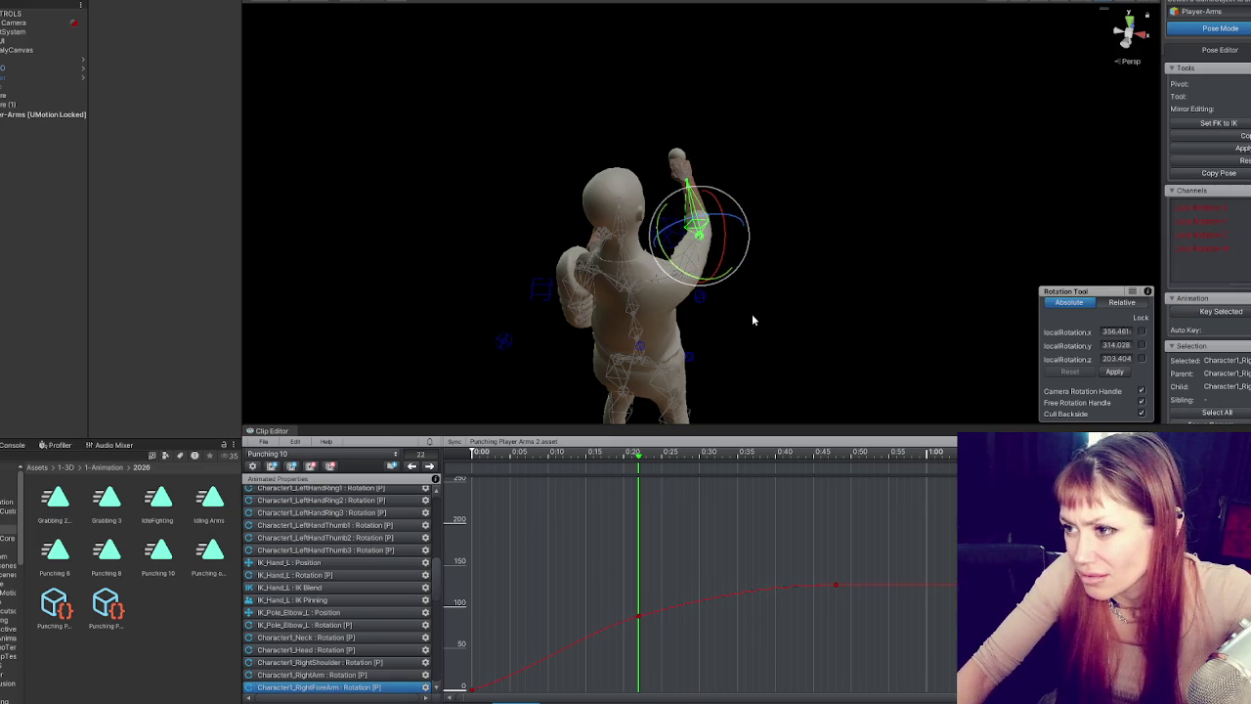
left_click(691, 256)
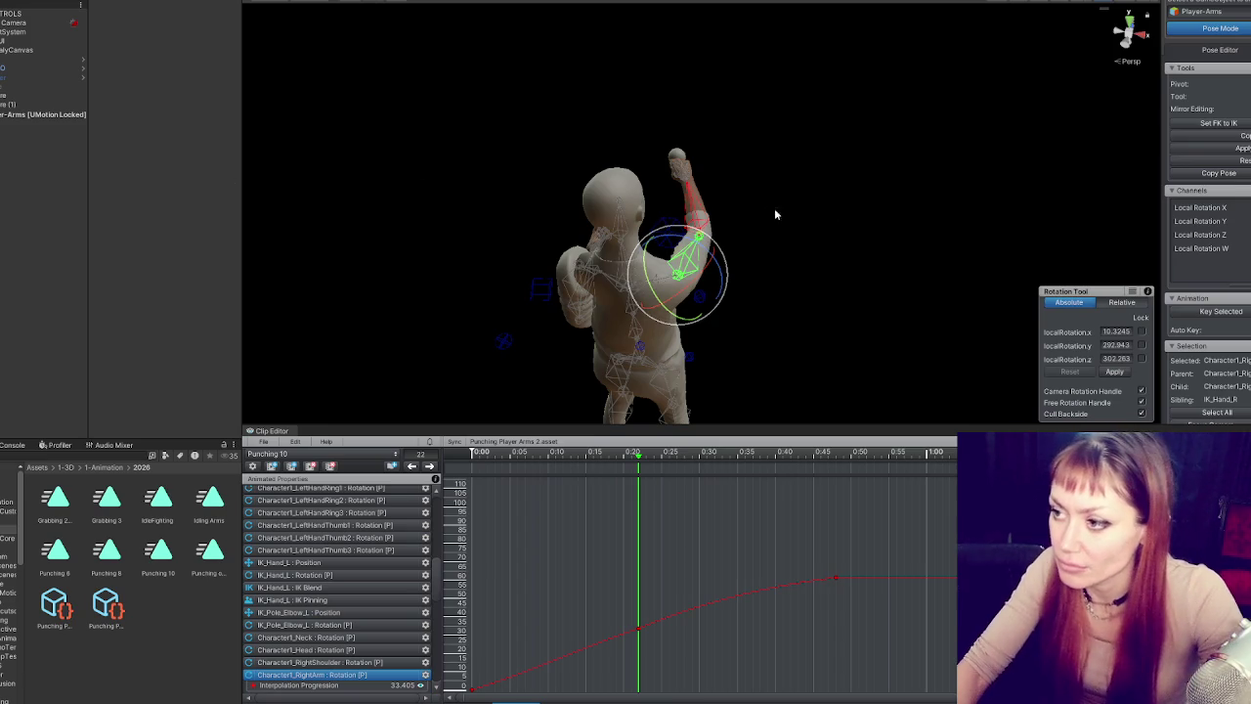
left_click(700, 213)
left_click(691, 254)
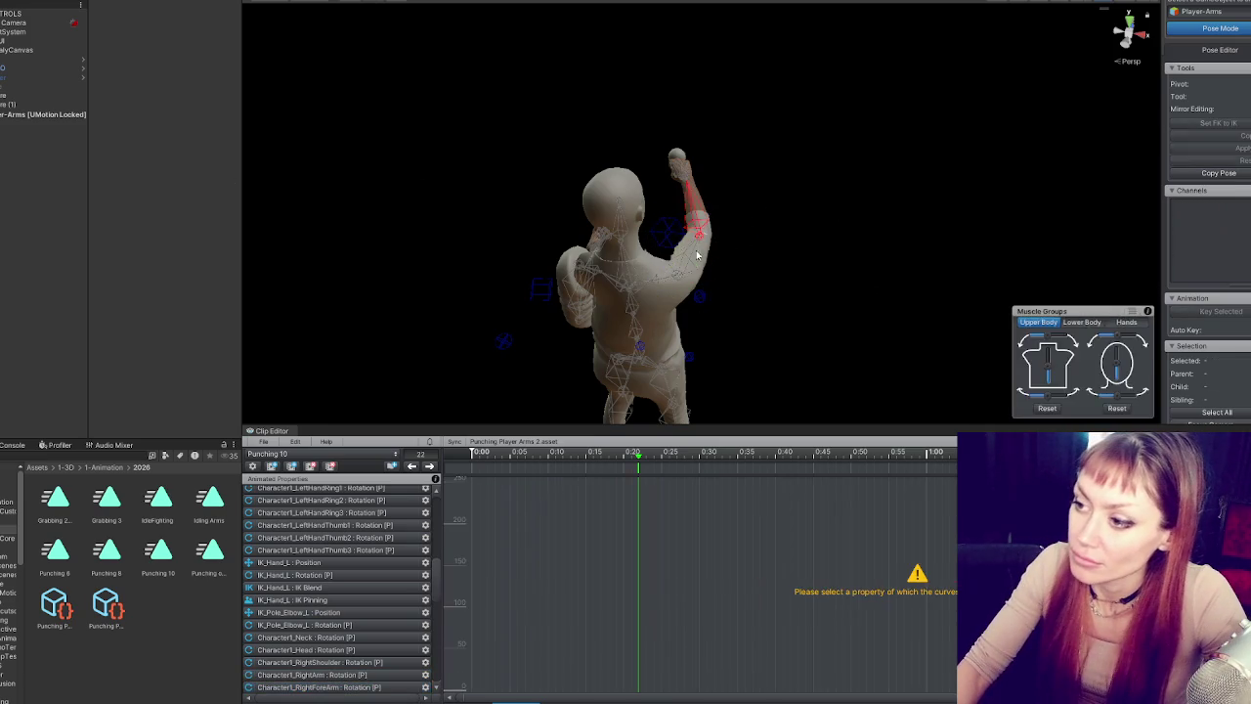
left_click(697, 216)
left_click(753, 360)
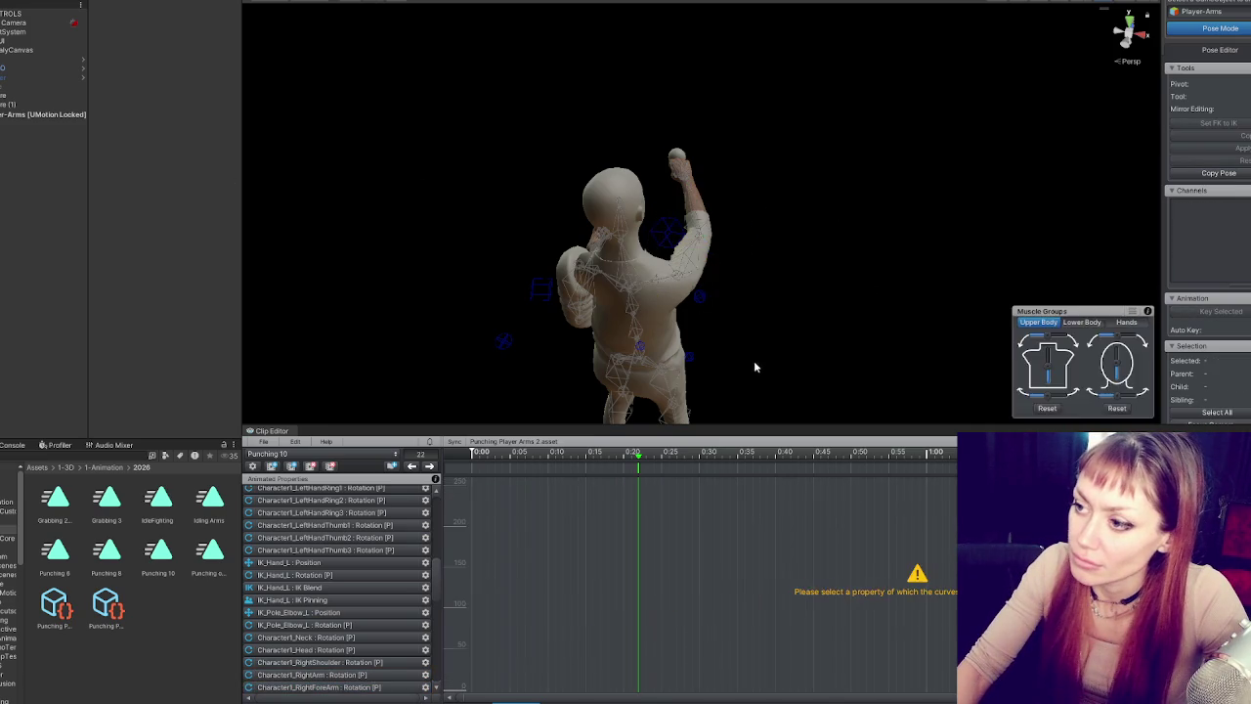
- Twist the right upper arm higher overhead at frame 22 and check the pose from the front
left_click(709, 288)
mouse_move(708, 287)
left_mouse_down()
mouse_move(881, 263)
mouse_move(679, 282)
mouse_move(677, 271)
left_mouse_up()
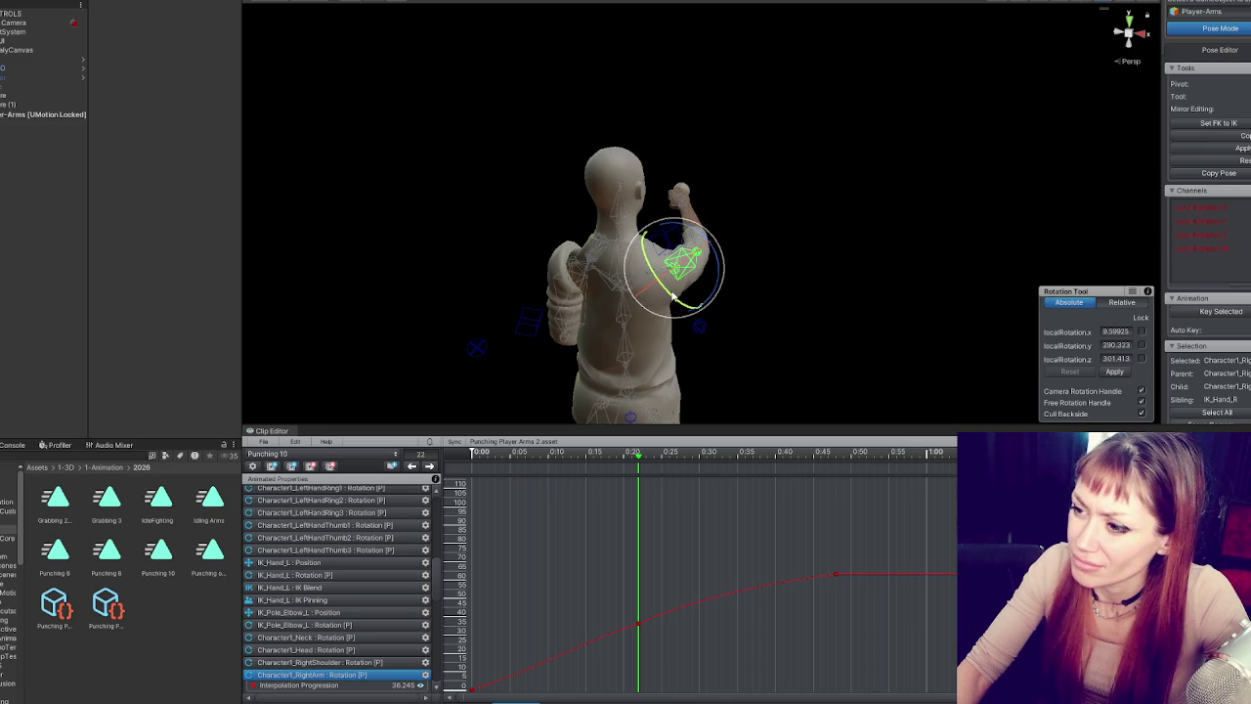
mouse_move(674, 297)
left_mouse_down()
mouse_move(669, 307)
mouse_move(681, 282)
left_mouse_up()
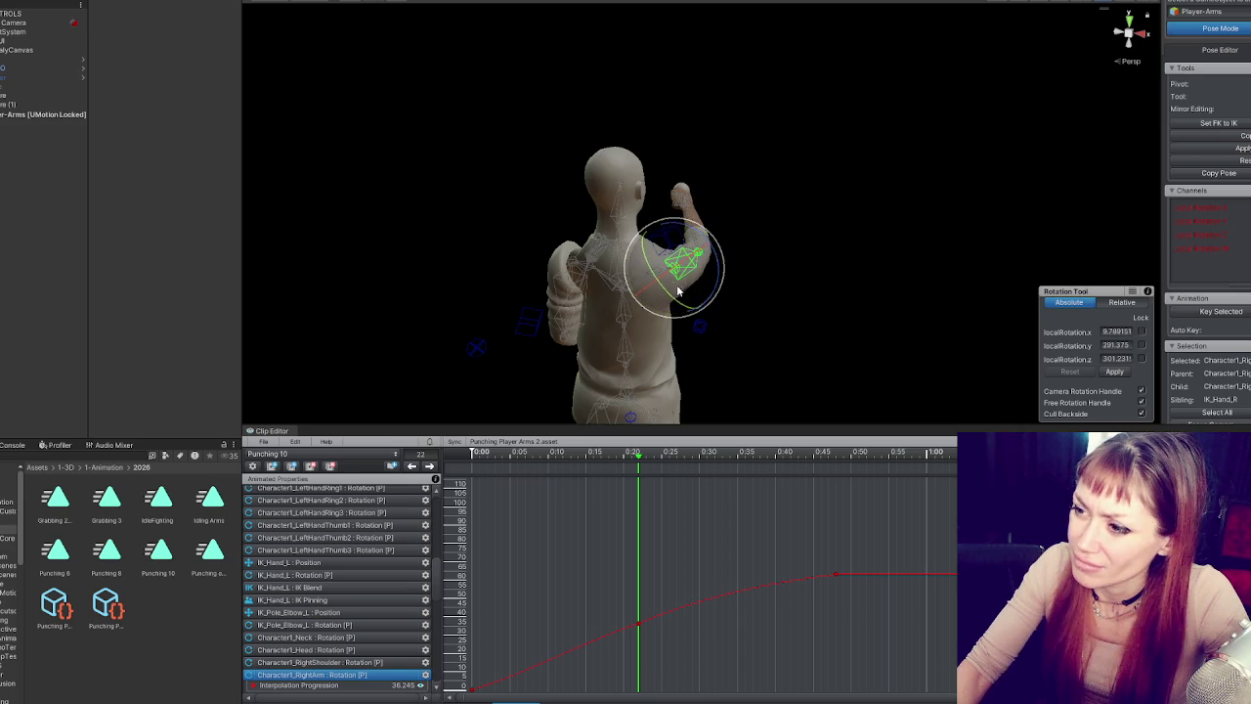
left_click_drag(762, 277, 536, 211)
left_click_drag(640, 249, 655, 242)
left_click_drag(684, 293, 962, 350)
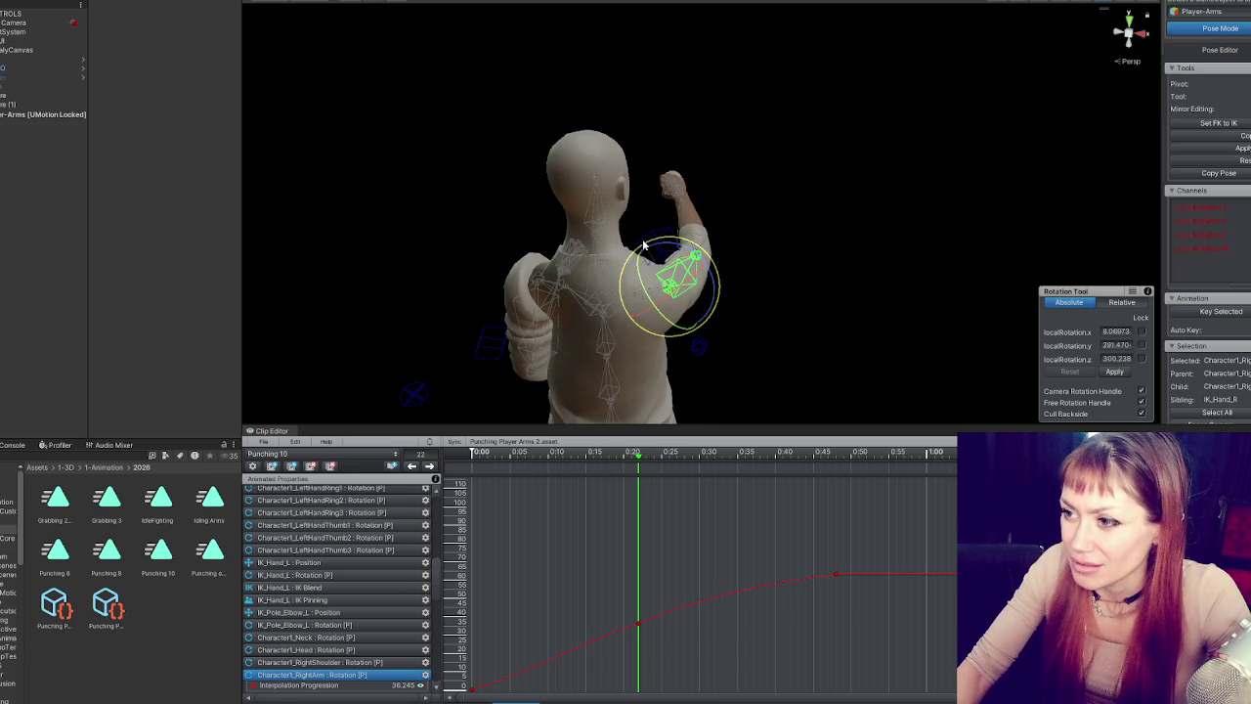
mouse_move(379, 315)
left_mouse_down()
mouse_move(654, 302)
mouse_move(924, 257)
mouse_move(1012, 337)
mouse_move(743, 244)
mouse_move(728, 179)
mouse_move(366, 182)
mouse_move(329, 271)
mouse_move(411, 274)
left_mouse_up()
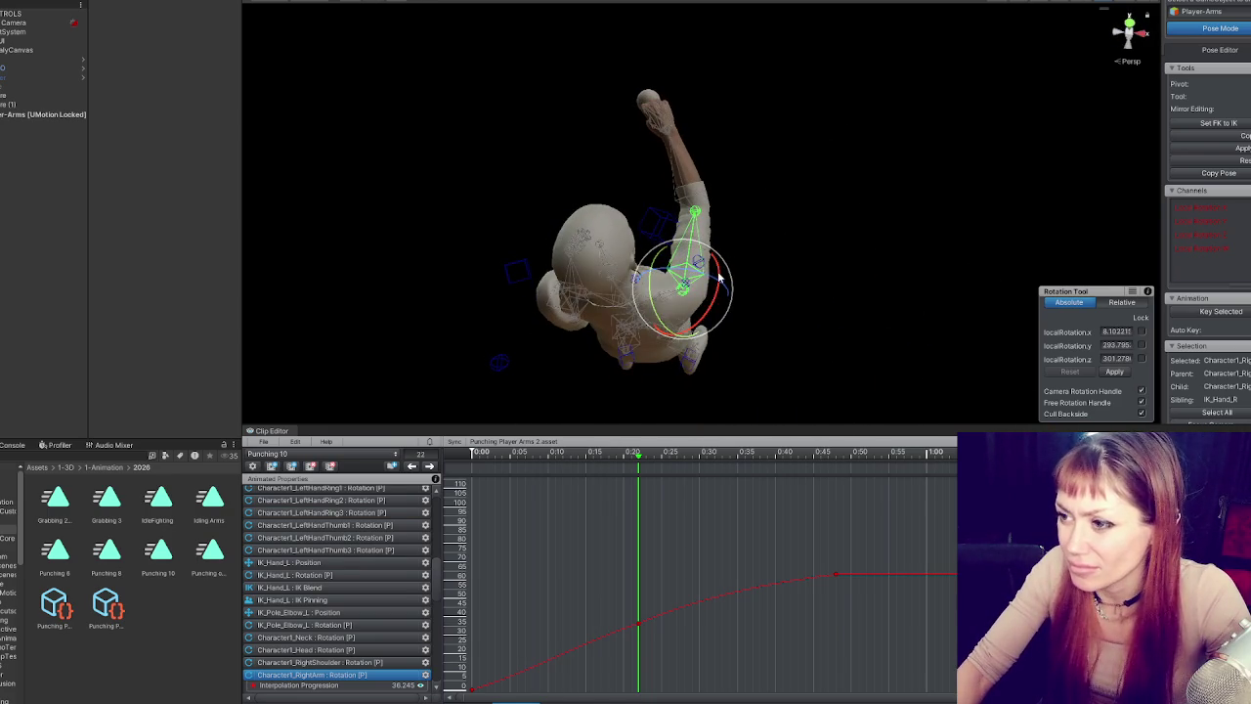
left_click(657, 122)
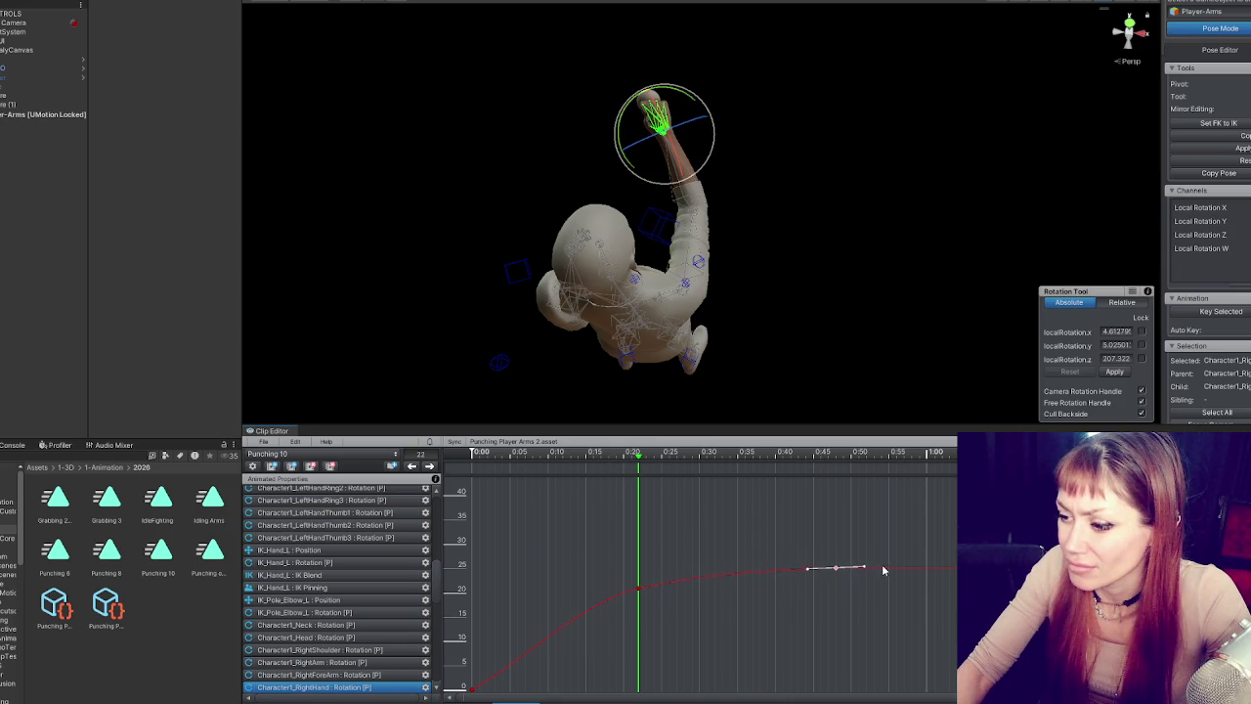
- Move the arm keyframe at about 0:45 earlier to about 0:33 and preview the punch
left_click(671, 162)
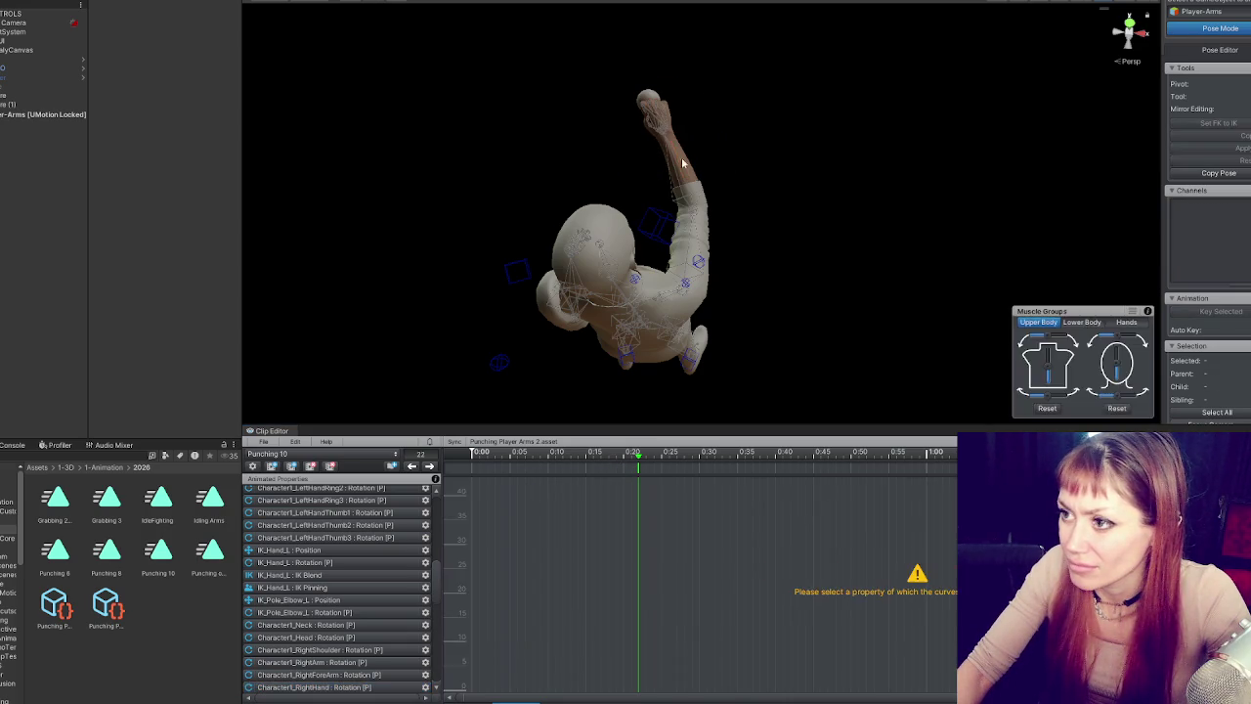
left_click(693, 252)
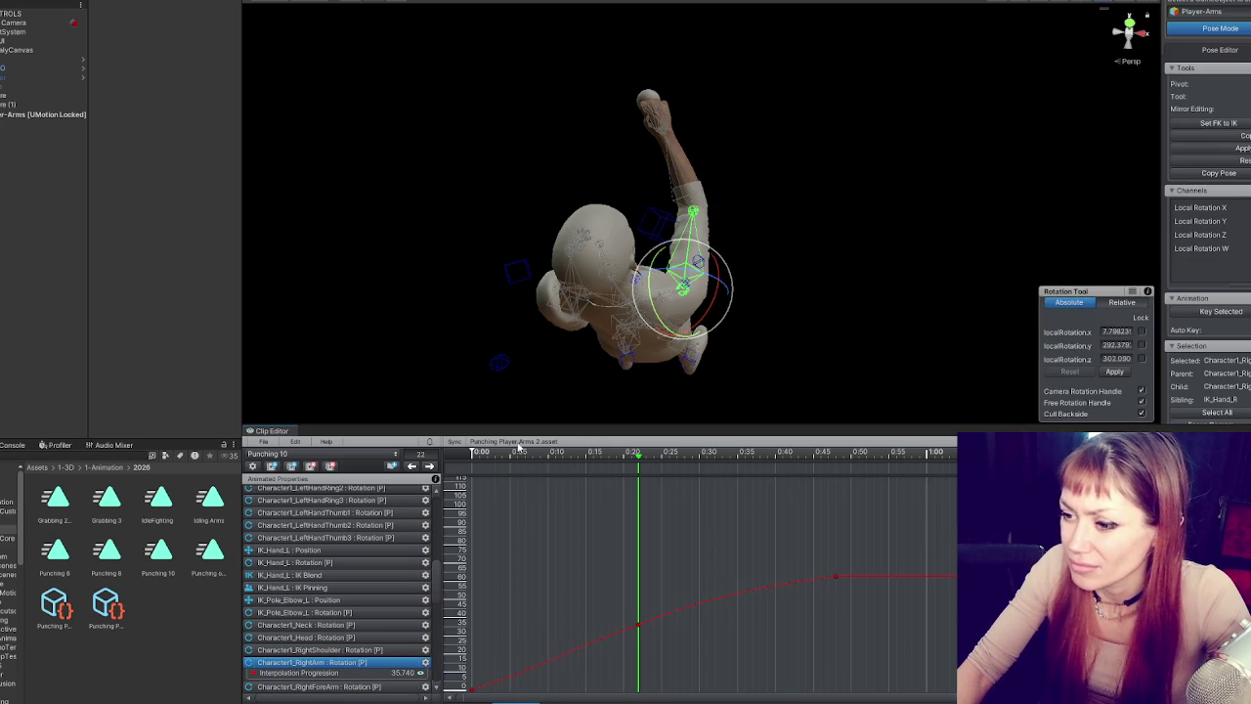
key("space")
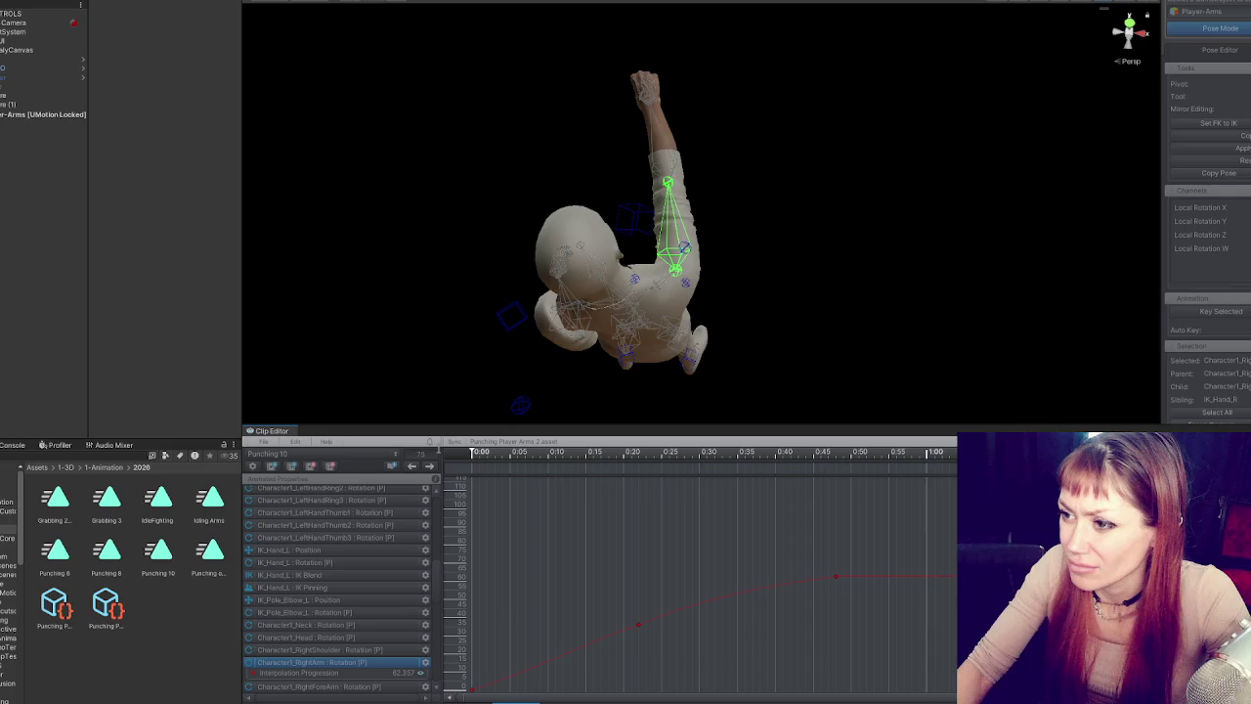
key("space")
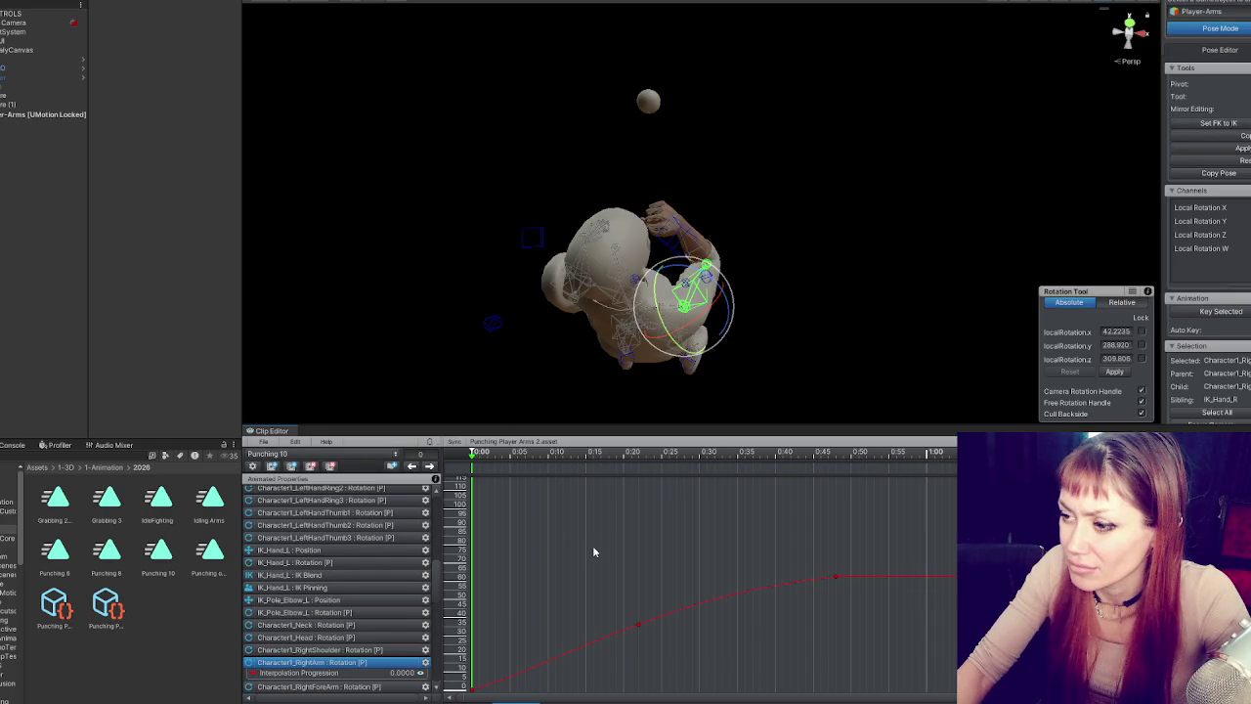
key("space")
key("space")
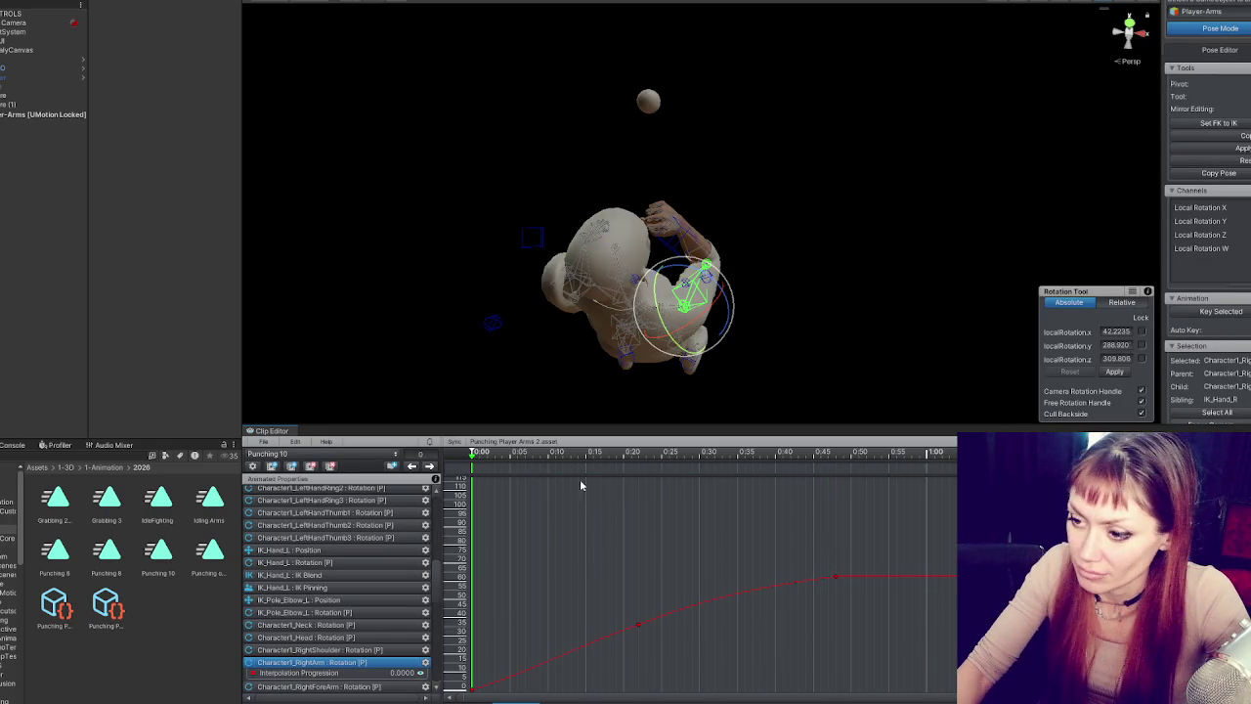
key("Tab")
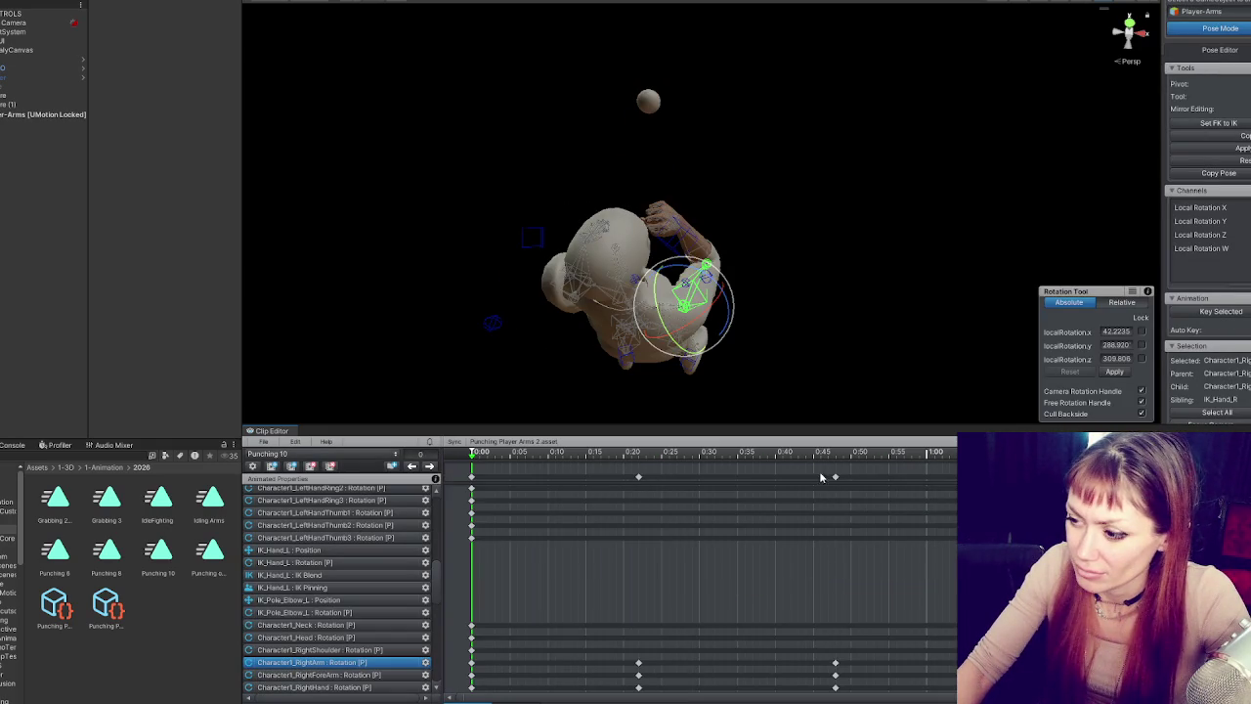
left_click(834, 477)
left_click_drag(834, 477, 722, 481)
key("space")
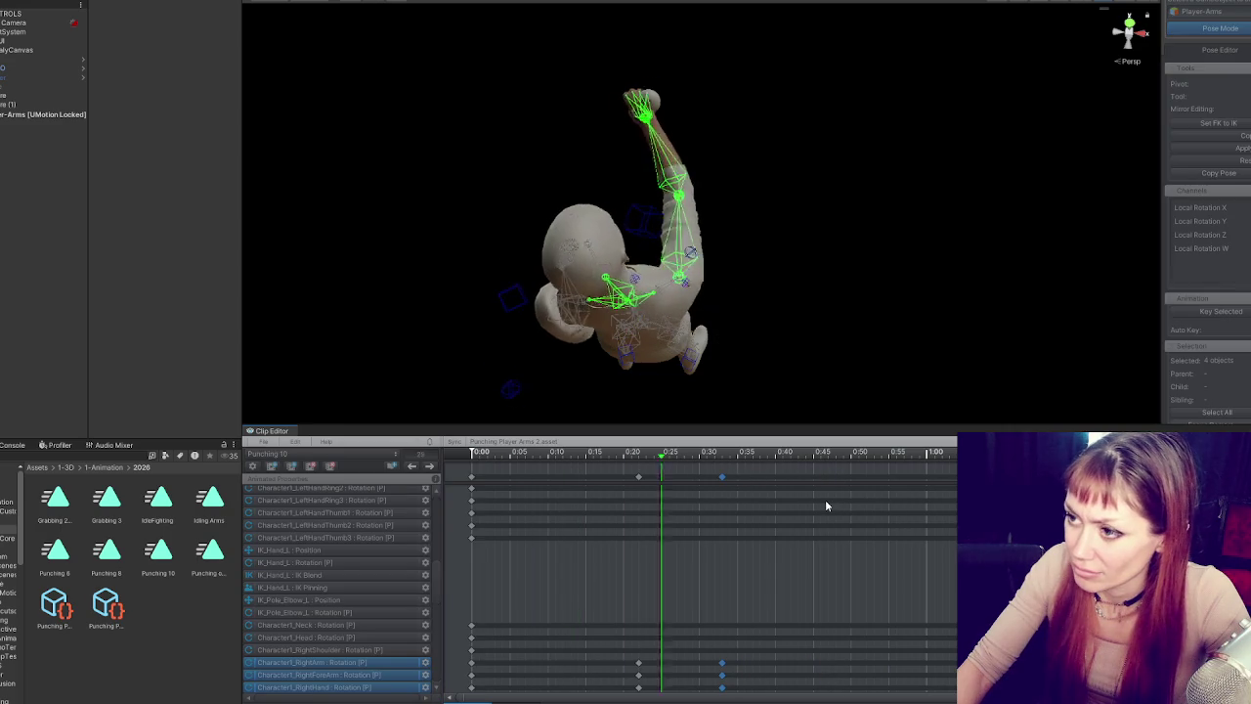
key("space")
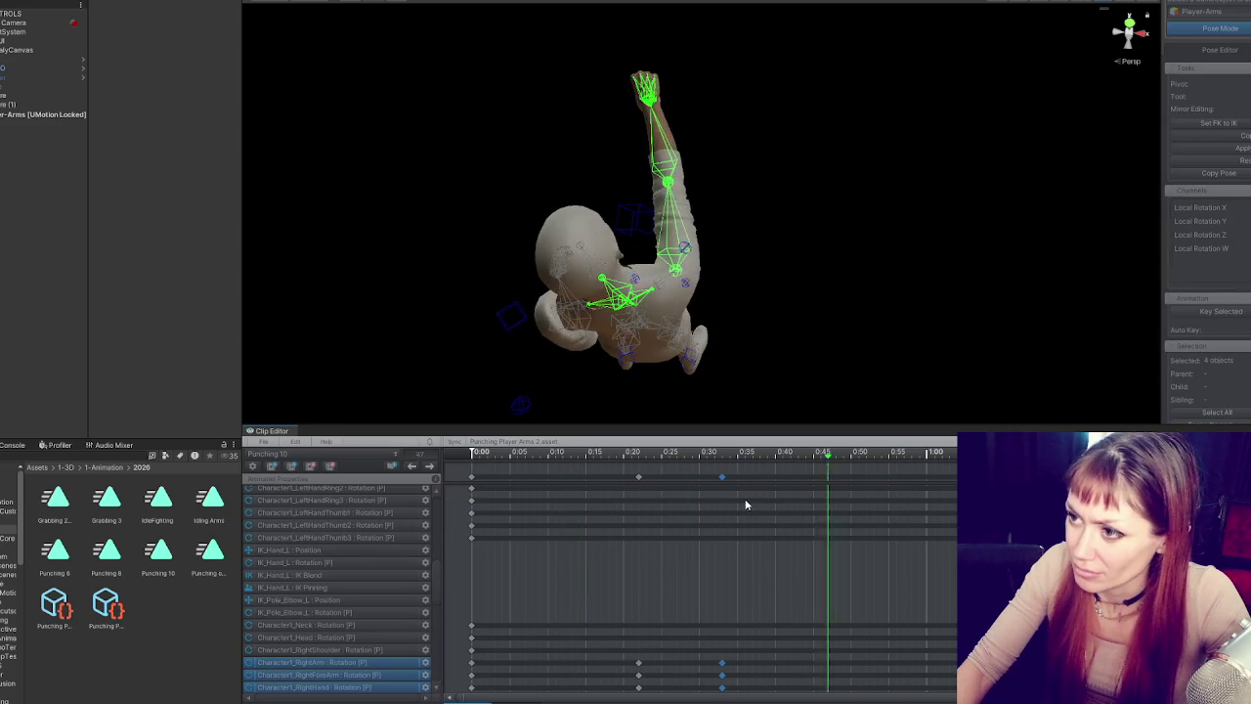
key("space")
- Shift the 0:22 arm keys earlier to about 0:16, previewing the new punch timing
left_click_drag(642, 479, 615, 480)
key("space")
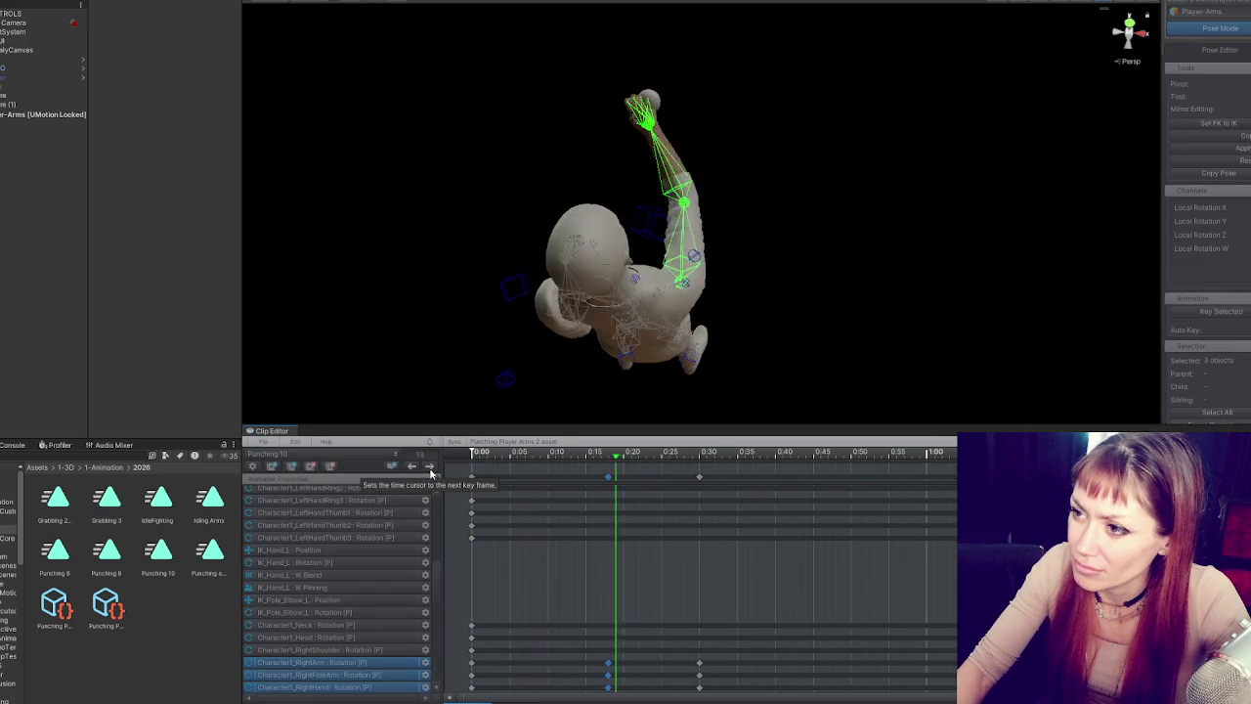
left_click_drag(581, 481, 550, 480)
key("space")
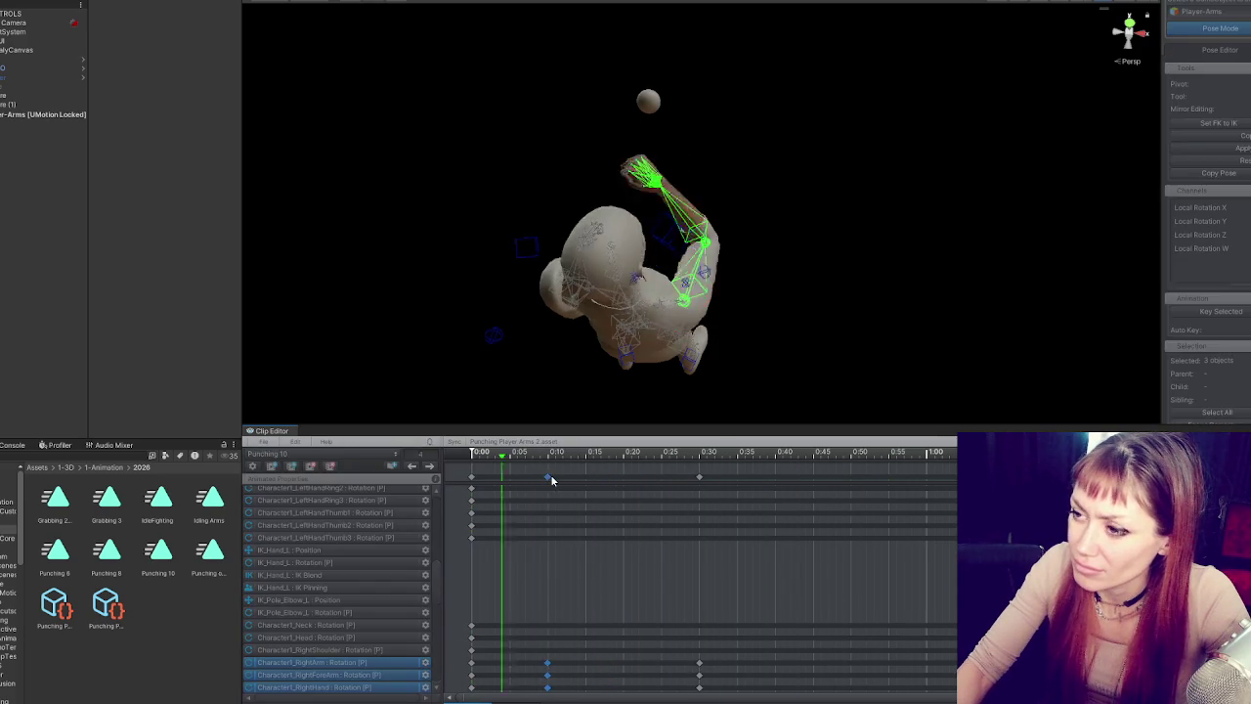
key("space")
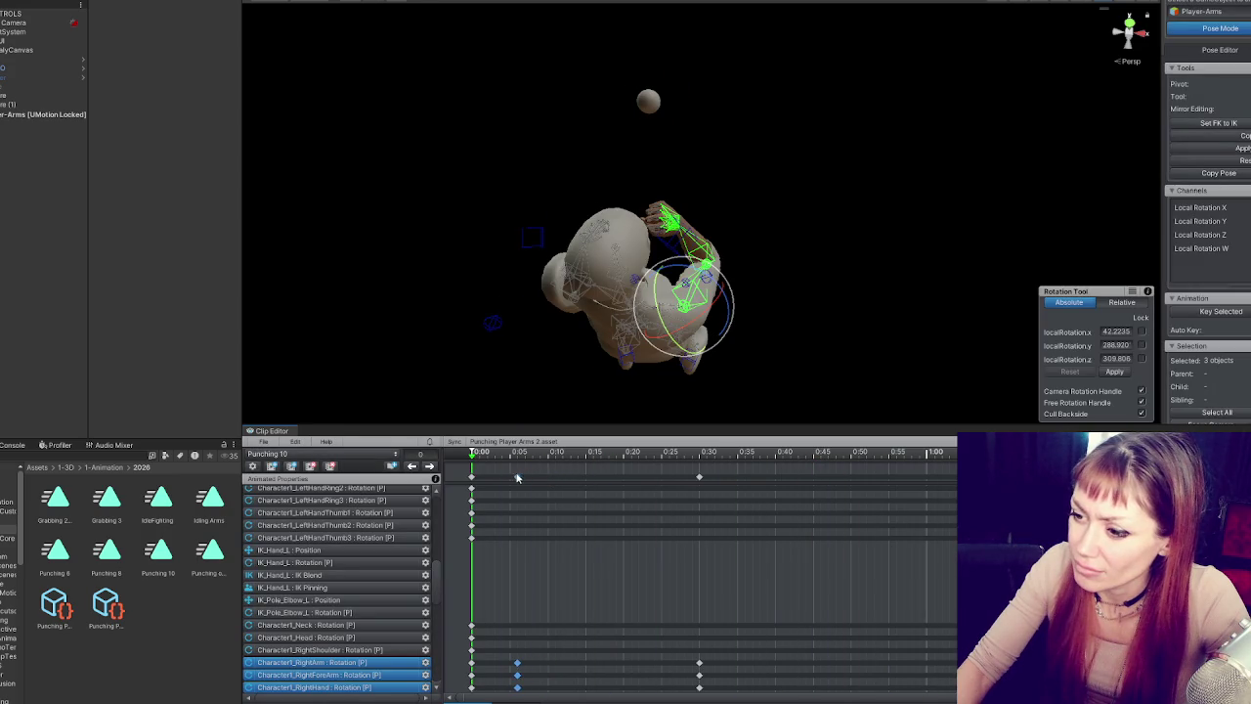
key("space")
key("space")
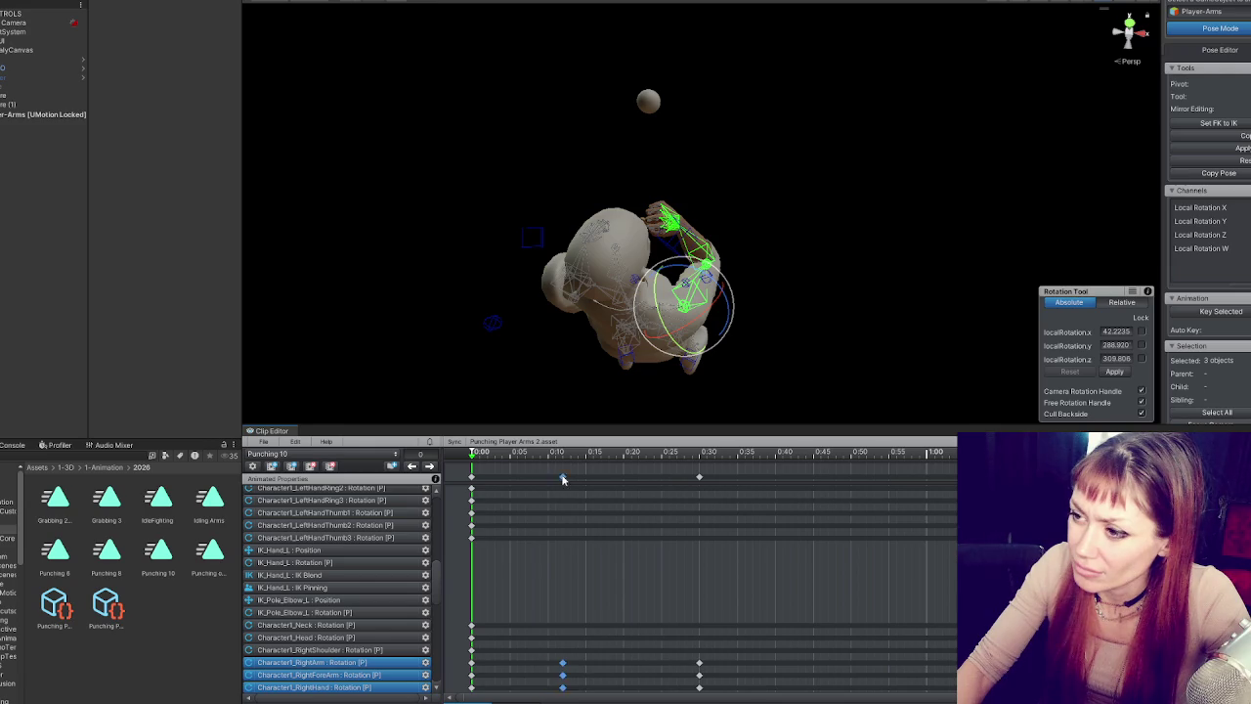
left_click_drag(589, 476, 592, 479)
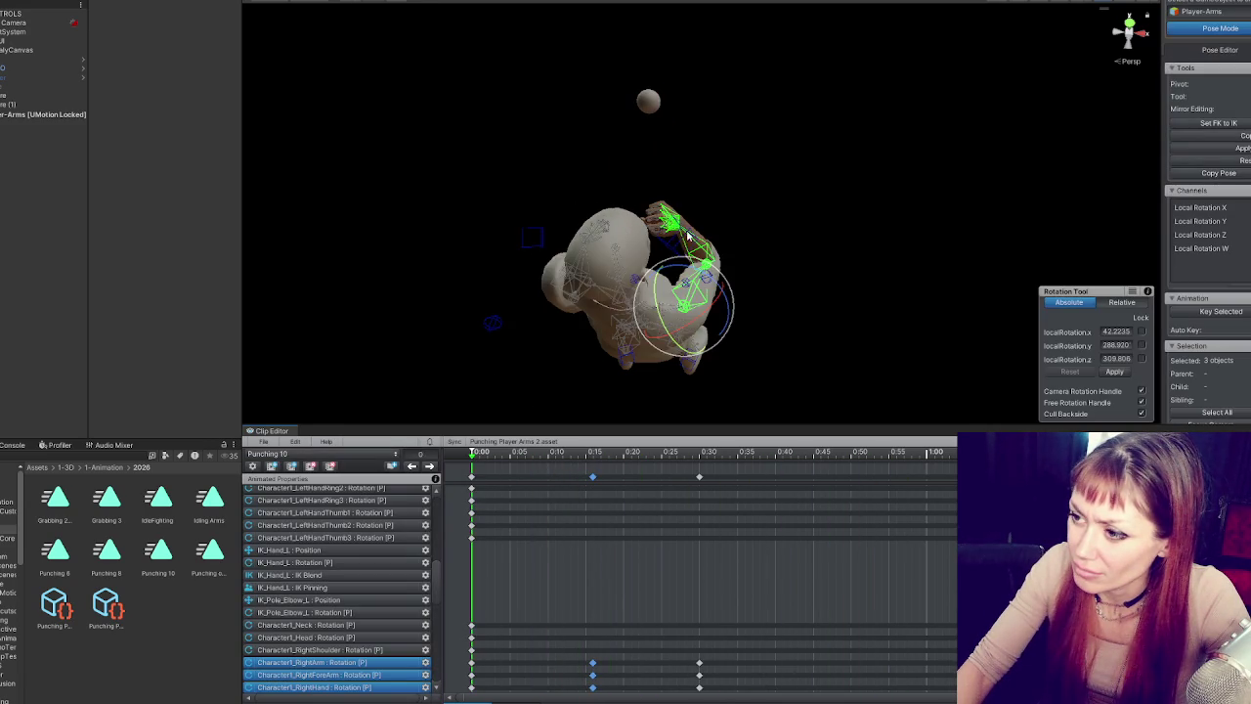
key("Tab")
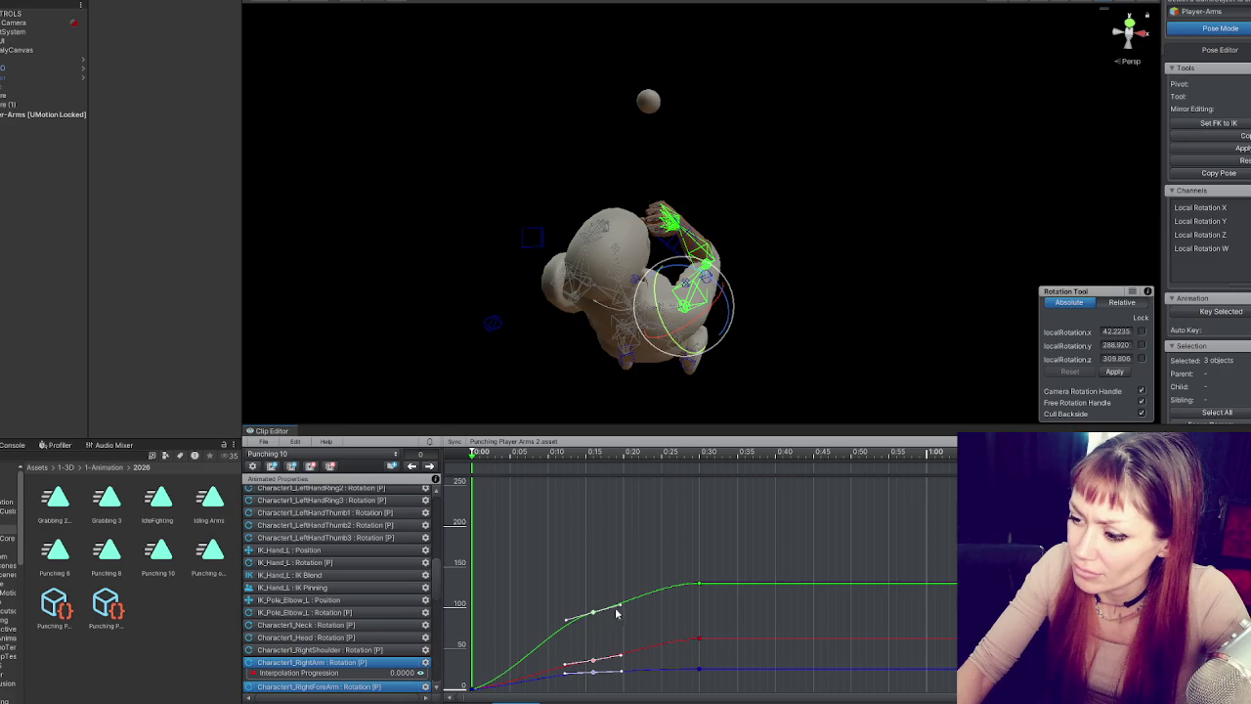
- Give the upper arm's green 0:15 key broken tangents, steepen its curve, and adjust the red key
right_click(593, 613)
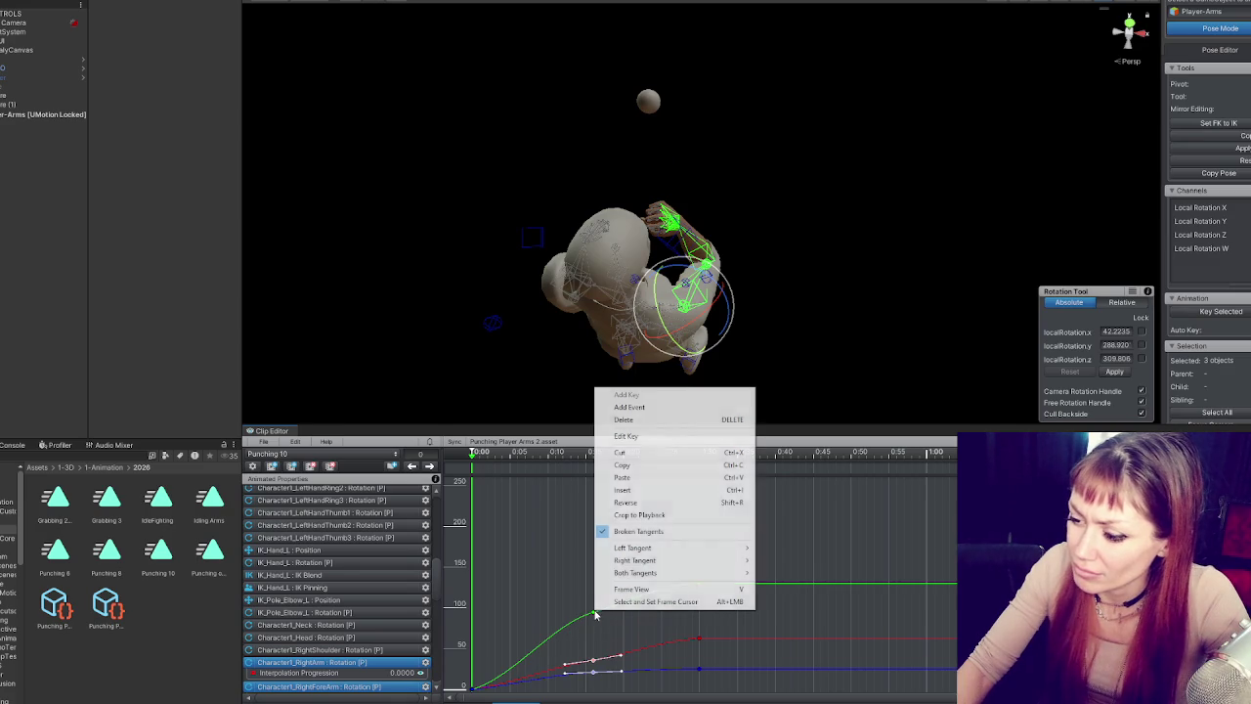
left_click(635, 525)
left_click_drag(626, 607, 625, 596)
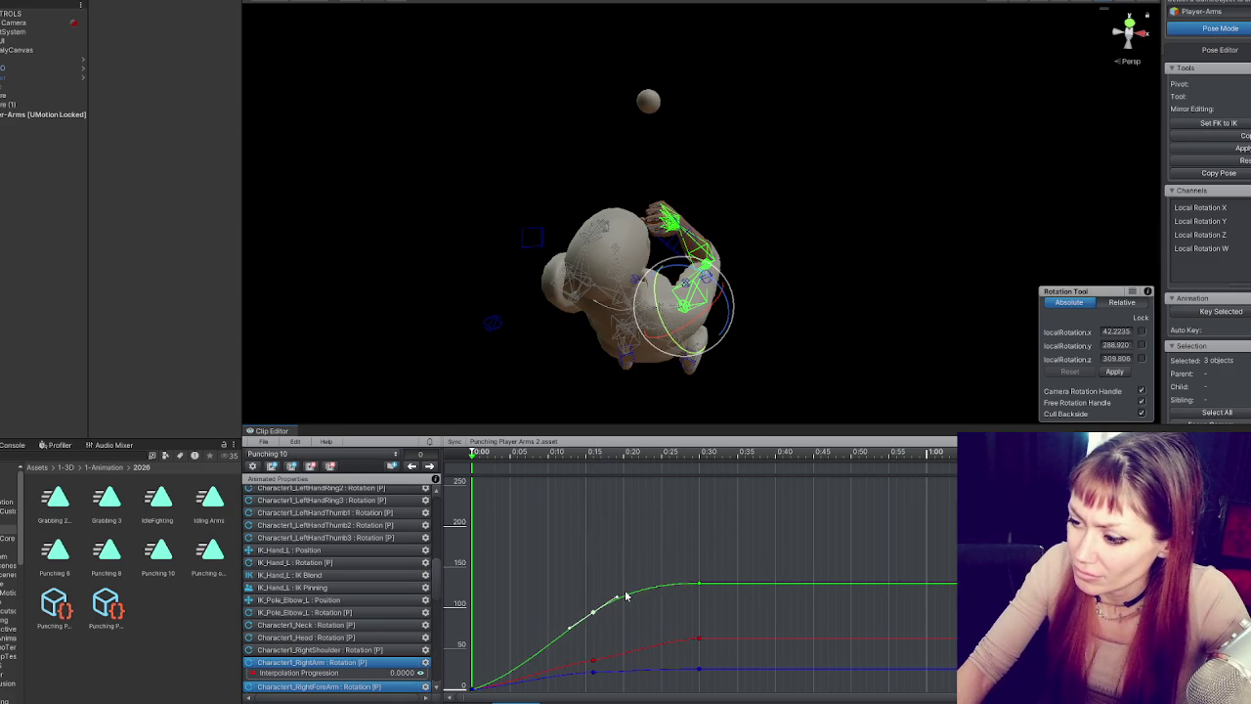
right_click(594, 663)
left_click(618, 666)
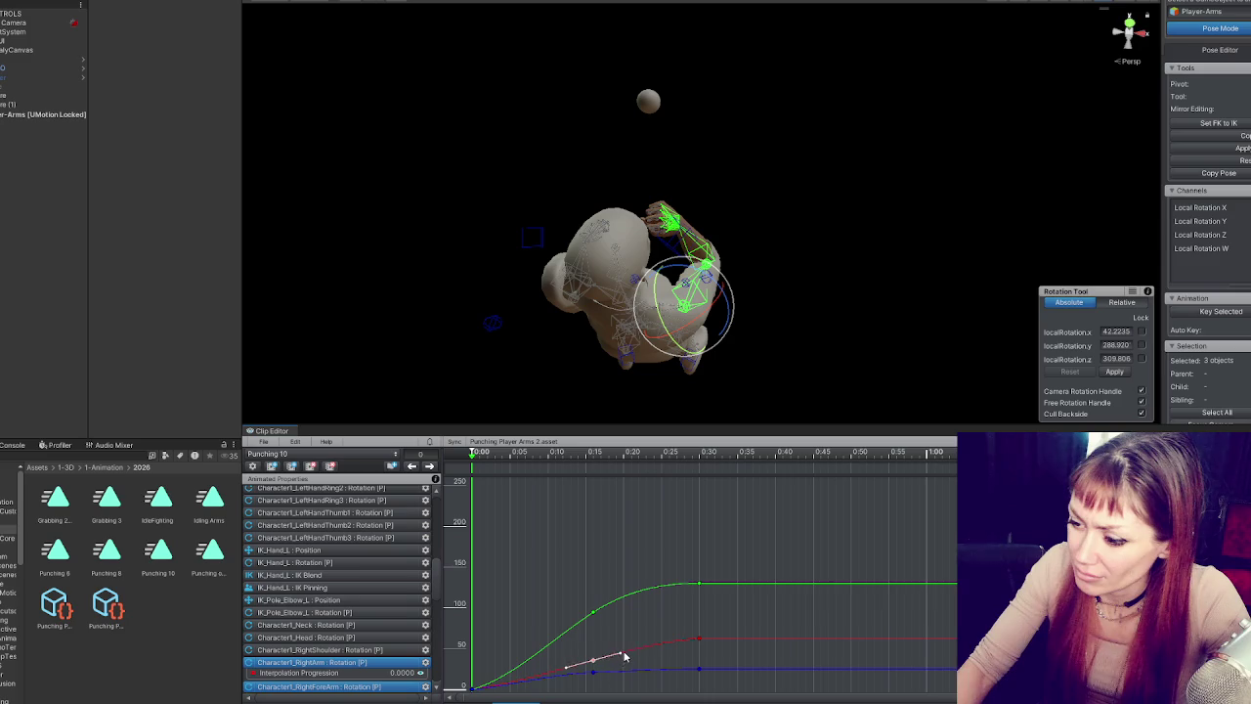
- Flatten the blue 0:15 key with adjustable tangents, then display the right forearm's rotation curve
right_click(595, 673)
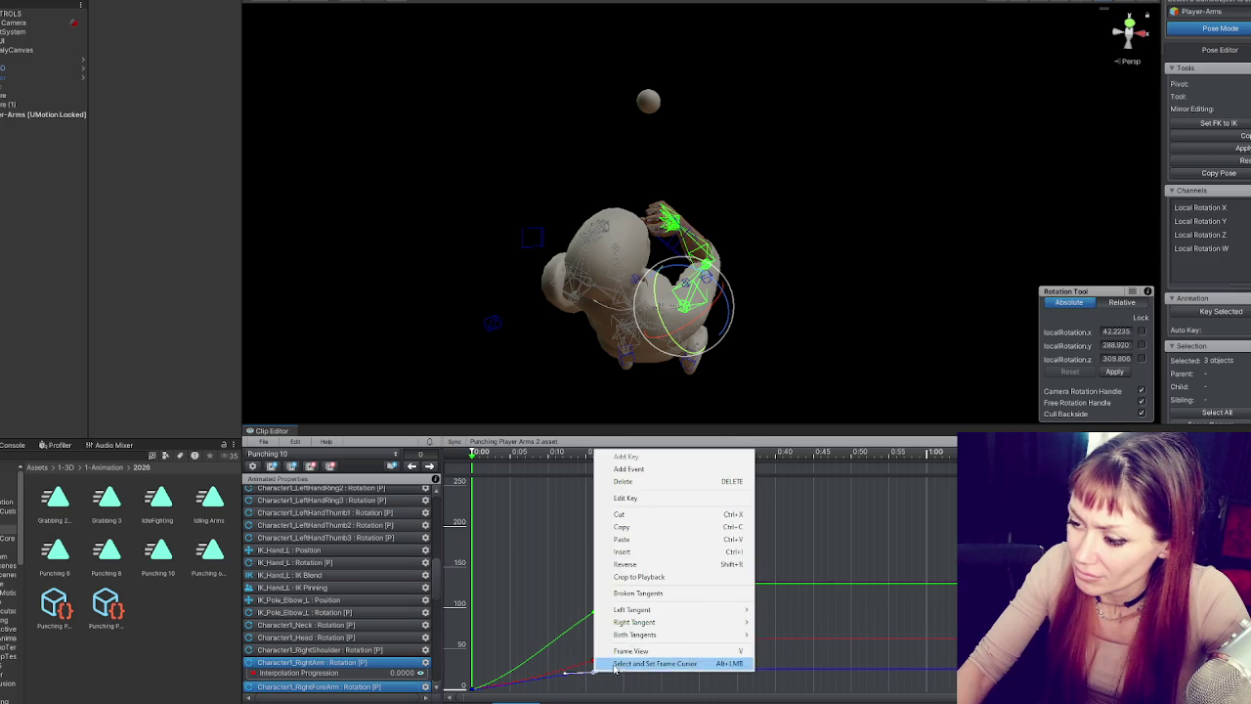
left_click(644, 594)
right_click(593, 675)
left_click(640, 592)
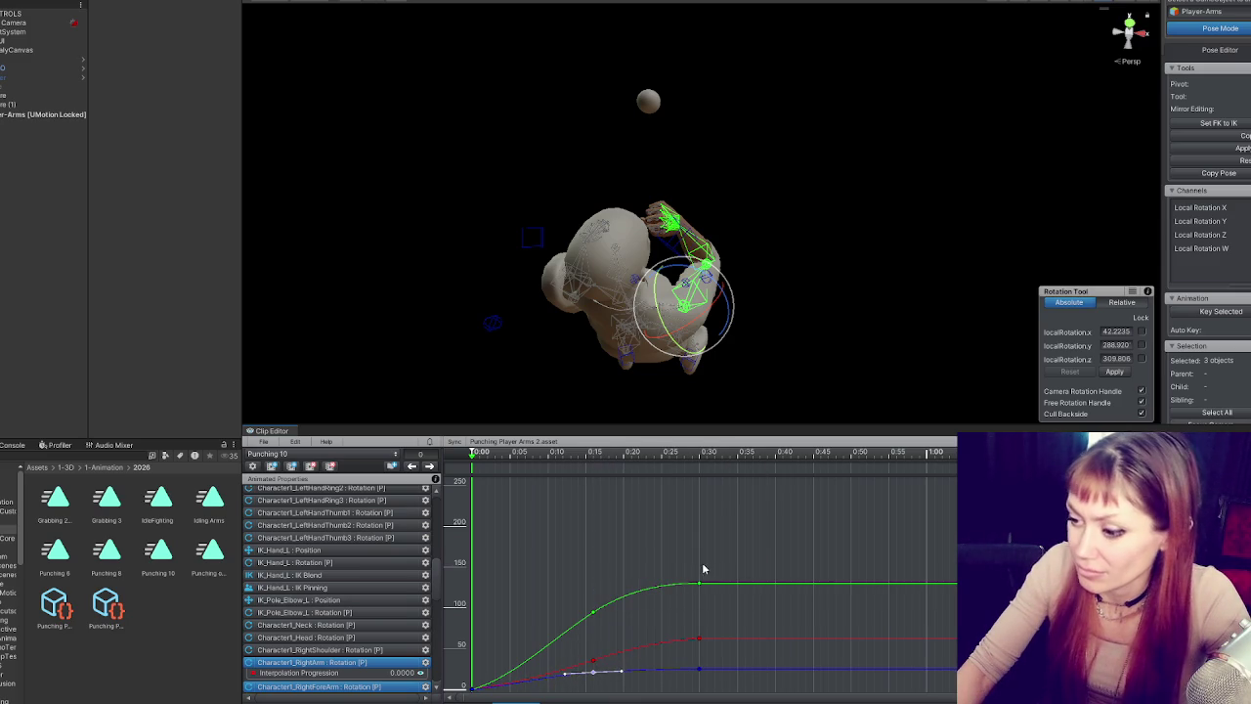
left_click(756, 243)
left_click(699, 242)
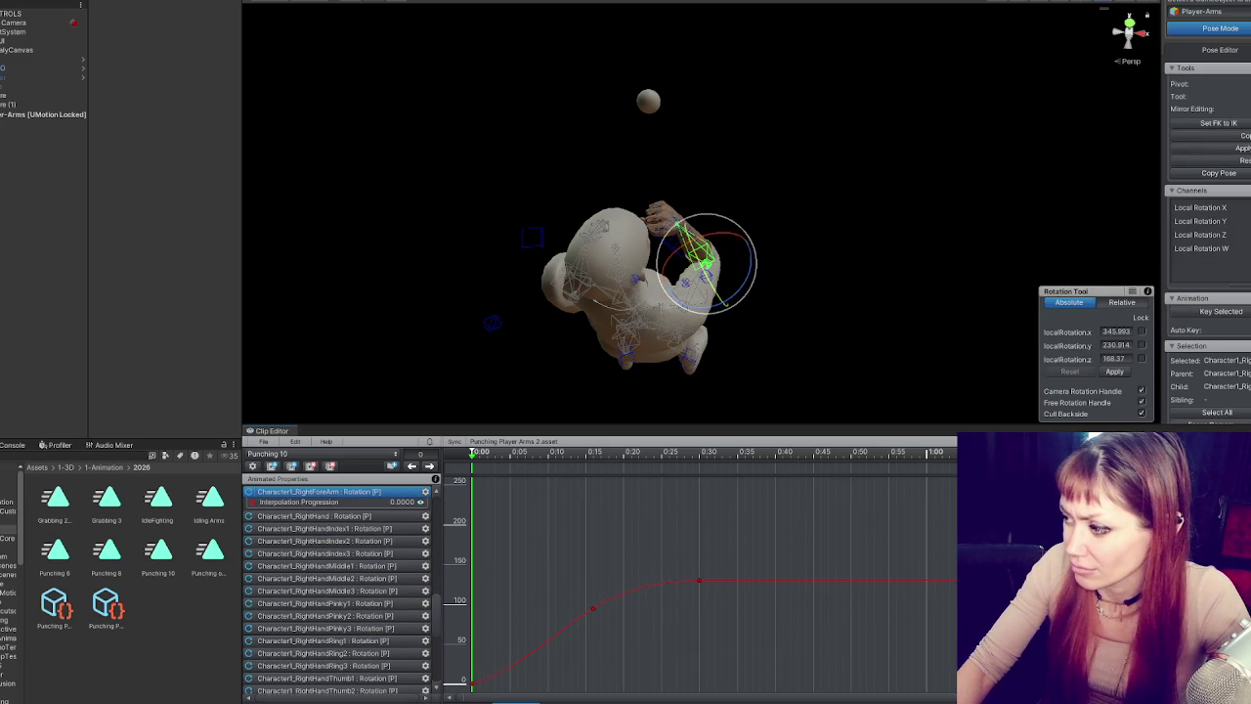
- Add a key near 0:16 on RightHand's rotation curve, tilt its tangent, then preview in Dopesheet
scroll(655, 581, "down", 5)
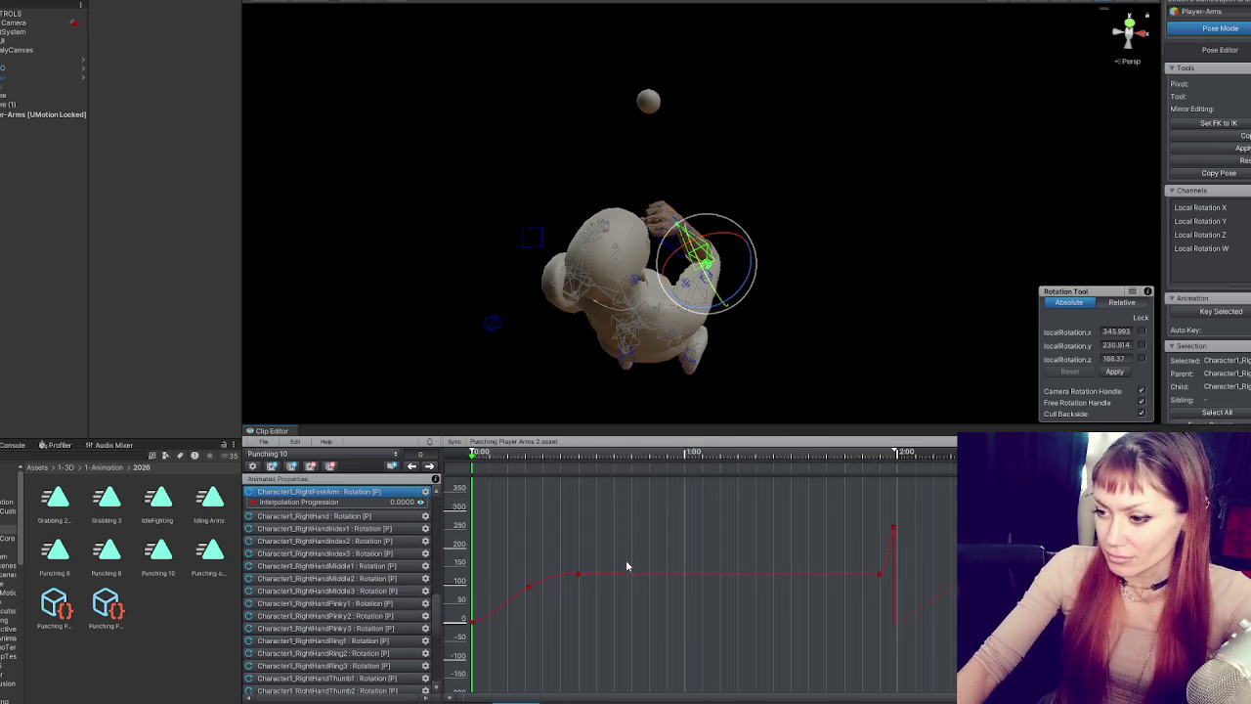
scroll(640, 547, "right", 5)
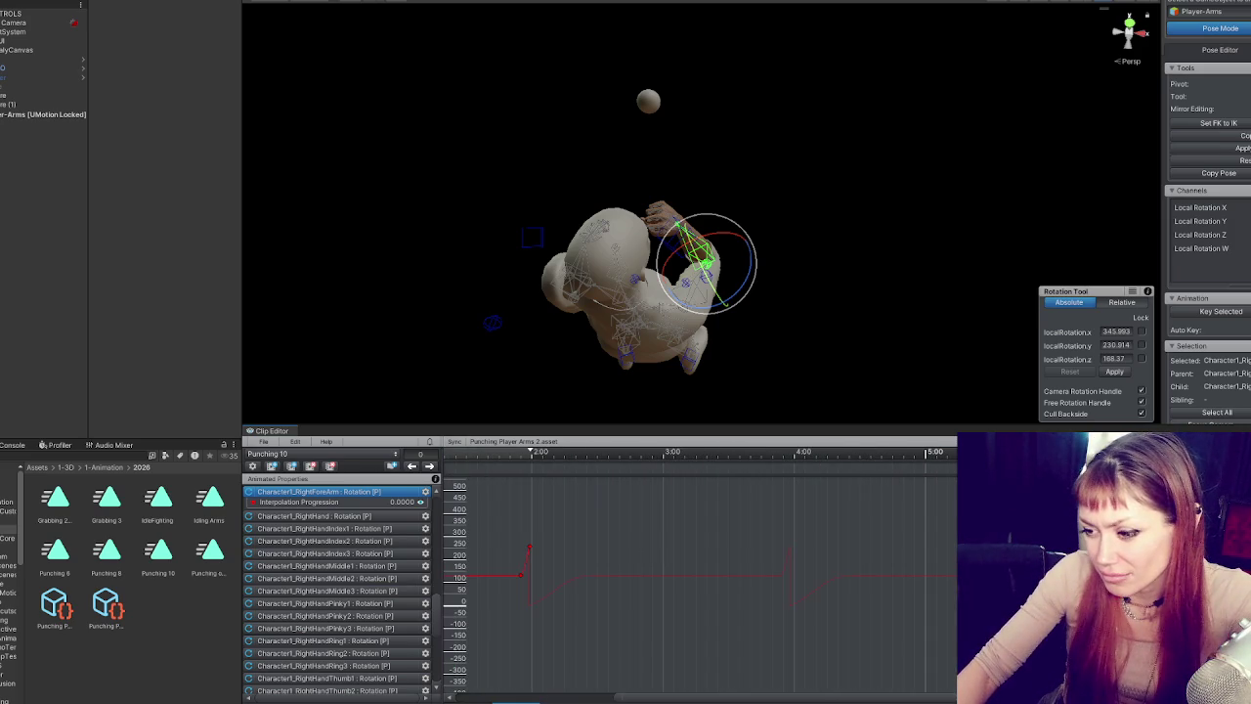
scroll(681, 699, "left", 5)
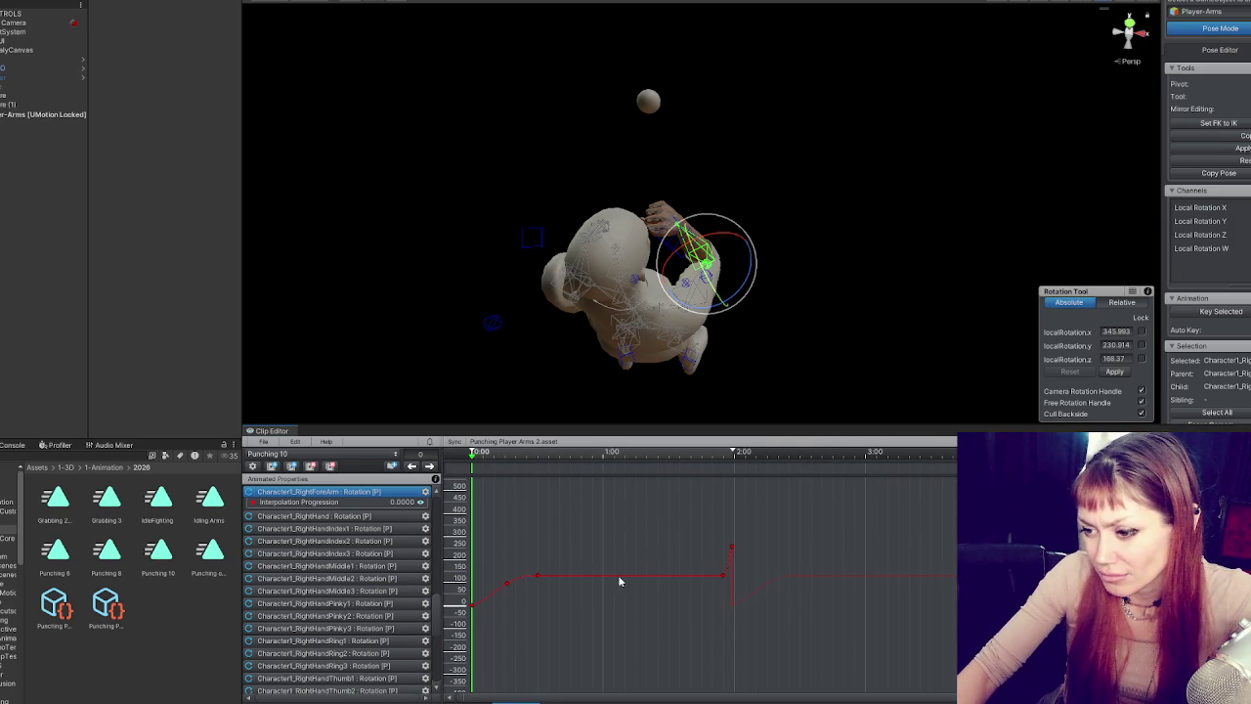
left_click(778, 181)
left_click(673, 223)
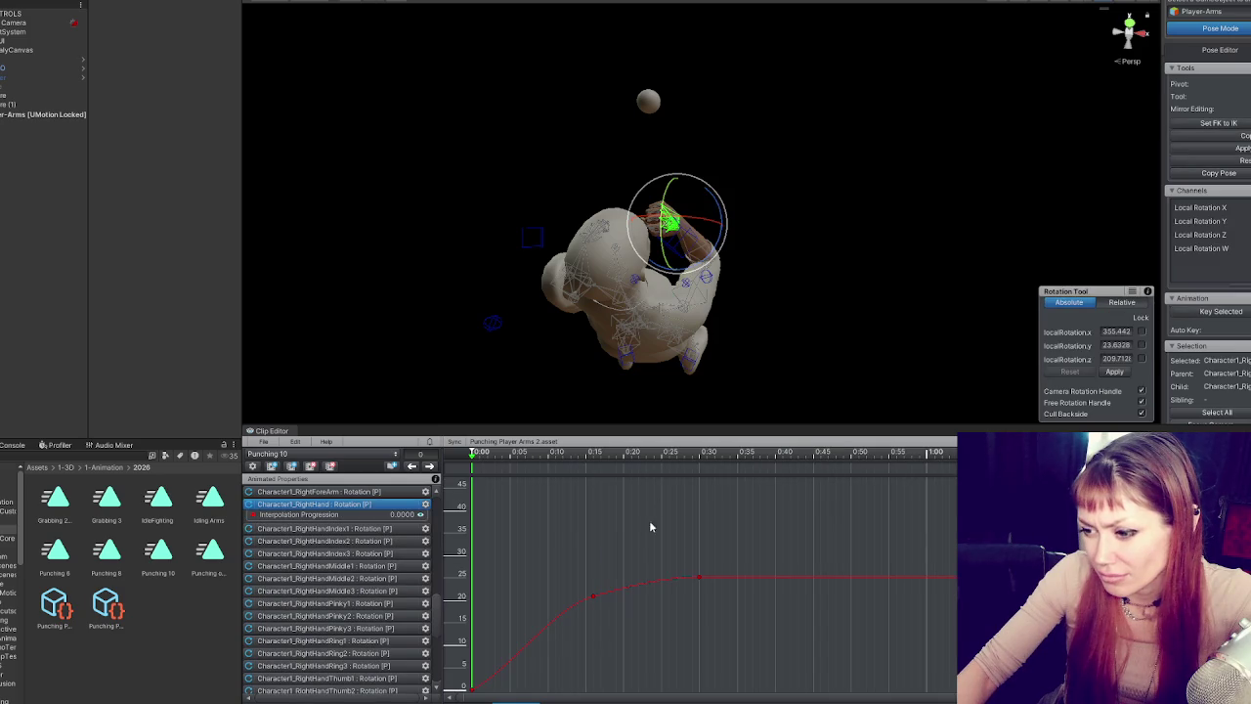
double_click(593, 597)
left_click_drag(619, 591, 631, 583)
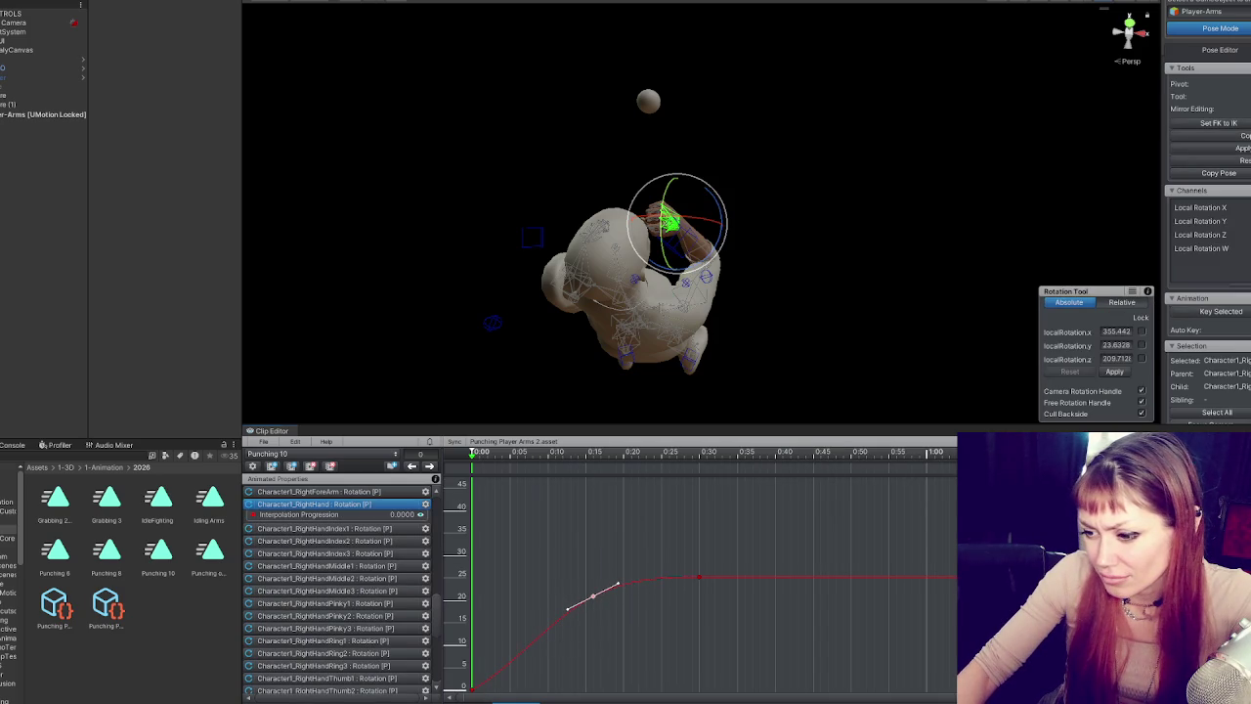
key("Tab")
key("space")
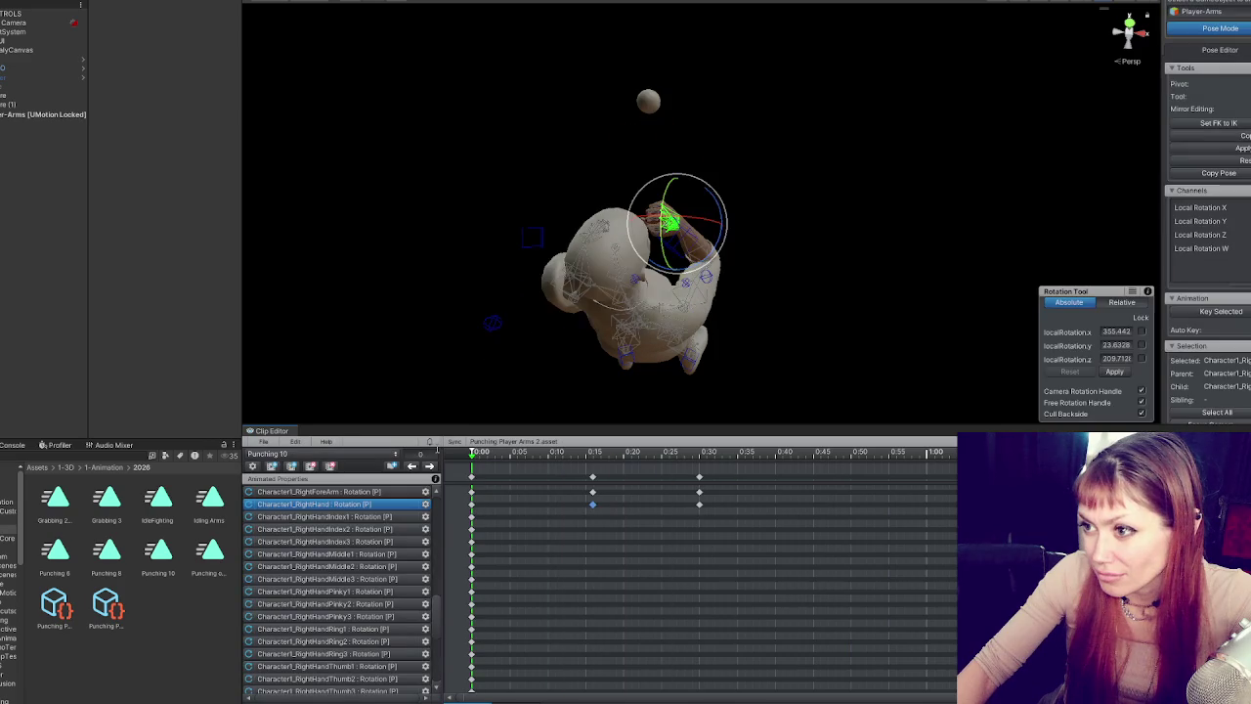
- At about 0:08, rotate the upper arm and forearm into a new punch pose
left_click(430, 466)
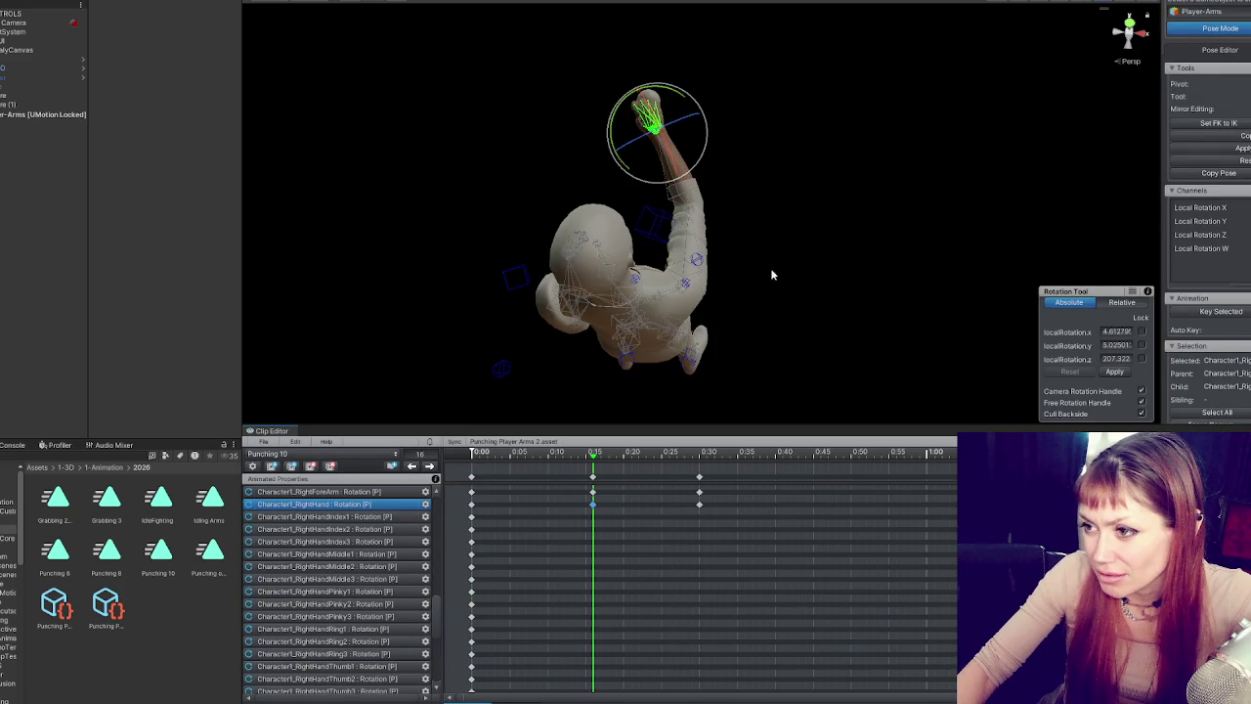
left_click_drag(559, 455, 539, 454)
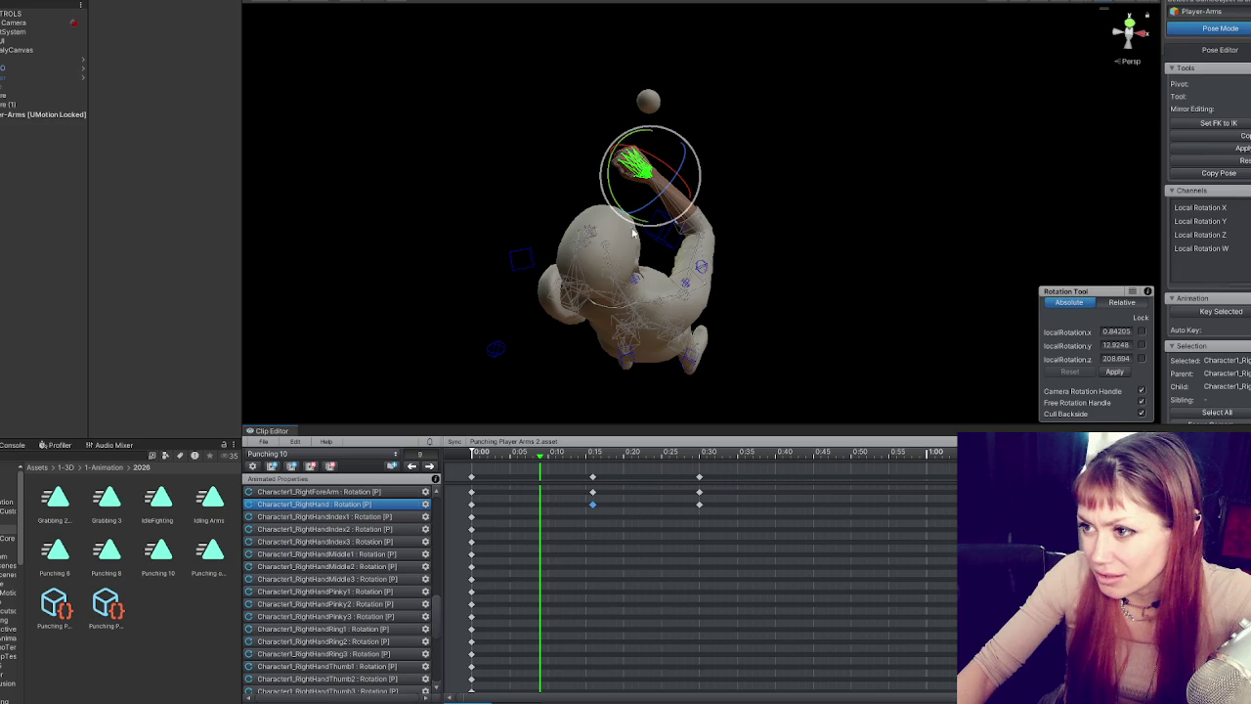
left_click_drag(536, 459, 533, 457)
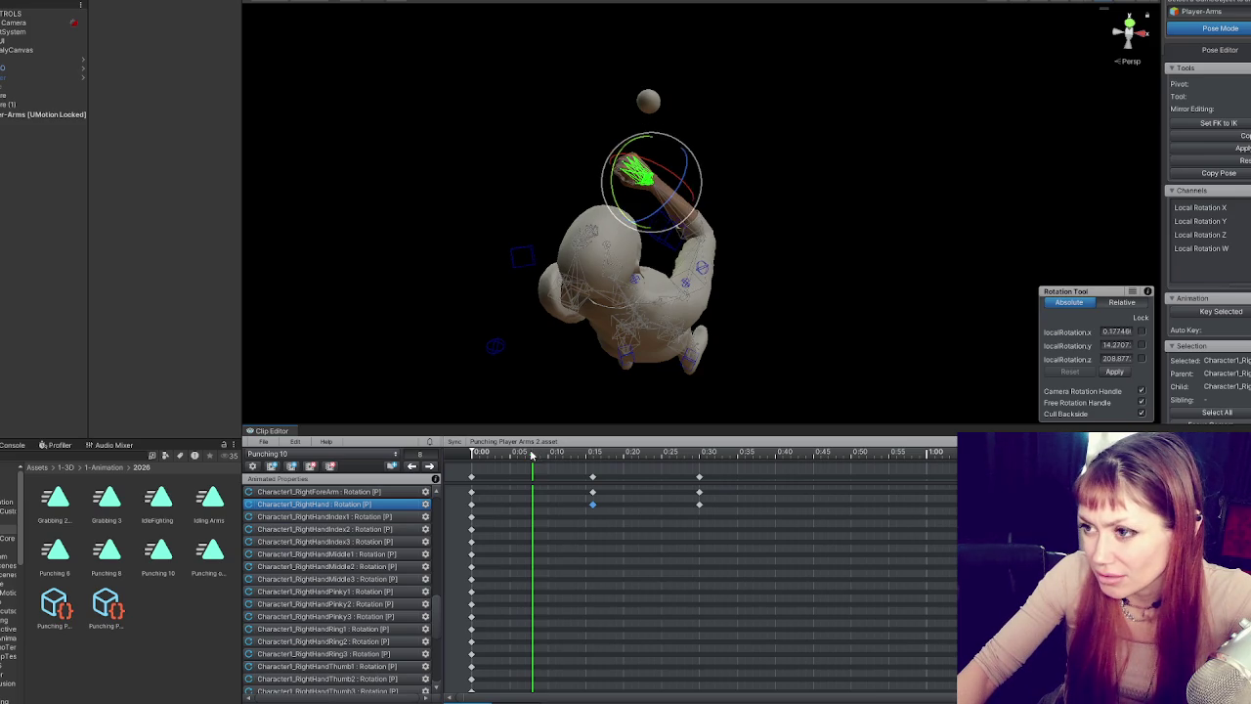
left_click(660, 320)
left_click_drag(660, 320, 664, 328)
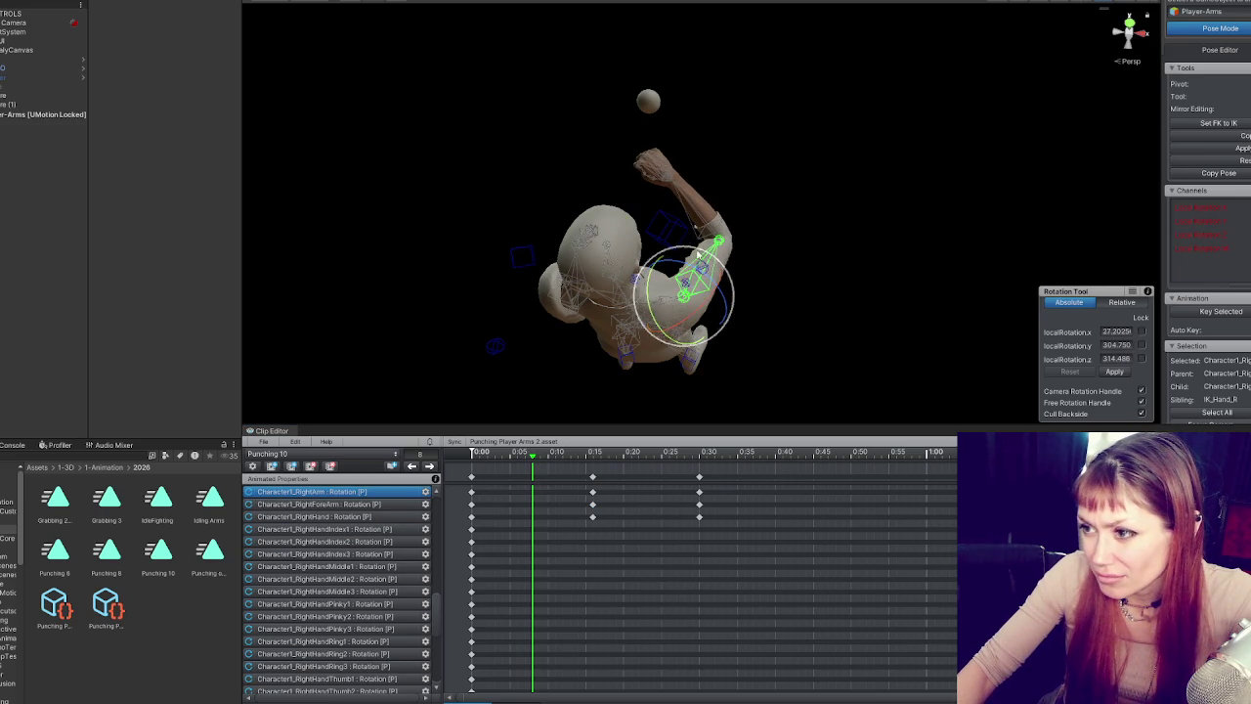
left_click(706, 256)
mouse_move(709, 265)
left_mouse_down()
mouse_move(740, 249)
mouse_move(731, 259)
left_mouse_up()
- Orbit around the character to inspect the new arm pose from several angles
left_click(665, 283)
mouse_move(664, 282)
left_mouse_down()
mouse_move(734, 134)
mouse_move(757, 223)
left_mouse_up()
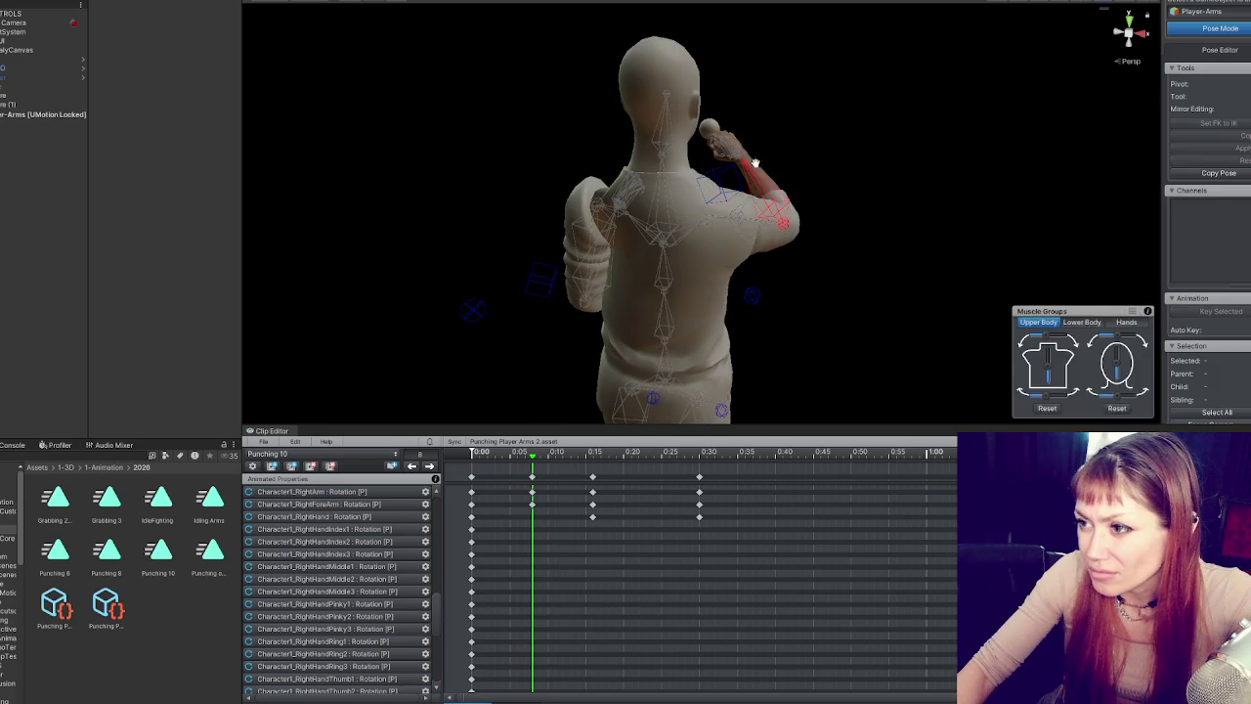
left_click_drag(762, 144, 764, 195)
left_click(670, 215)
left_click(701, 269)
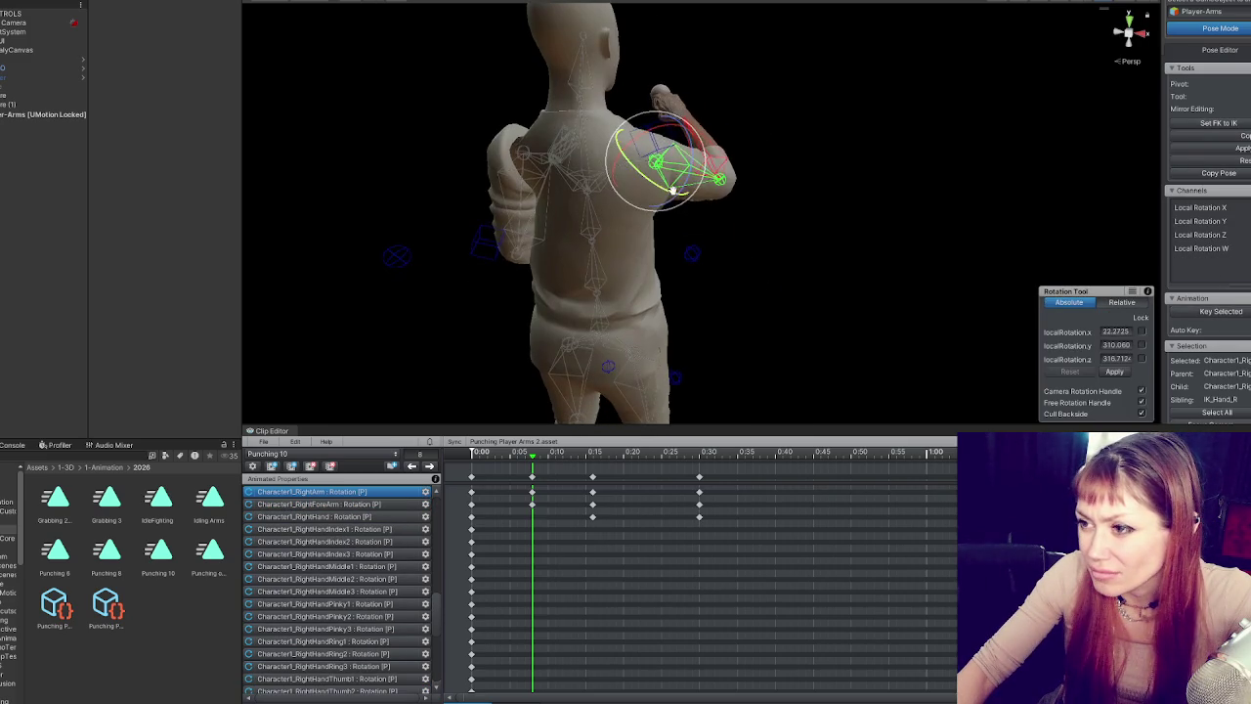
mouse_move(684, 171)
left_mouse_down()
mouse_move(921, 147)
mouse_move(687, 48)
mouse_move(721, 61)
mouse_move(759, 50)
mouse_move(743, 106)
mouse_move(1020, 212)
mouse_move(907, 178)
left_mouse_up()
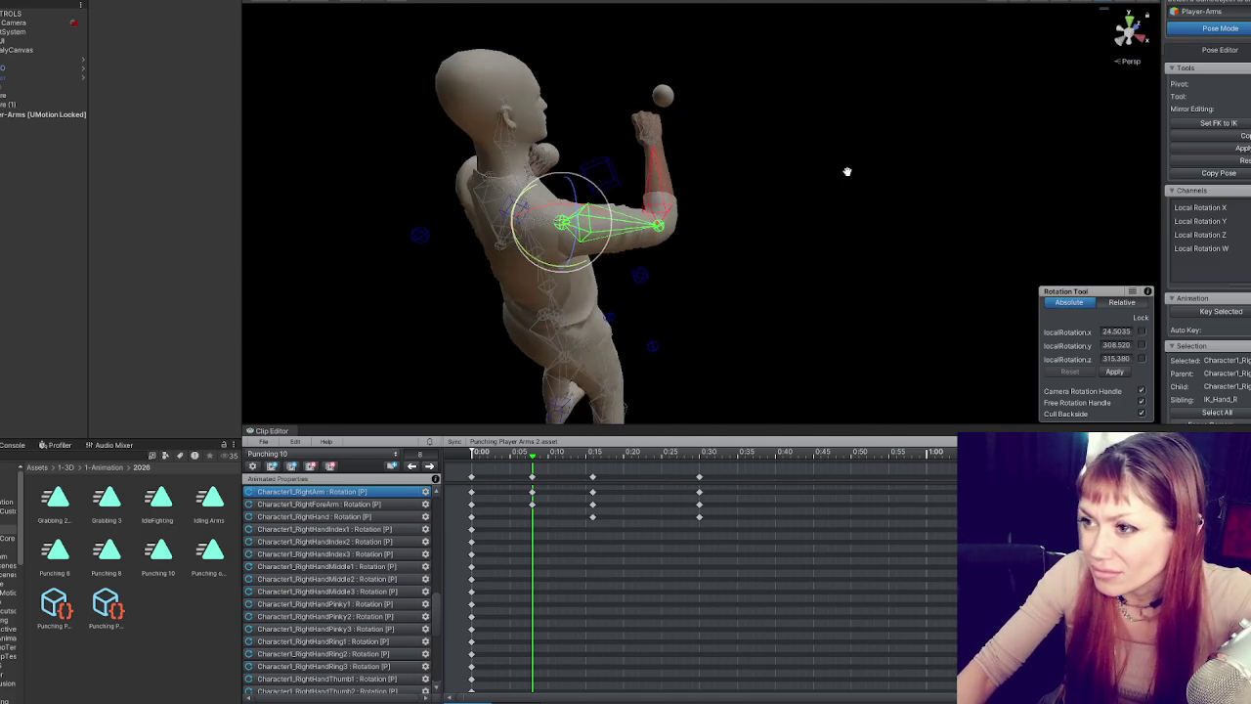
left_click(676, 190)
left_click(851, 195)
mouse_move(676, 190)
left_mouse_down()
mouse_move(851, 195)
mouse_move(535, 211)
mouse_move(399, 201)
mouse_move(880, 215)
left_mouse_up()
- Play the punch from about 0:02, then show RightArm's rotation curve in Curves view
left_click(495, 454)
key("space")
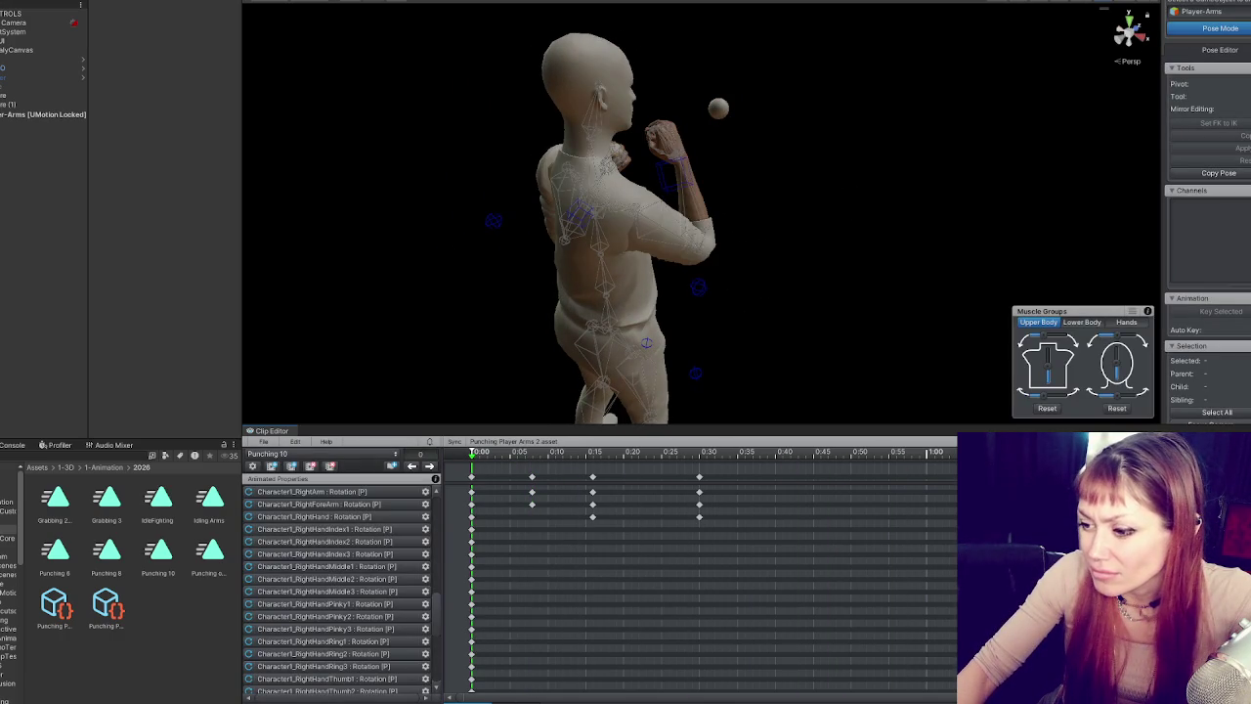
left_click(515, 700)
left_click(601, 186)
left_click(536, 650)
left_click(556, 632)
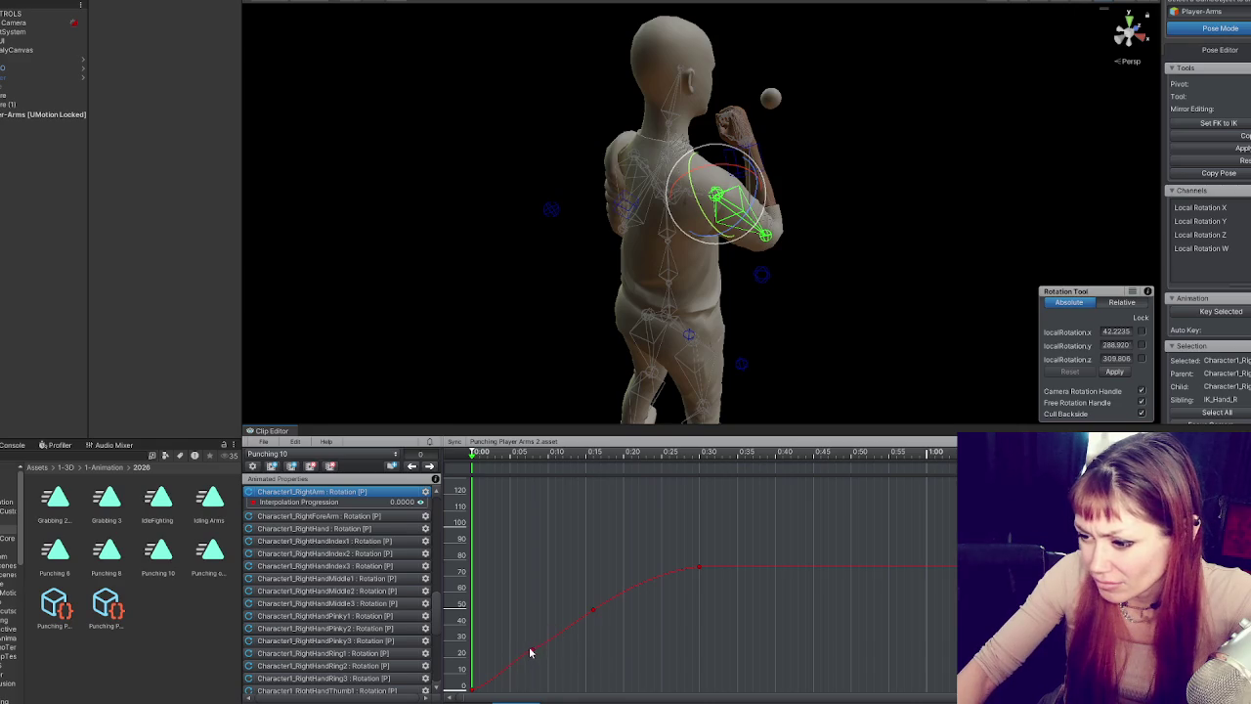
- Set the upper arm's early curve key to broken tangents and steepen it
left_click(536, 650)
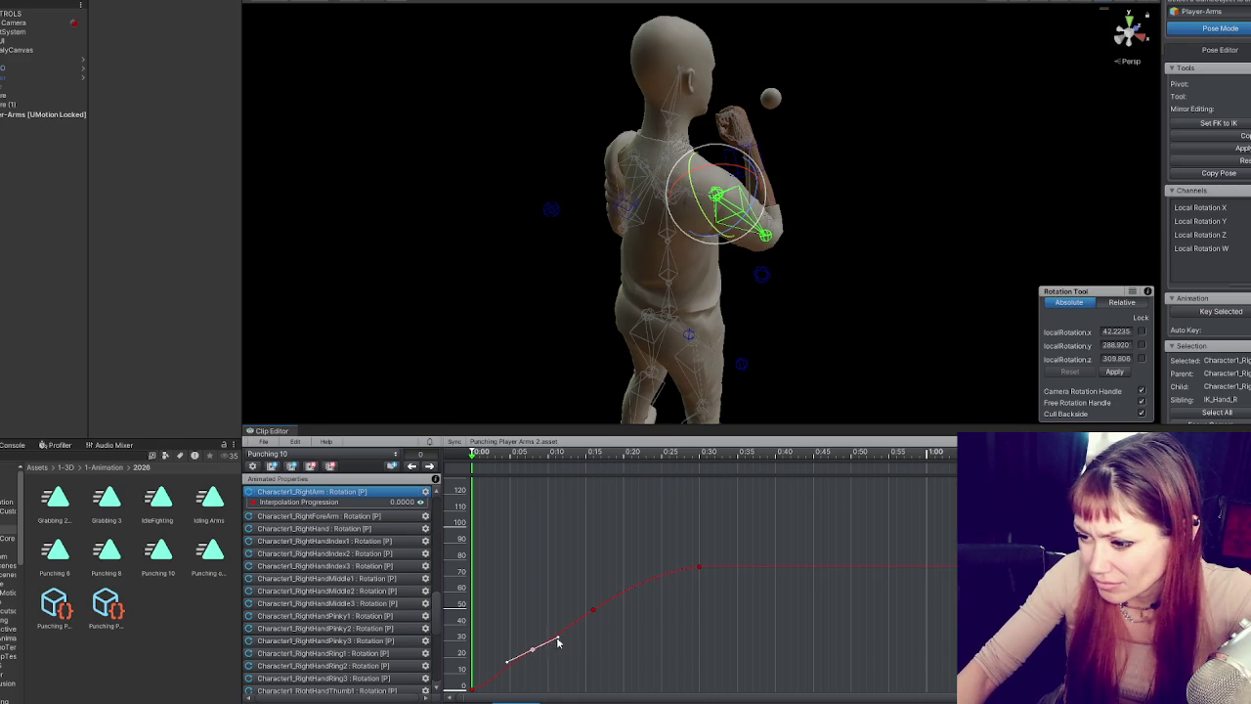
right_click(547, 647)
left_click(568, 568)
left_click_drag(557, 640, 563, 634)
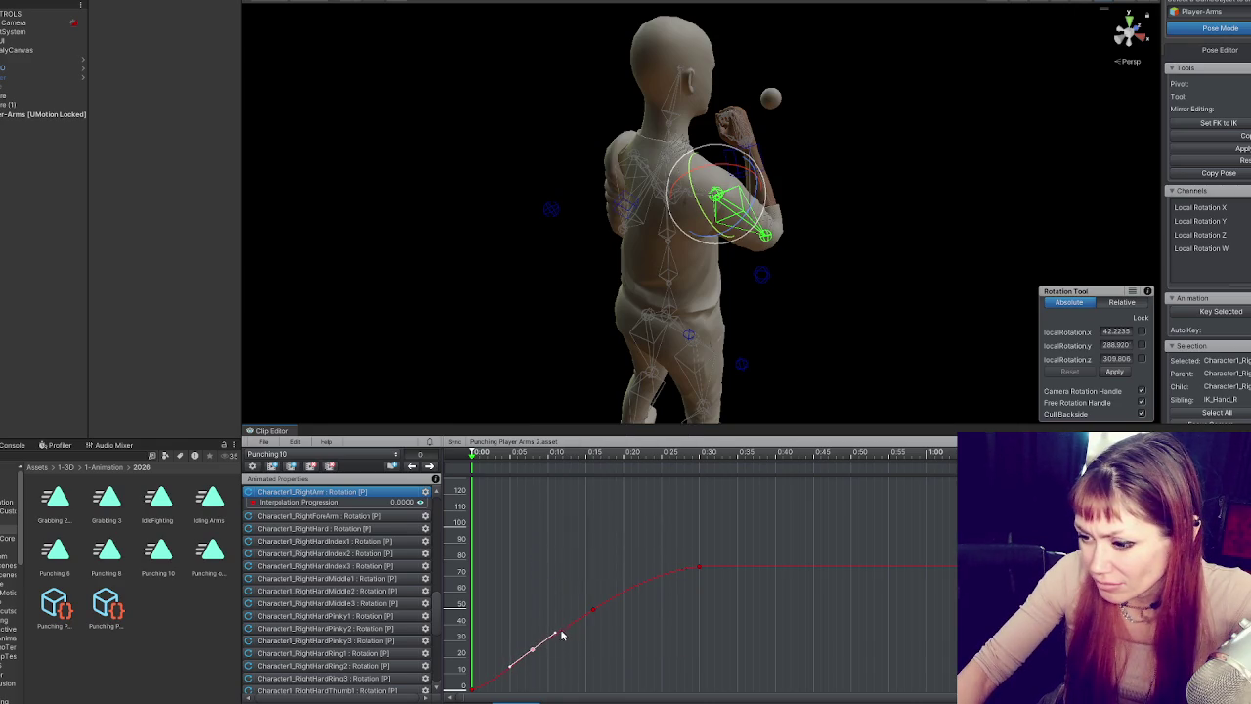
- Break the forearm's early key tangents, raise it, lower the next key's tangent, then play
left_click(776, 184)
left_click(748, 229)
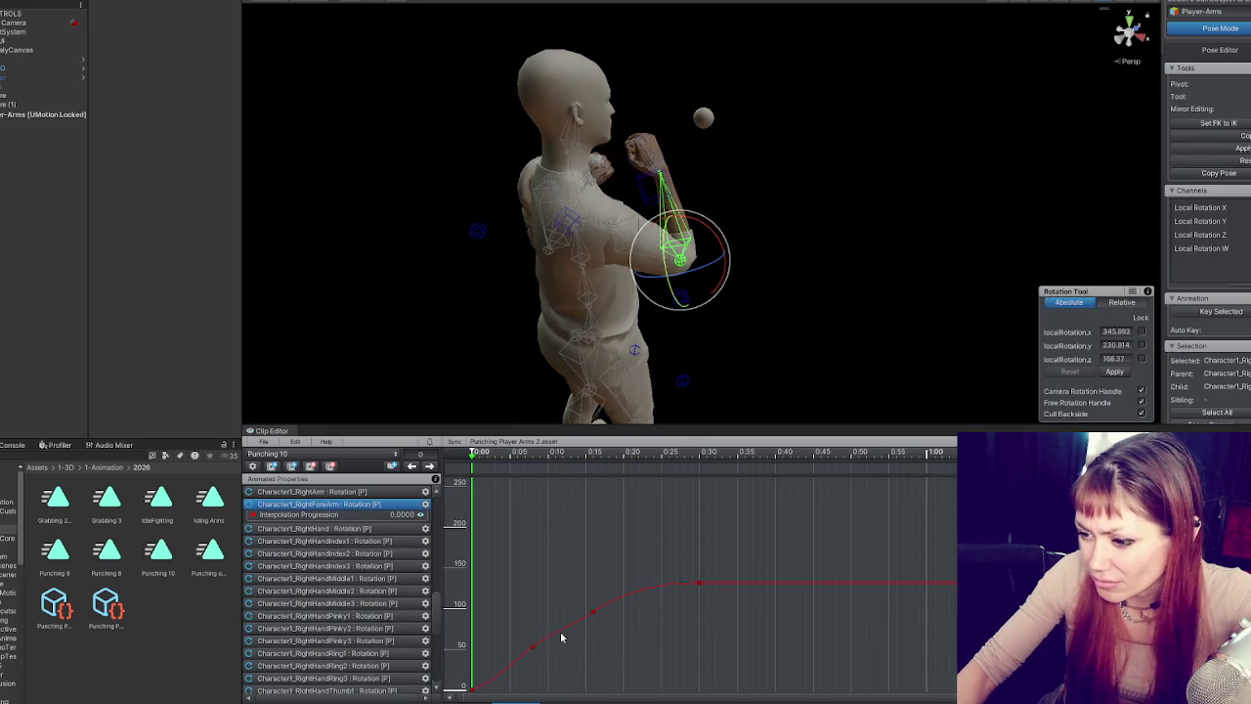
right_click(532, 650)
key("Escape")
right_click(533, 649)
left_click(566, 567)
left_click_drag(554, 634, 554, 630)
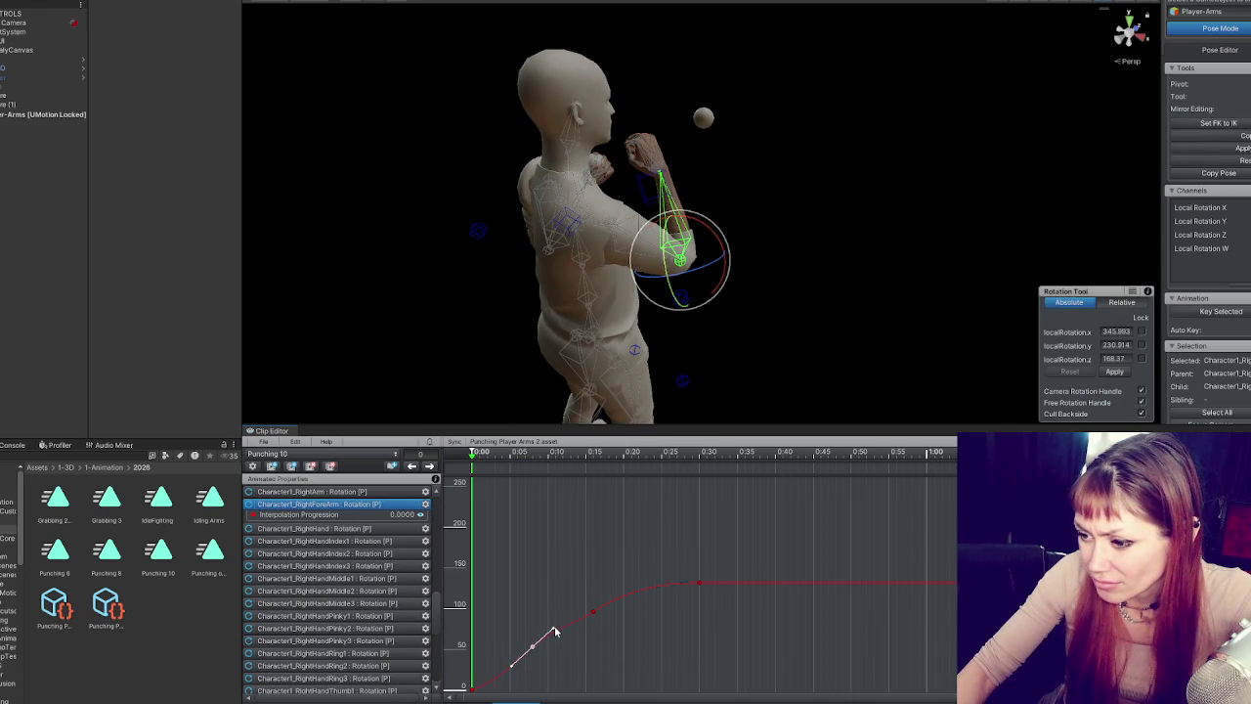
left_click(593, 613)
left_click_drag(615, 602, 617, 606)
left_click(656, 147)
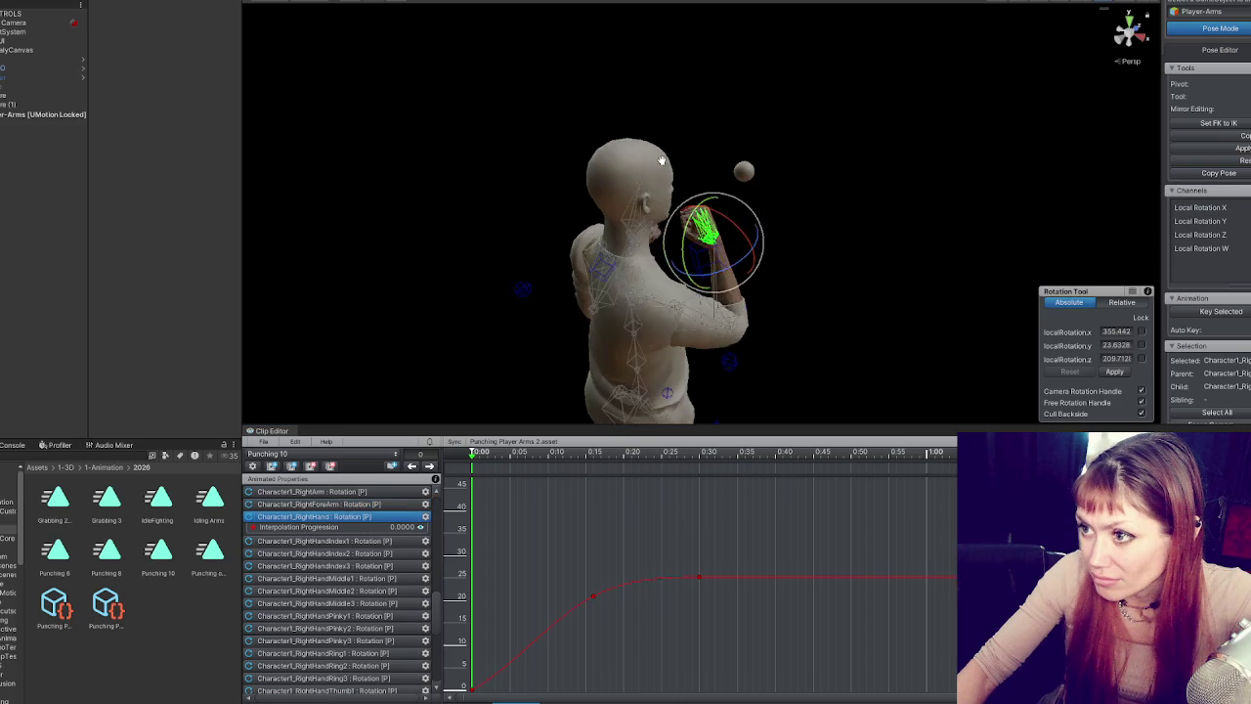
left_click(852, 291)
key("space")
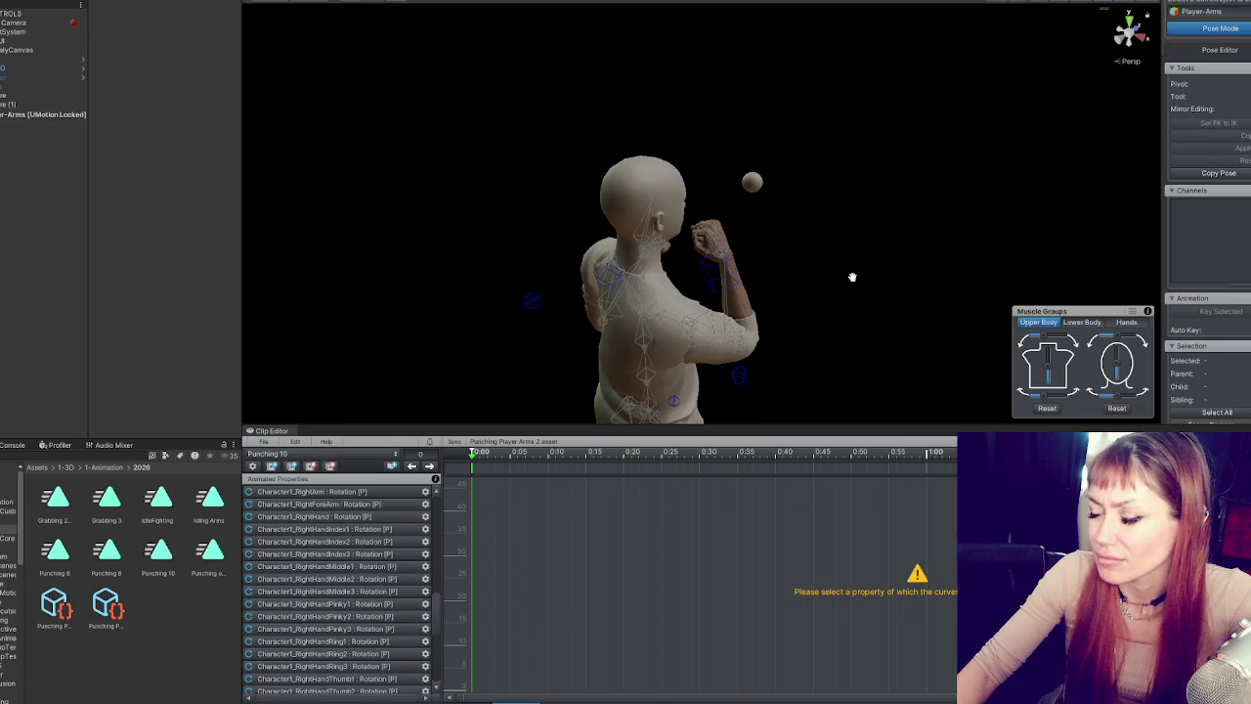
- Export Punching 10 as the current clip into the 2026 animation folder
left_click(160, 579)
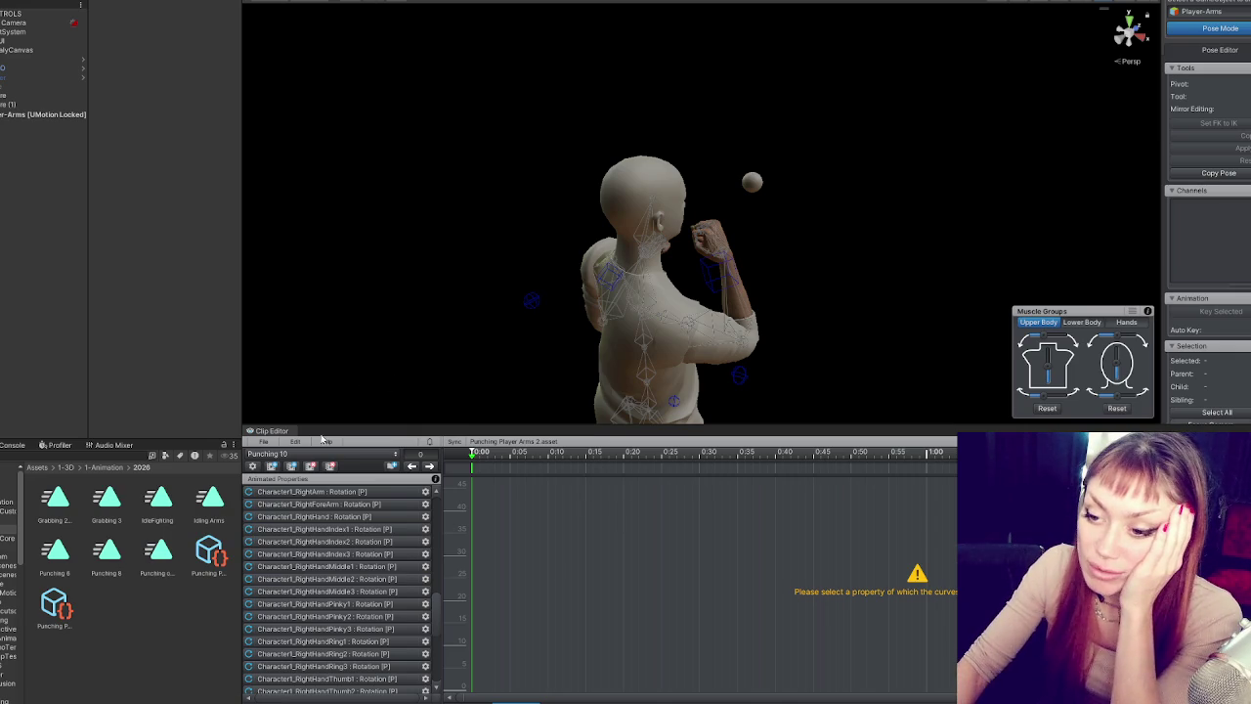
left_click(262, 442)
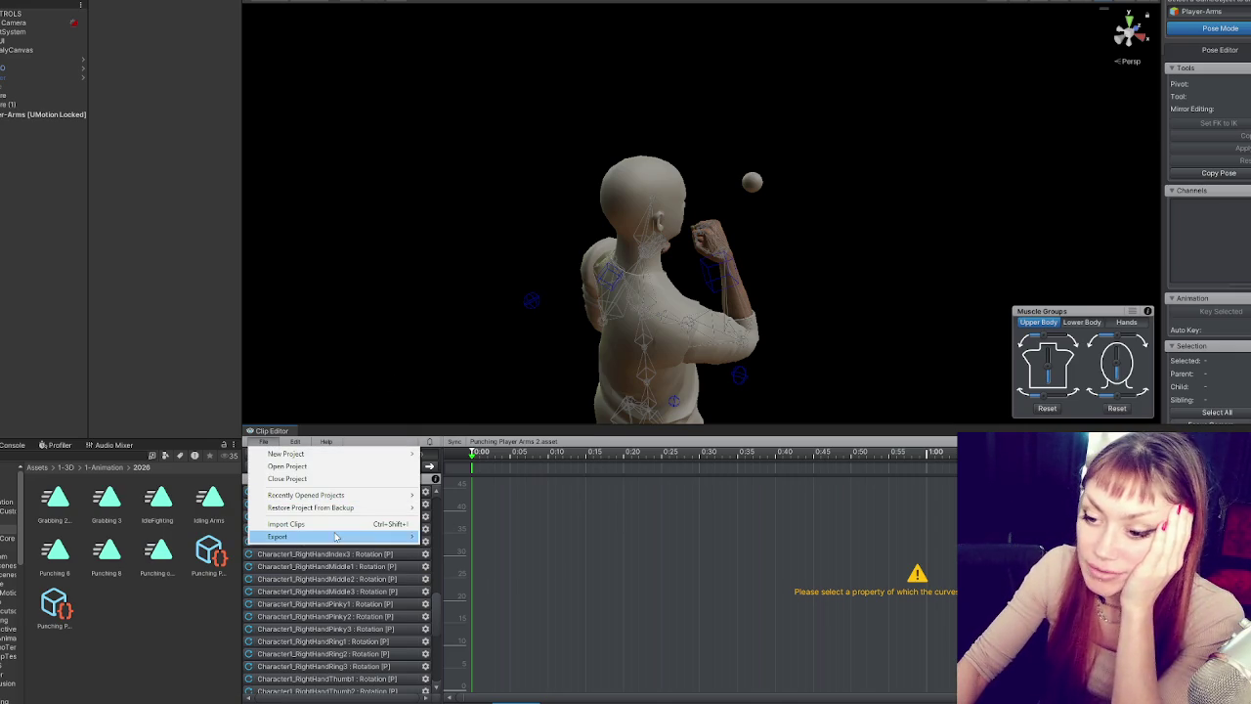
mouse_move(337, 537)
left_click(495, 539)
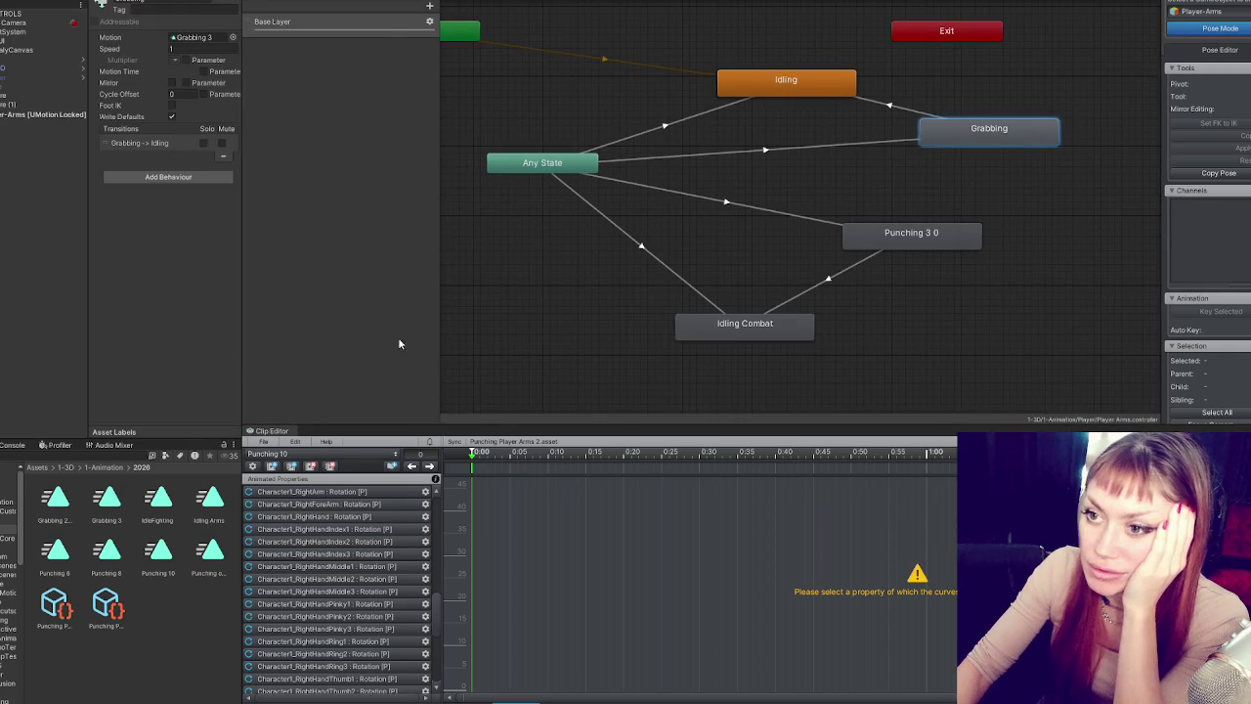
- Open the exported Punching 10 clip and tick Bake Into Pose for Root Rotation and Position (Y)
left_click(871, 201)
left_click(874, 235)
left_click_drag(163, 561, 201, 37)
double_click(200, 37)
left_click(172, 95)
left_click(172, 142)
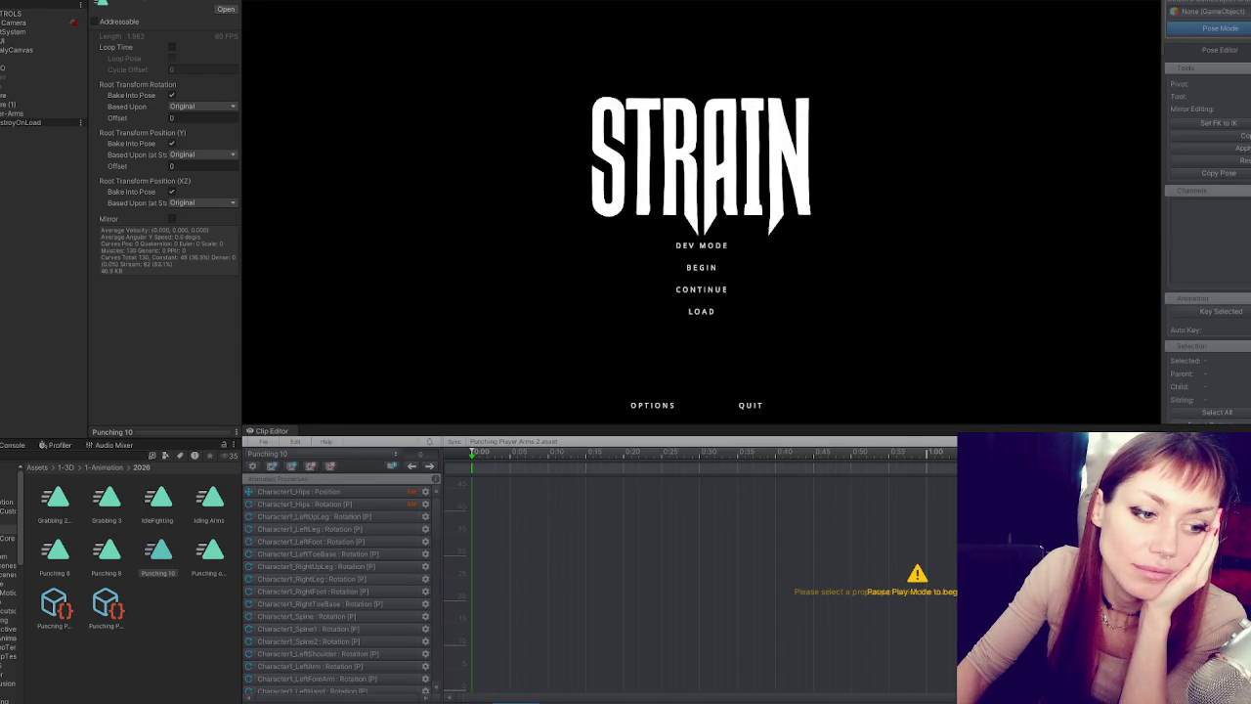
- Start in DEV MODE, throw two test punches, then pause and stop Play mode
left_click(723, 252)
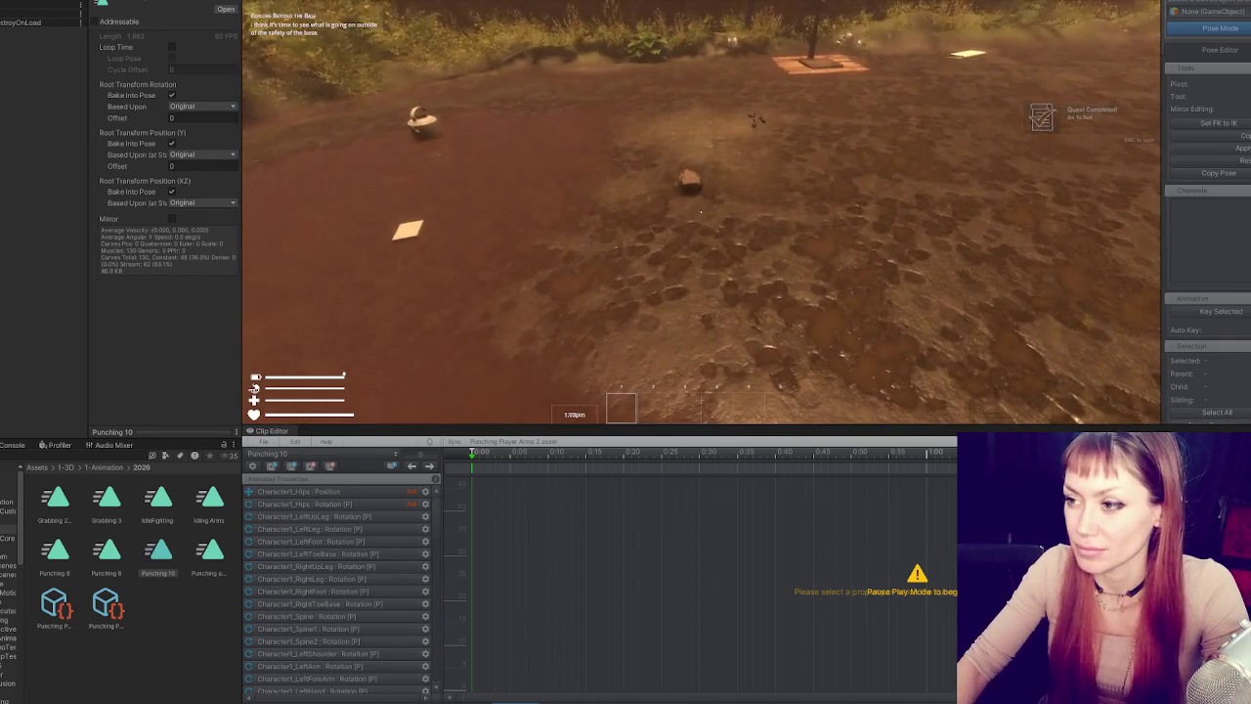
left_click(701, 211)
left_click(701, 211)
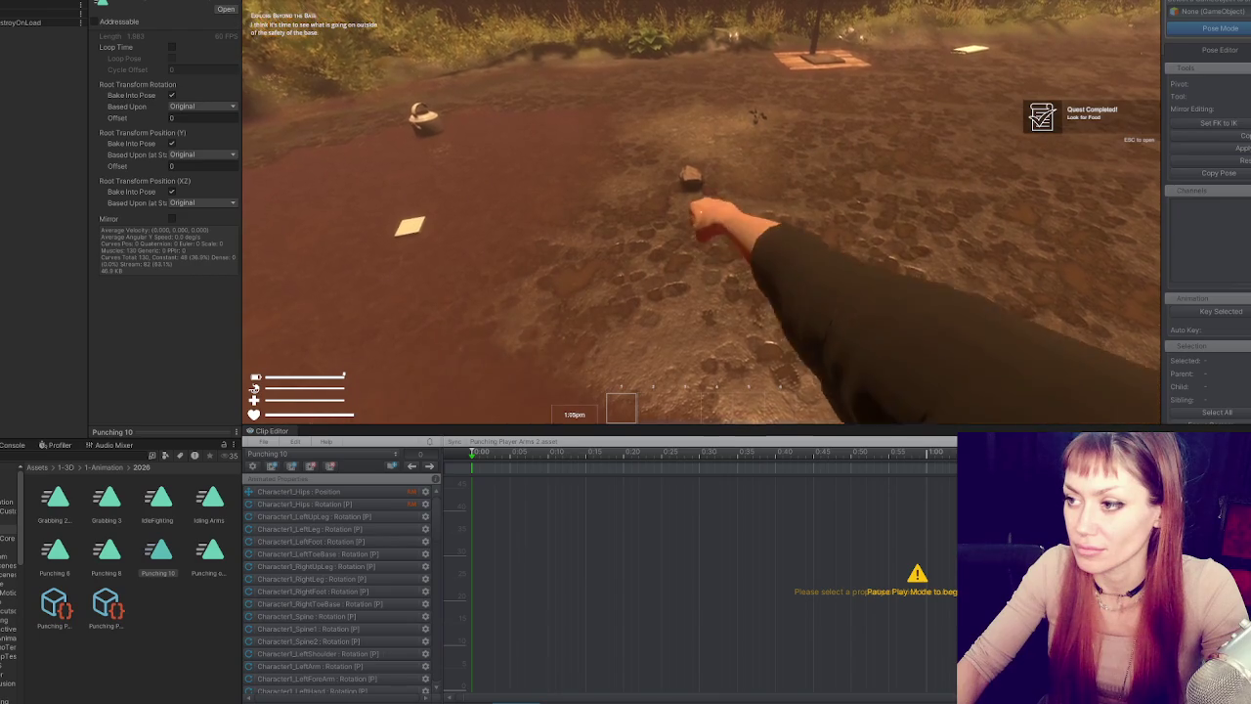
key("Escape")
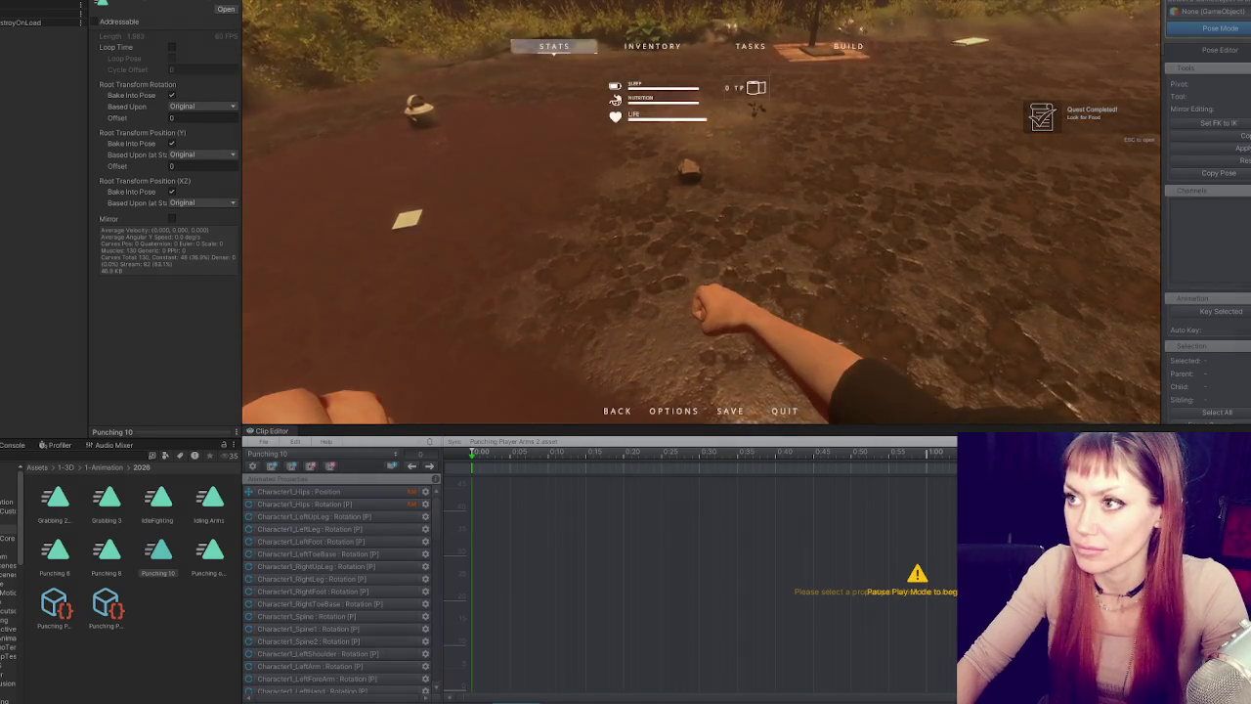
key("ctrl+p")
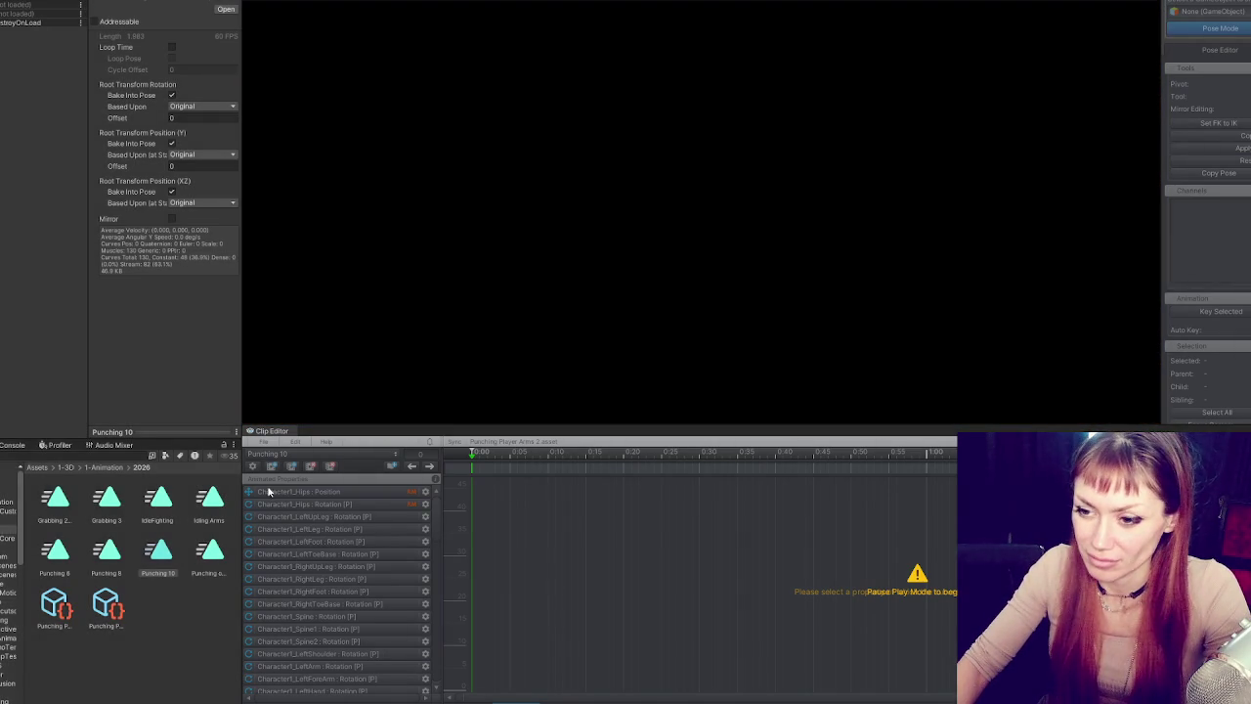